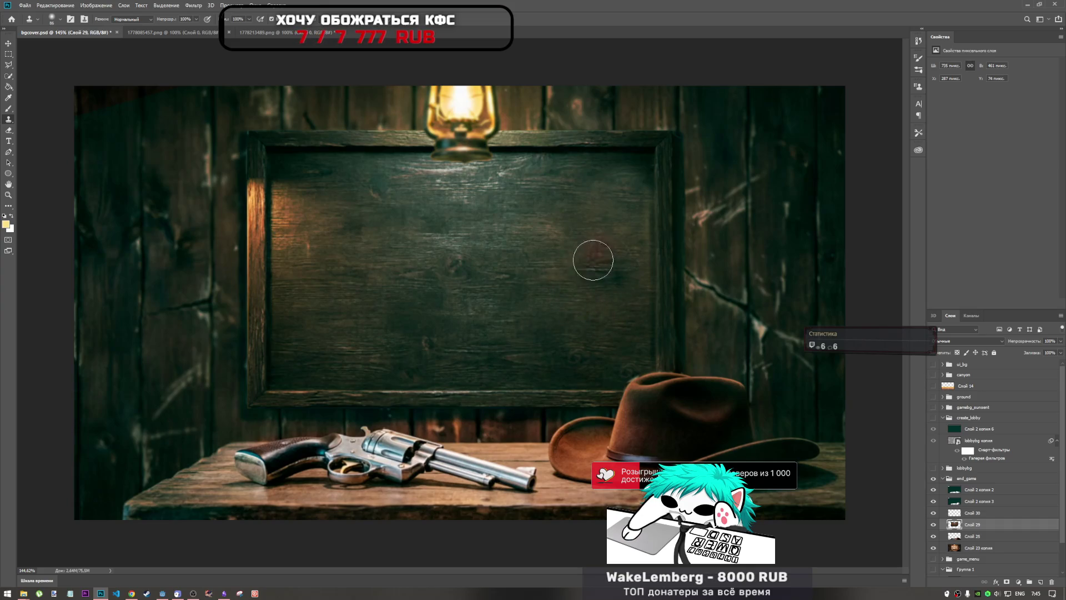
# - Switch from Photoshop to the YouTube video playing in Chrome
pyautogui.click(133, 593)
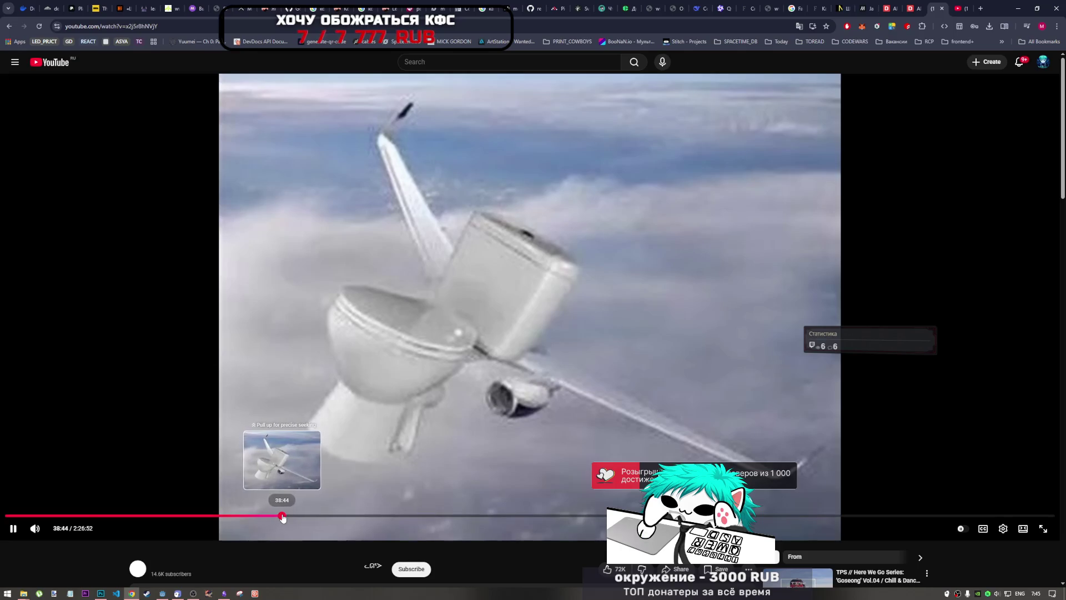
# - Seek the YouTube video to about 38:45 and pause it
pyautogui.click(281, 516)
pyautogui.scroll(-4, 435, 391)
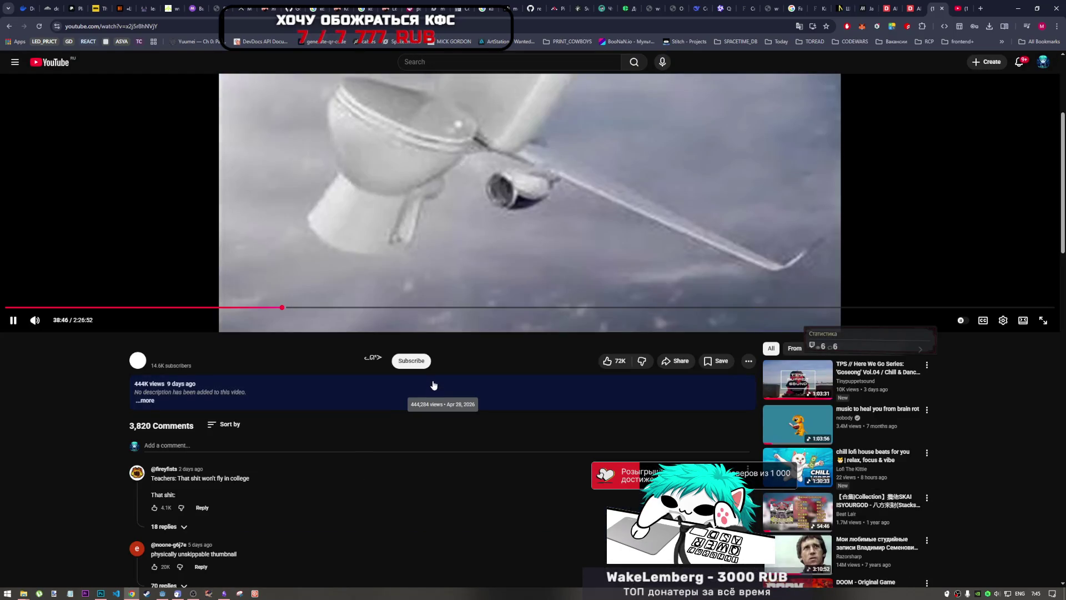
pyautogui.scroll(2, 435, 385)
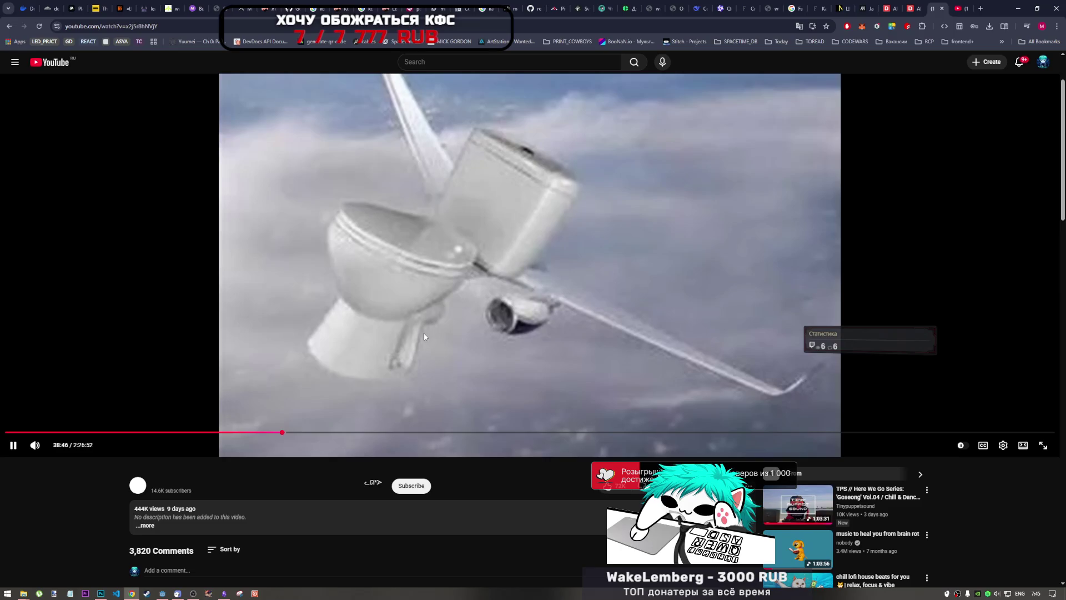
pyautogui.click(403, 302)
pyautogui.scroll(-5, 165, 411)
pyautogui.scroll(3, 405, 440)
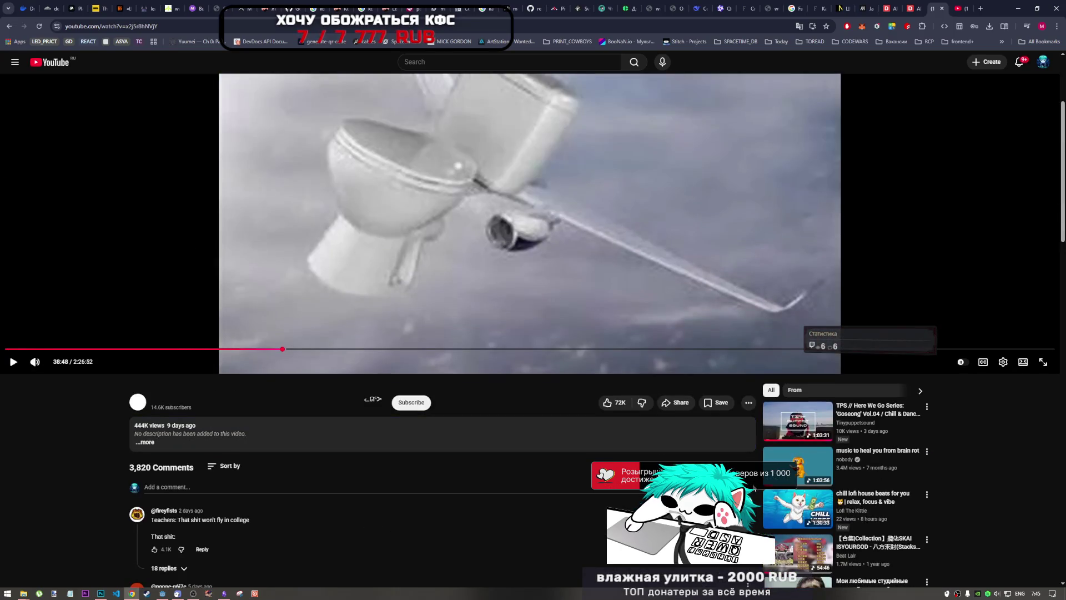
# - Go to the YouTube home page and open the I Knead Dem Biscuits mix
pyautogui.click(42, 62)
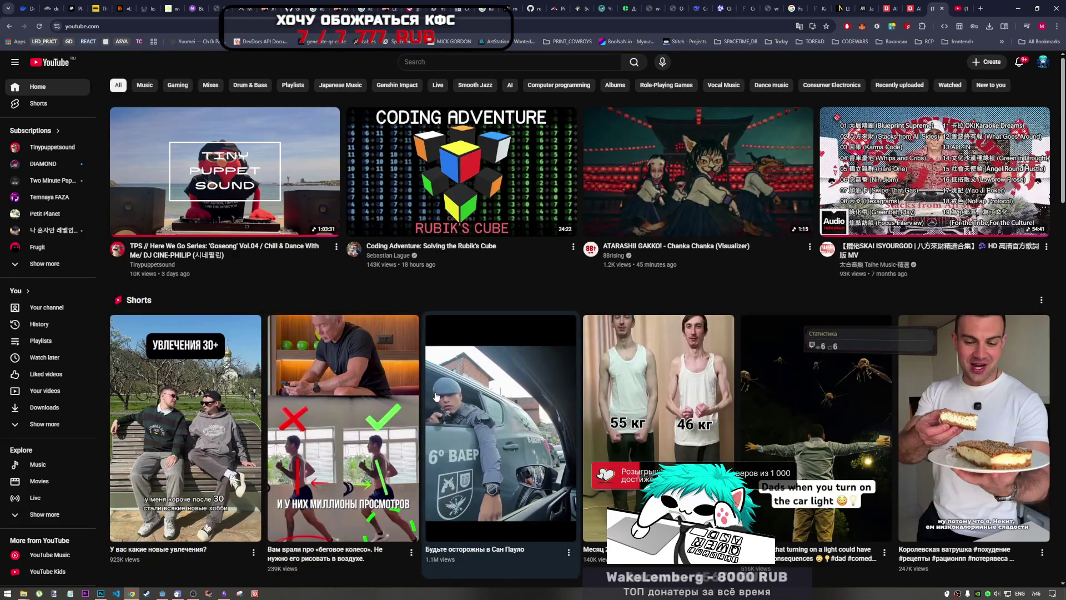
pyautogui.scroll(-3, 435, 396)
pyautogui.scroll(-3, 435, 395)
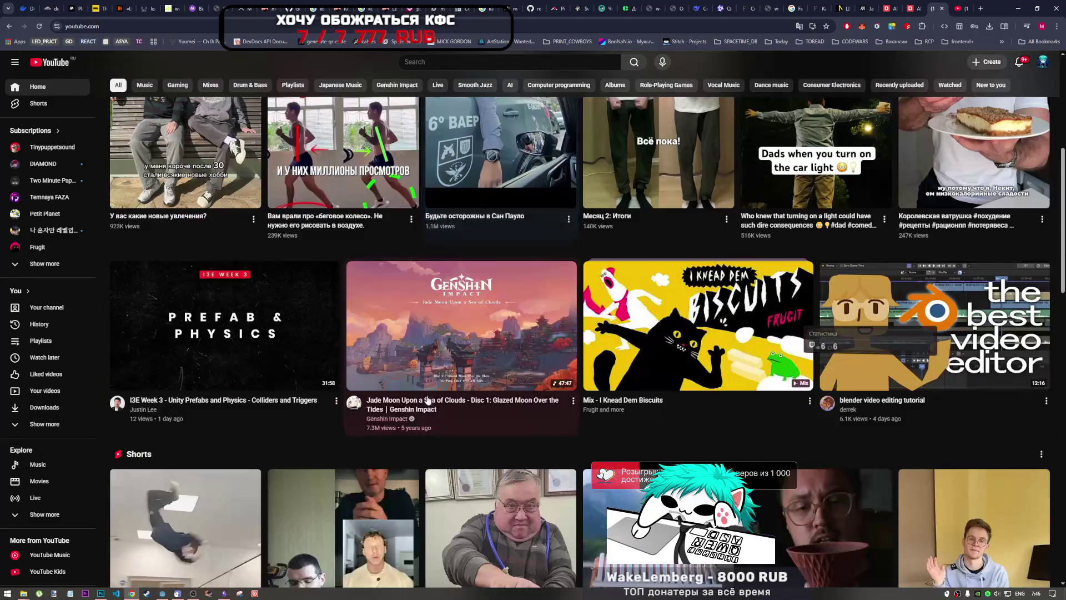
pyautogui.click(735, 347)
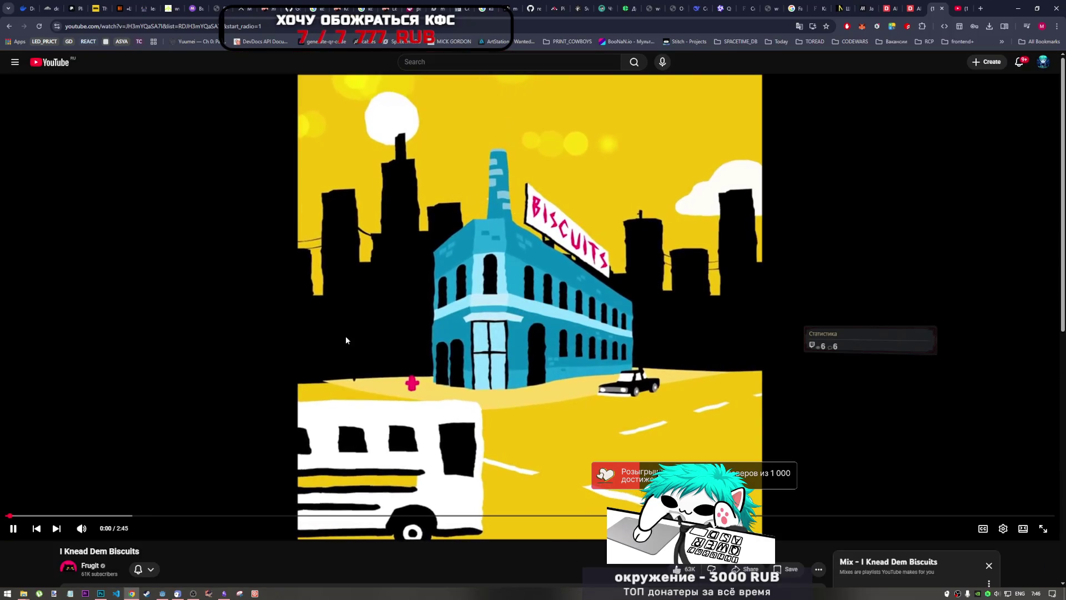
pyautogui.scroll(-3, 383, 343)
pyautogui.scroll(-3, 383, 345)
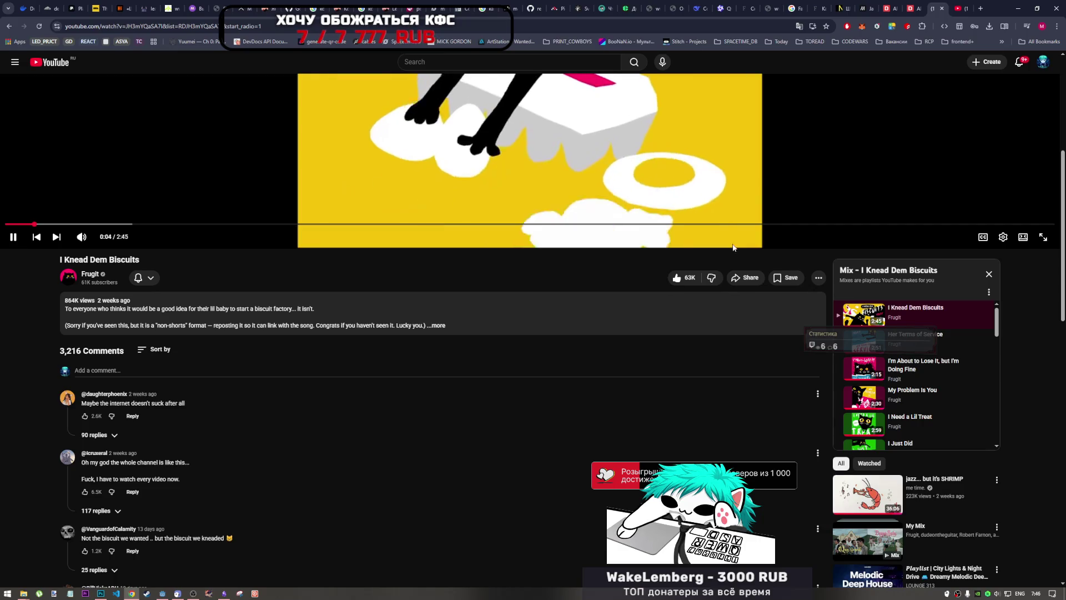
pyautogui.scroll(3, 771, 212)
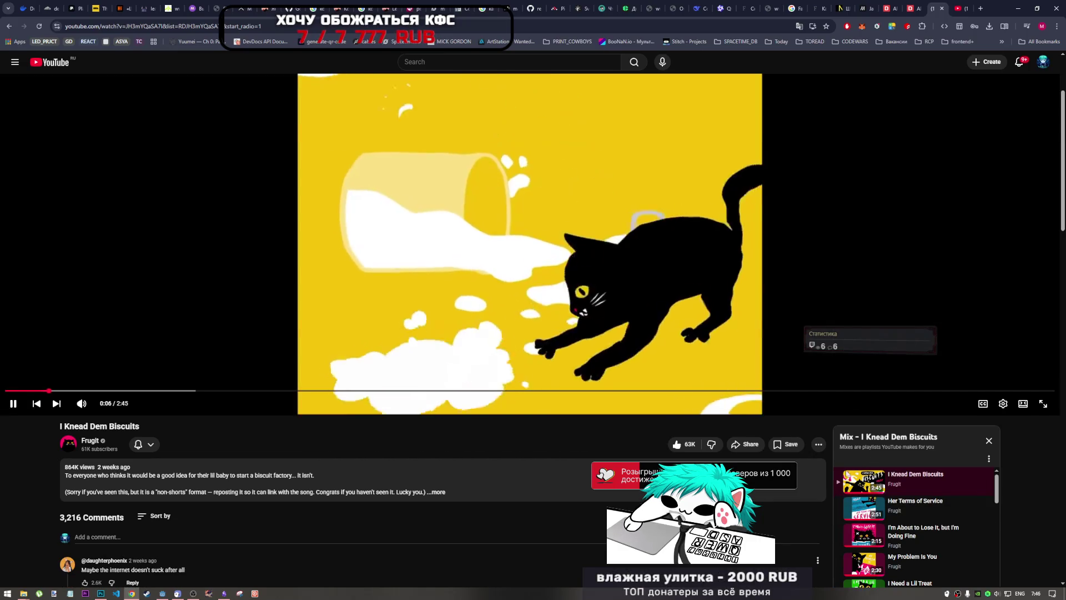
pyautogui.scroll(-3, 855, 505)
pyautogui.scroll(-5, 858, 488)
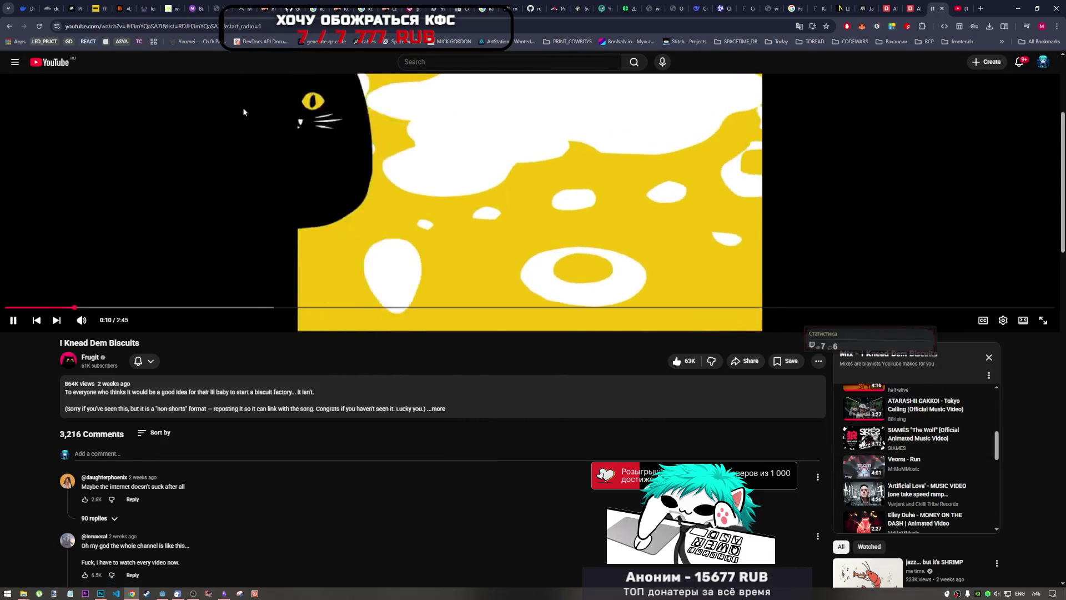
# - Play the Music videos playlist from saved Playlists, then return to Photoshop
pyautogui.click(49, 64)
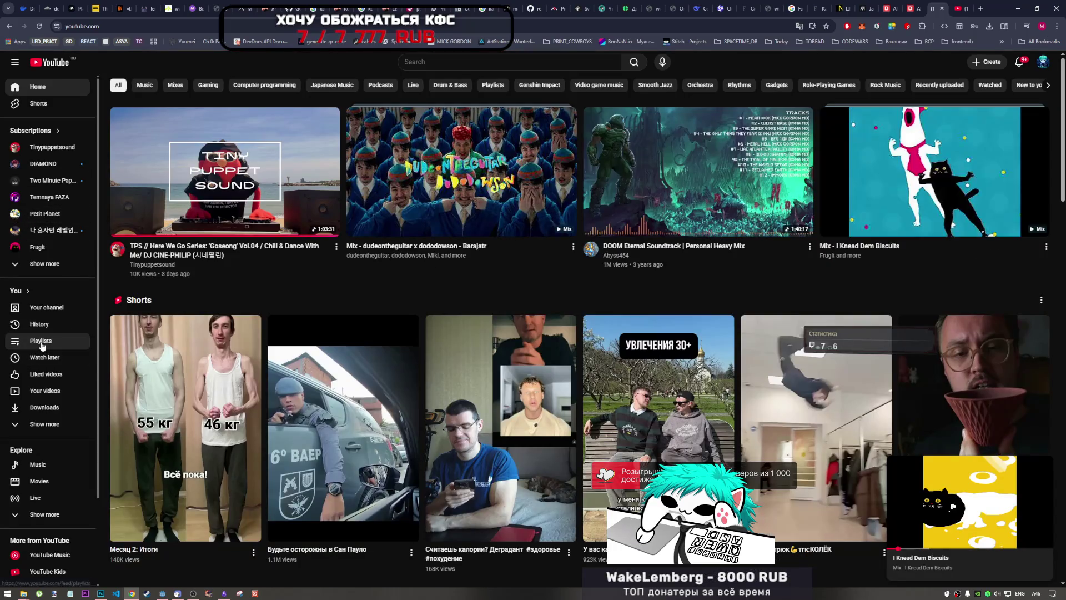
pyautogui.click(40, 341)
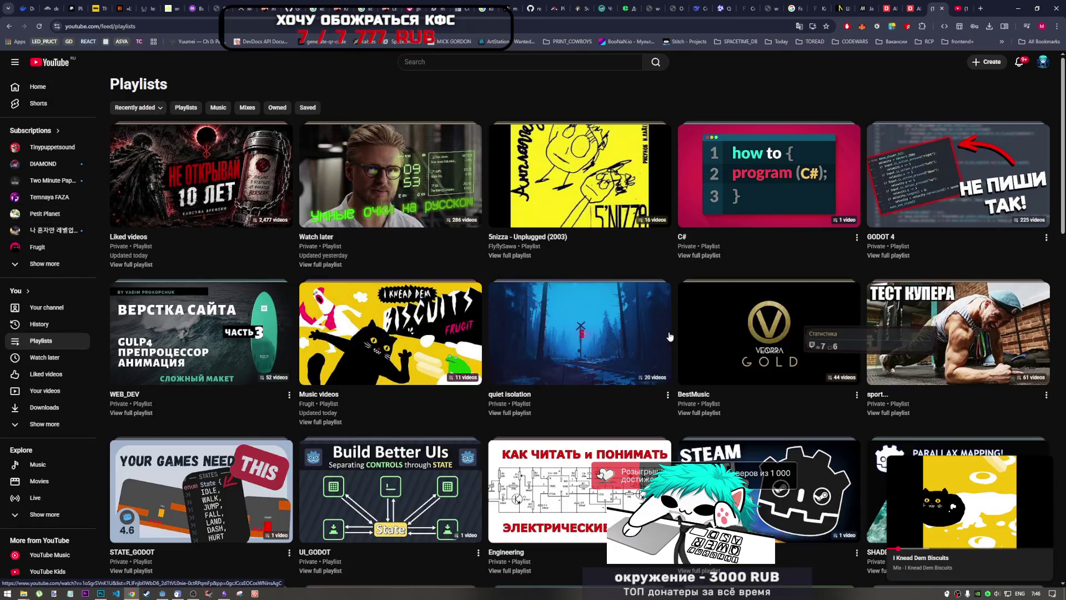
pyautogui.scroll(-1, 426, 328)
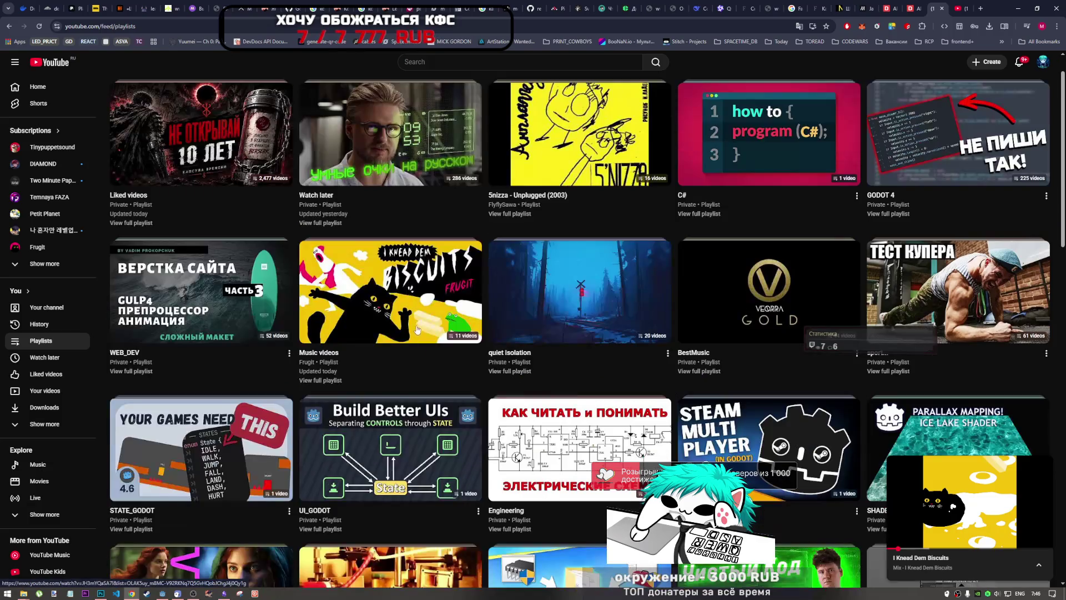
pyautogui.click(426, 323)
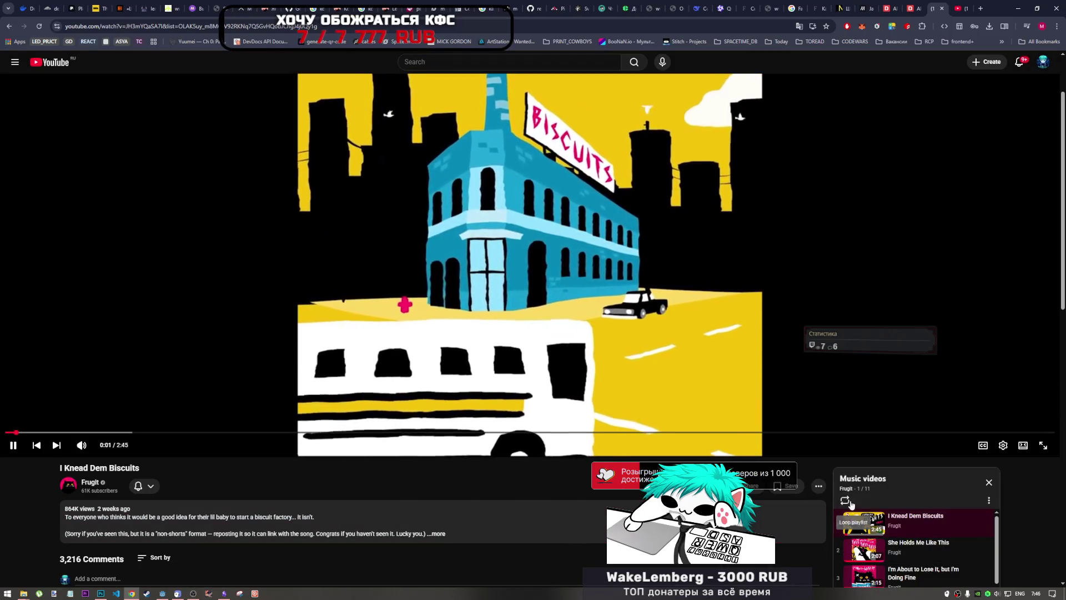
pyautogui.scroll(-1, 242, 409)
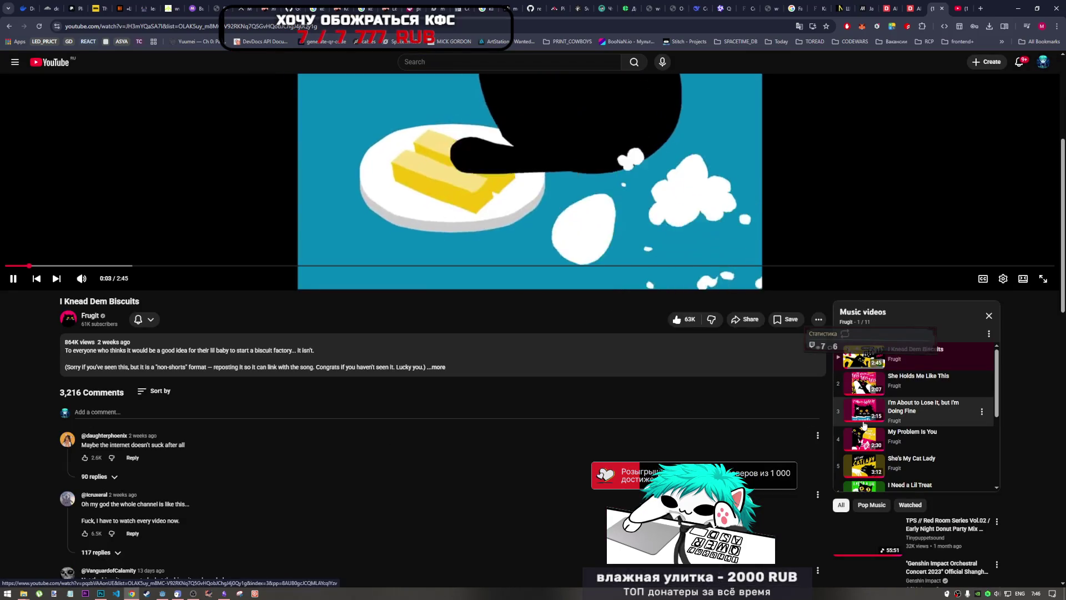
pyautogui.scroll(2, 610, 412)
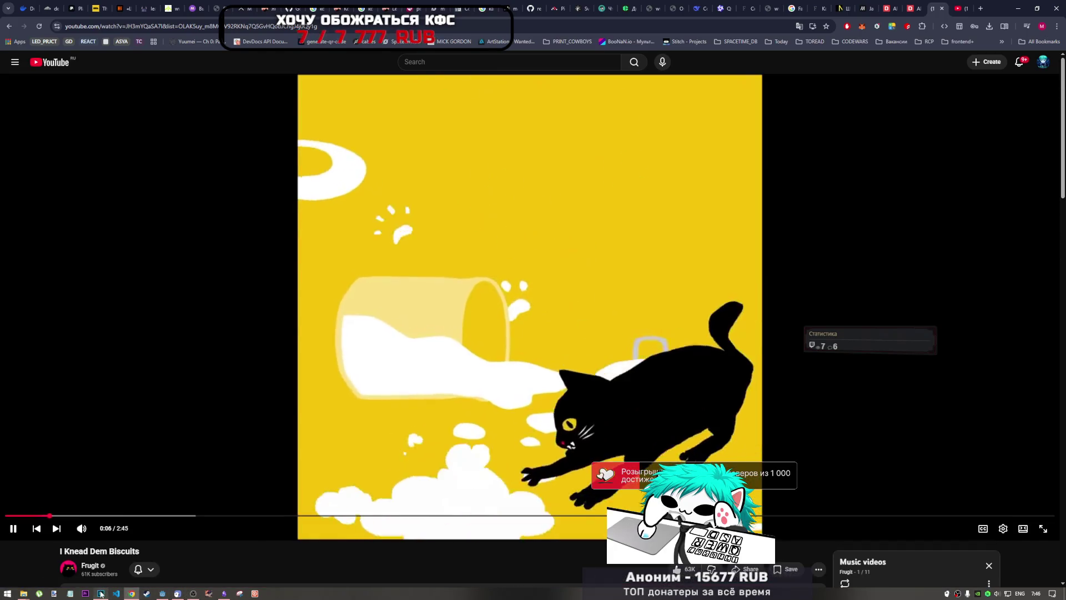
pyautogui.click(103, 592)
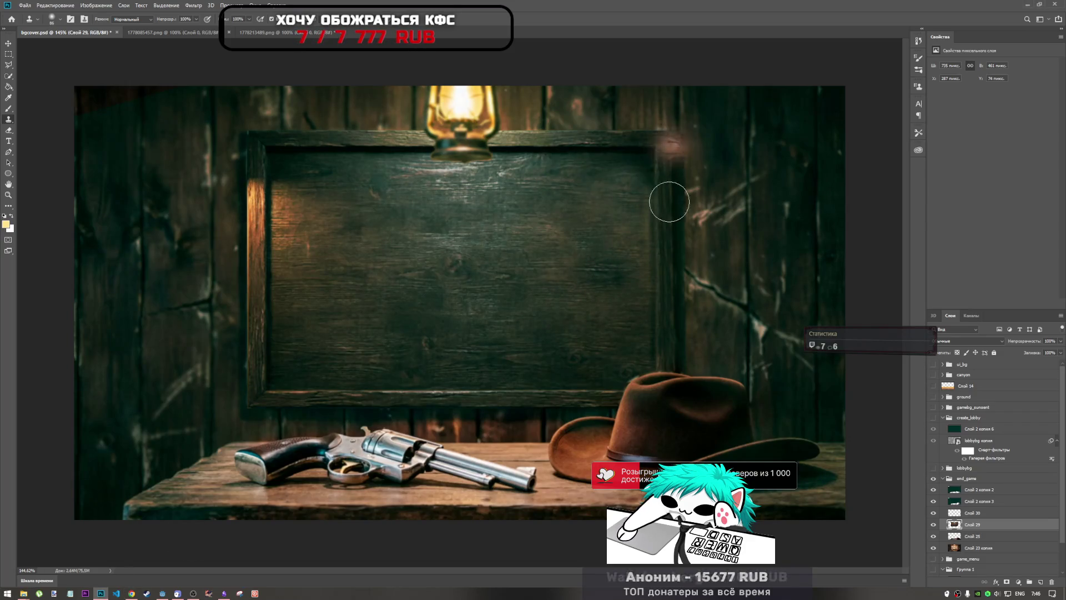
pyautogui.rightClick(661, 337)
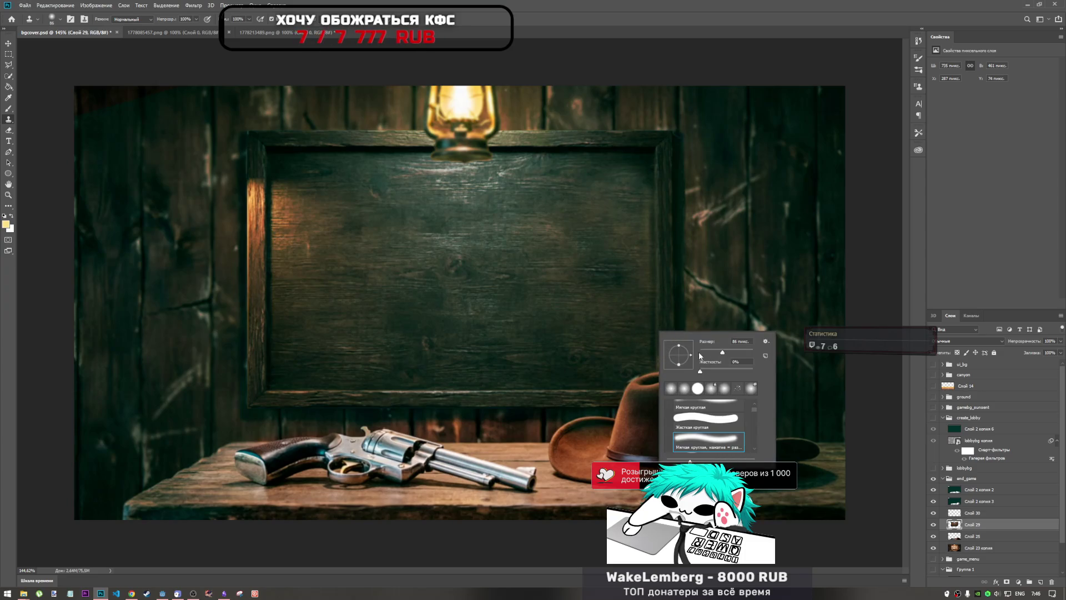
pyautogui.press('Return')
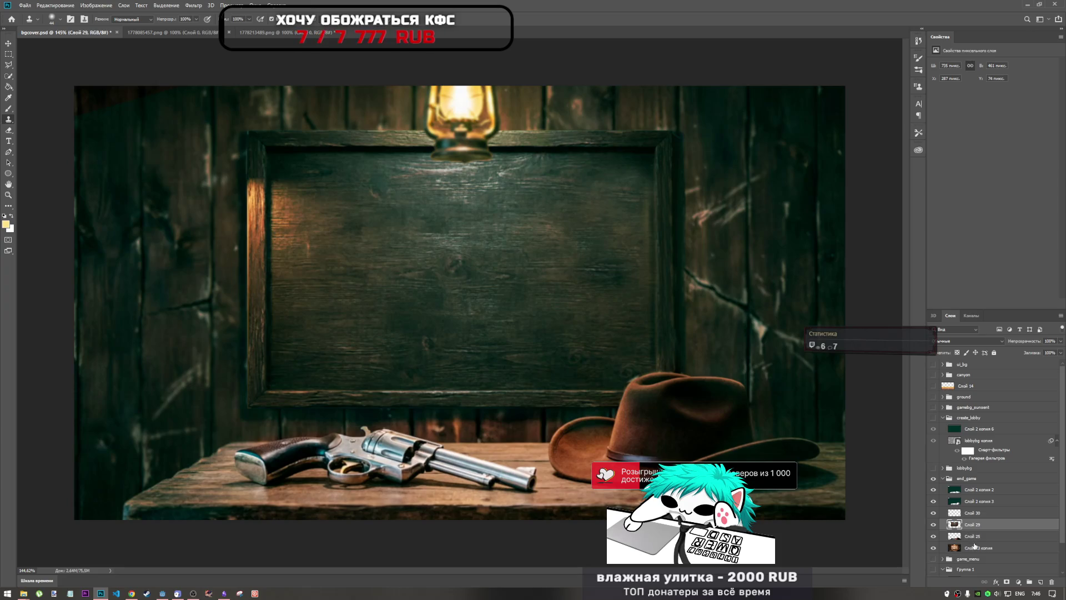
pyautogui.scroll(5, 652, 161)
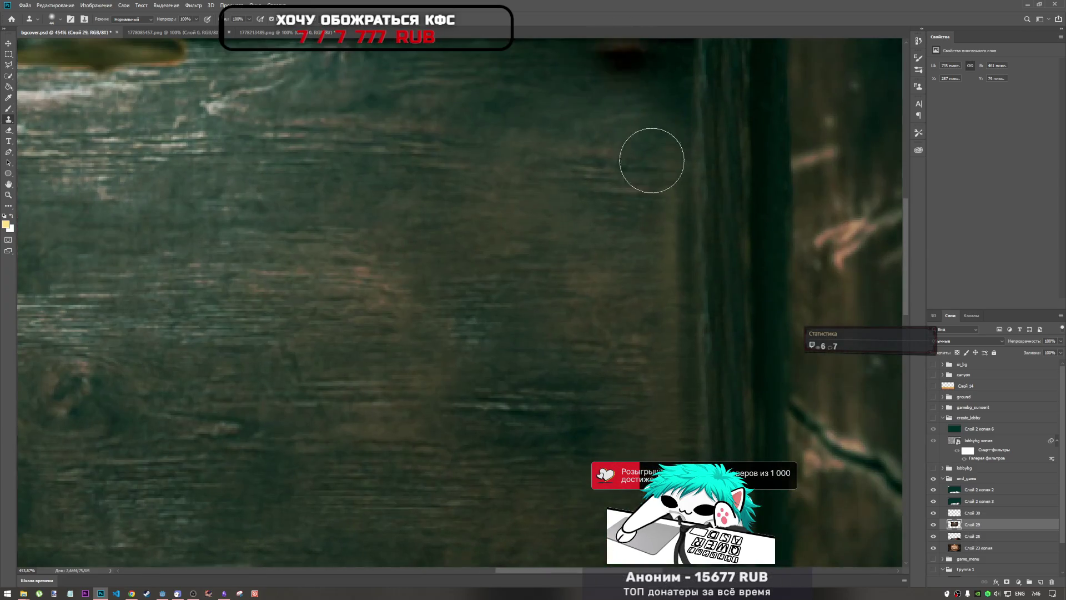
pyautogui.scroll(2, 652, 161)
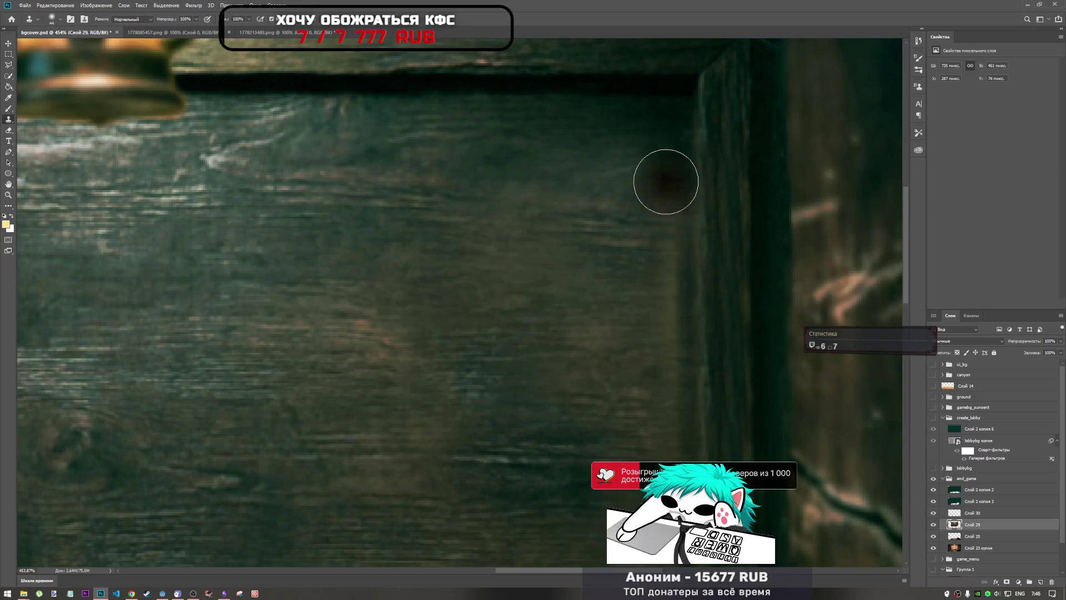
pyautogui.scroll(-5, 620, 212)
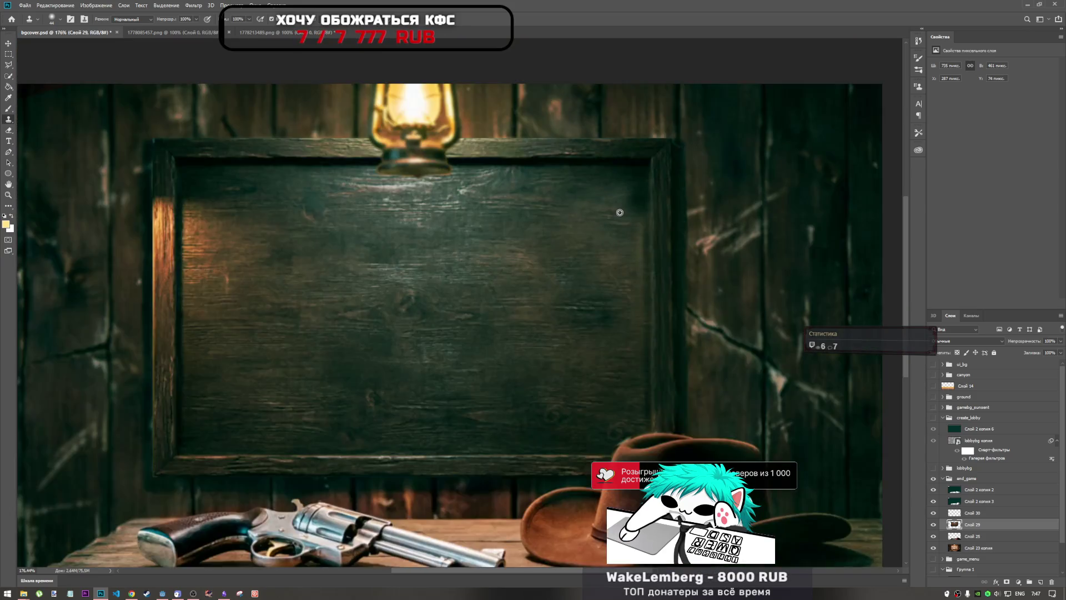
pyautogui.scroll(-1, 620, 212)
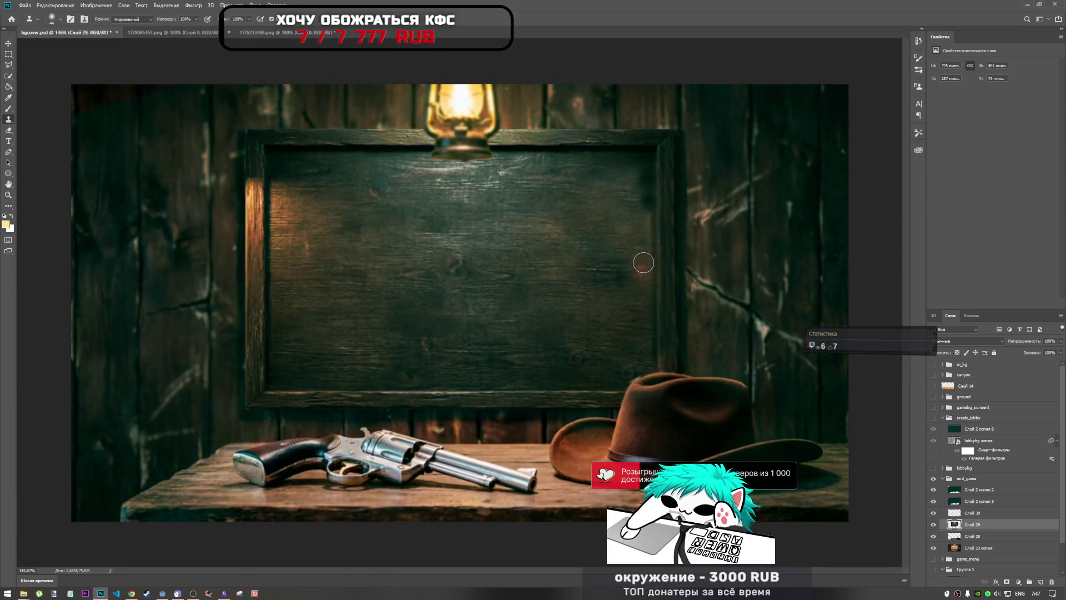
pyautogui.moveTo(647, 187)
pyautogui.mouseDown()
pyautogui.moveTo(646, 290)
pyautogui.moveTo(634, 202)
pyautogui.moveTo(581, 209)
pyautogui.moveTo(674, 224)
pyautogui.mouseUp()
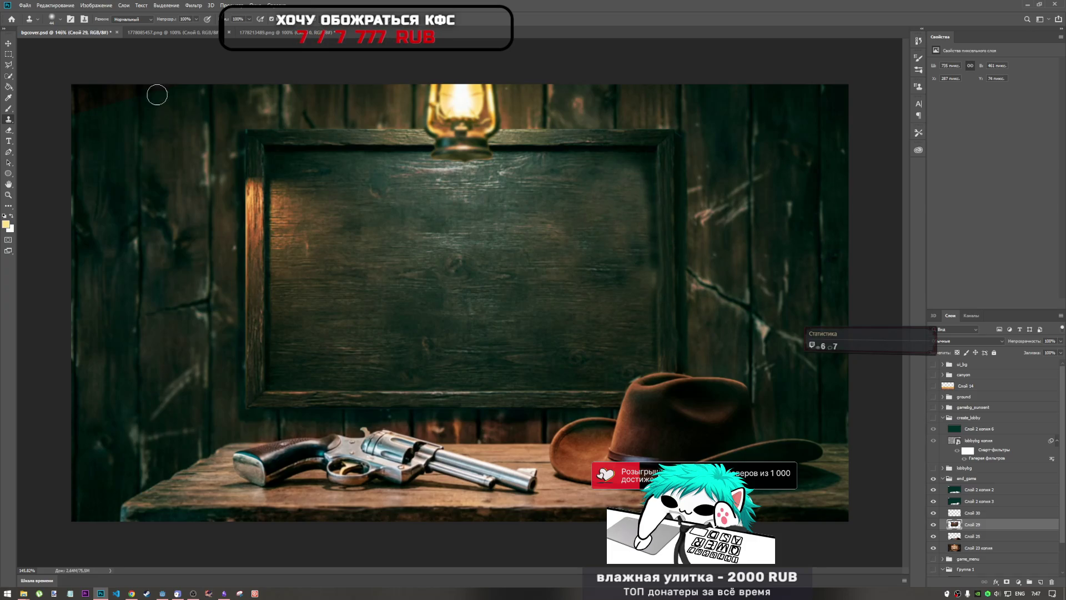
# - Set a new Clone Stamp wood source point near the board's right edge
pyautogui.scroll(-3, 537, 278)
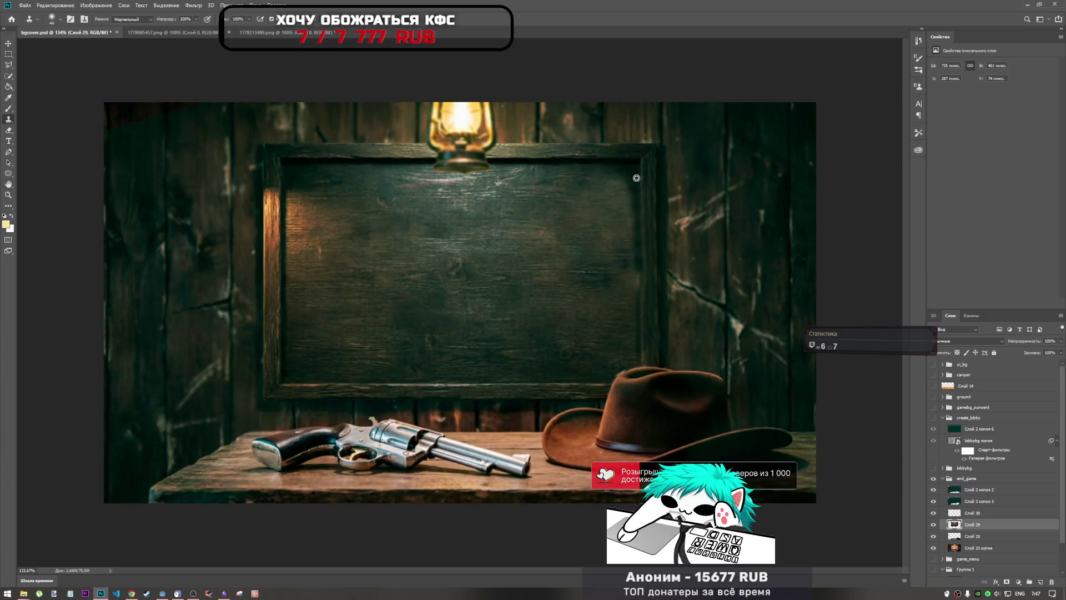
pyautogui.keyDown('alt'); pyautogui.click(636, 178); pyautogui.keyUp('alt')
pyautogui.scroll(-2, 488, 278)
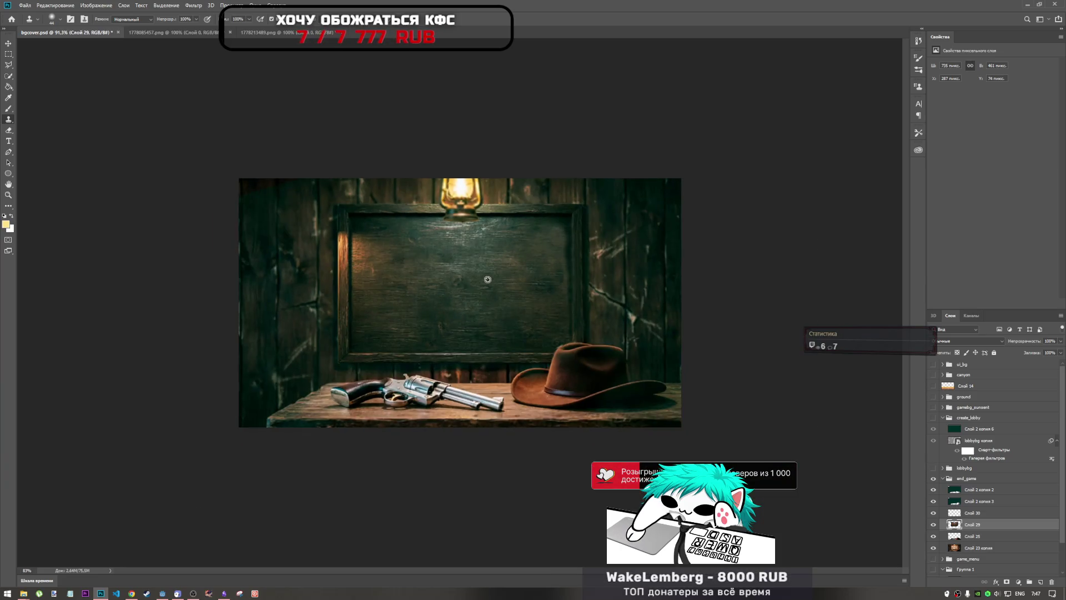
pyautogui.scroll(3, 452, 266)
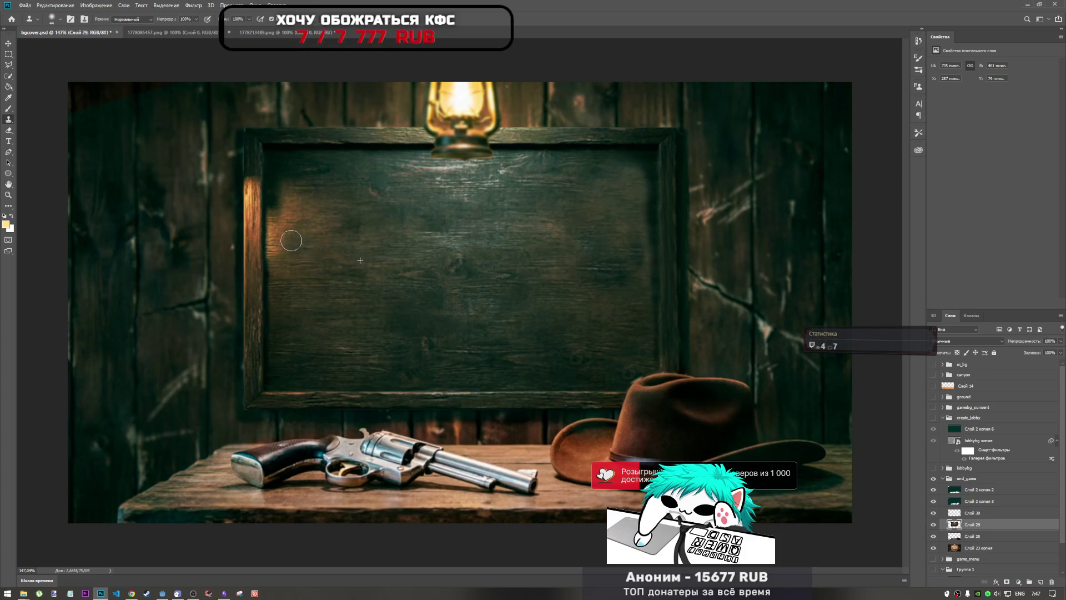
# - Clone wood texture over the frame's lit left edge, undoing two bad strokes
pyautogui.moveTo(291, 241)
pyautogui.mouseDown()
pyautogui.moveTo(276, 239)
pyautogui.moveTo(312, 231)
pyautogui.moveTo(279, 215)
pyautogui.mouseUp()
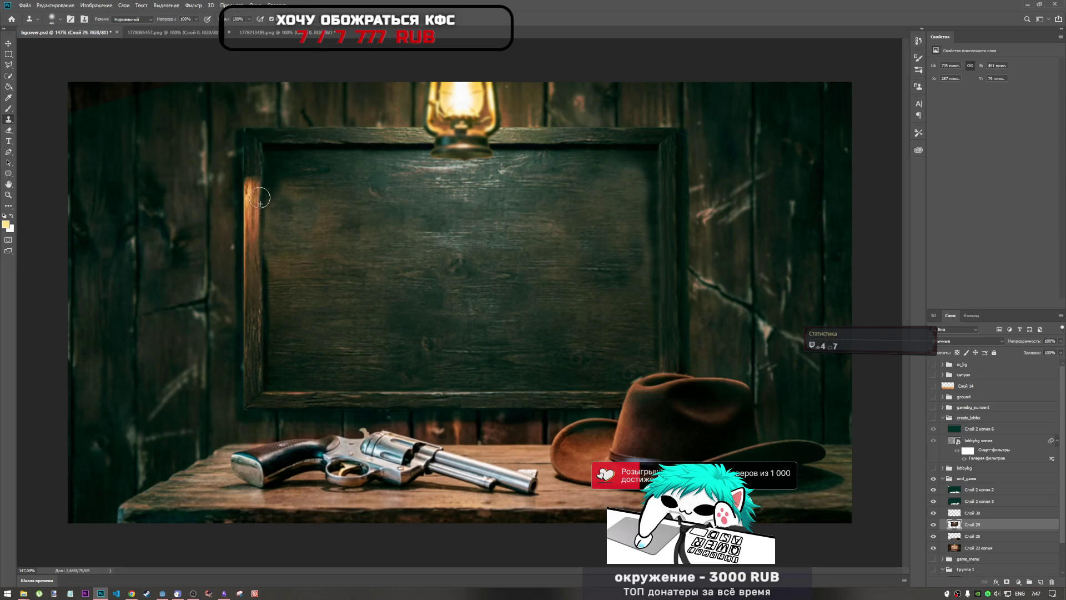
pyautogui.moveTo(259, 199); pyautogui.dragTo(266, 284)
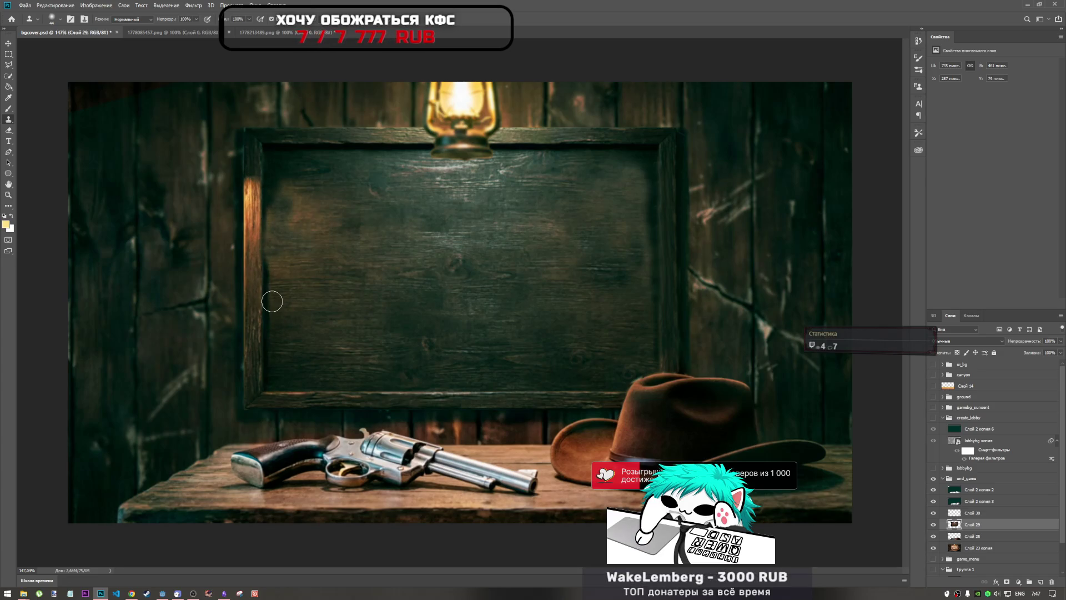
pyautogui.hotkey('ctrl', 'z')
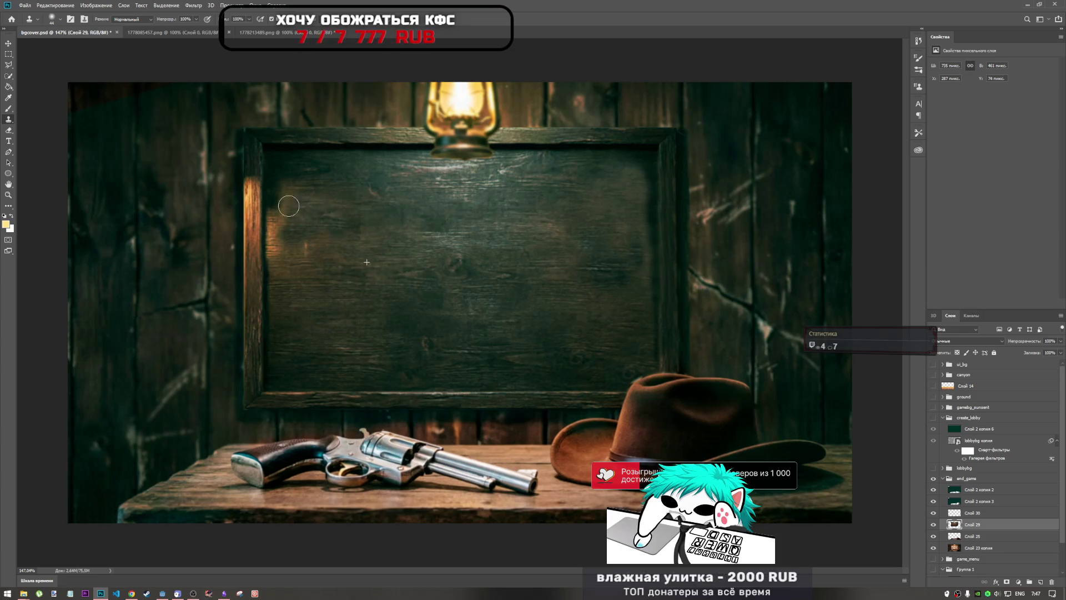
pyautogui.moveTo(294, 207)
pyautogui.mouseDown()
pyautogui.moveTo(278, 258)
pyautogui.moveTo(314, 265)
pyautogui.mouseUp()
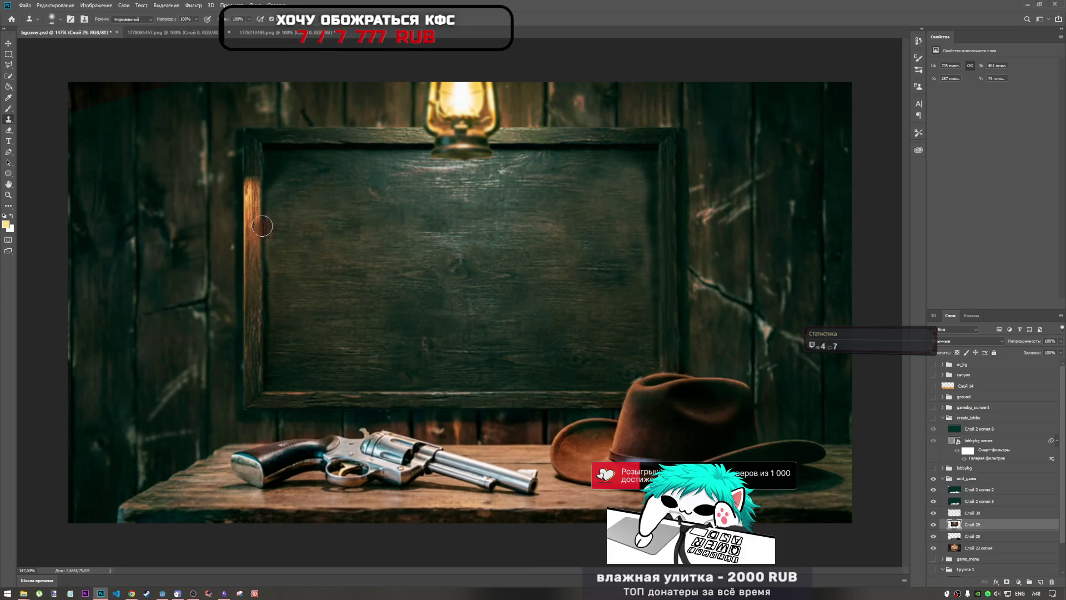
pyautogui.moveTo(262, 226)
pyautogui.mouseDown()
pyautogui.moveTo(256, 200)
pyautogui.moveTo(258, 249)
pyautogui.mouseUp()
pyautogui.hotkey('ctrl', 'z')
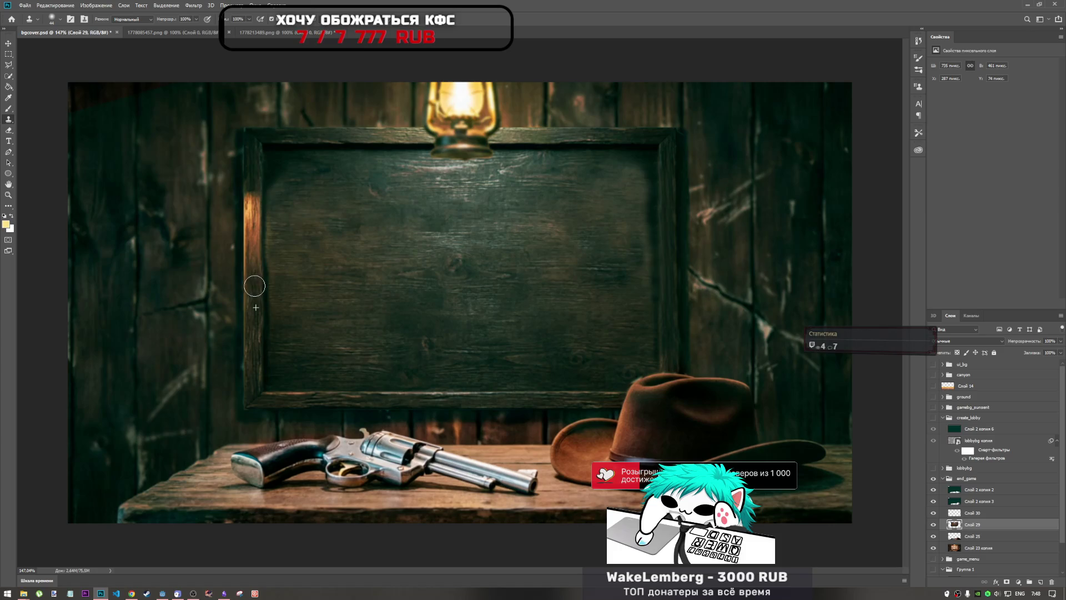
pyautogui.moveTo(253, 256); pyautogui.dragTo(254, 234)
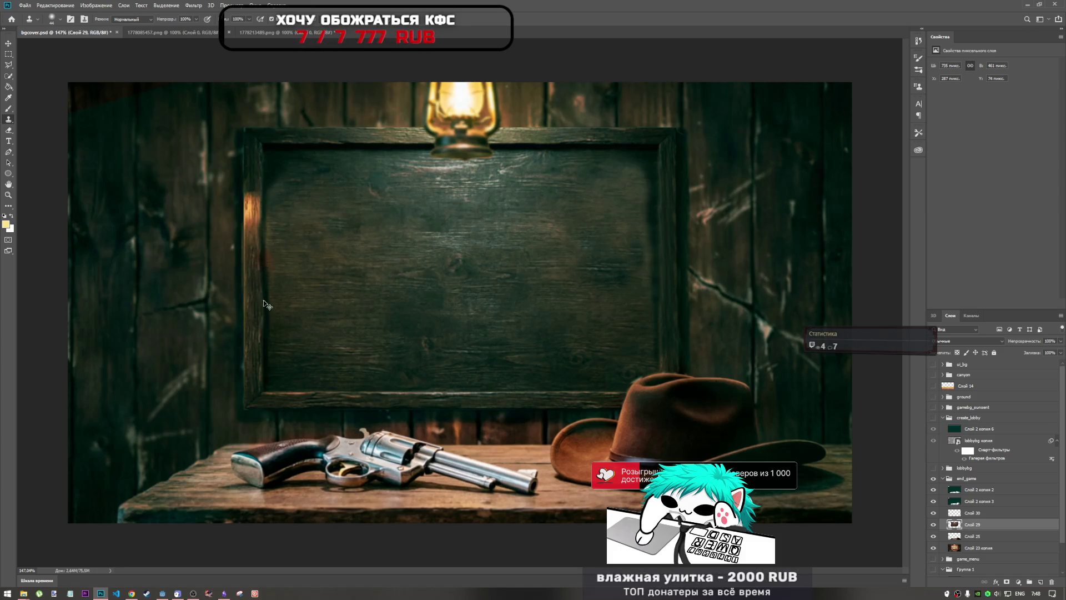
# - Extend cloned wood along the frame's left edge and up the orange plank
pyautogui.moveTo(265, 304)
pyautogui.mouseDown()
pyautogui.moveTo(254, 222)
pyautogui.moveTo(263, 328)
pyautogui.mouseUp()
pyautogui.scroll(5, 262, 331)
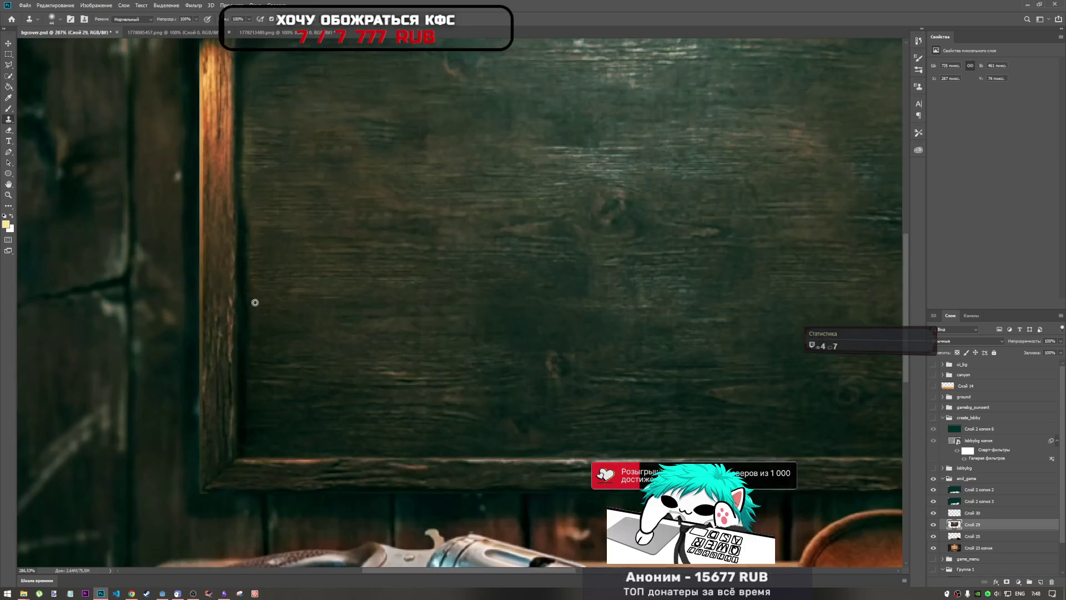
pyautogui.keyDown('alt'); pyautogui.click(207, 397); pyautogui.keyUp('alt')
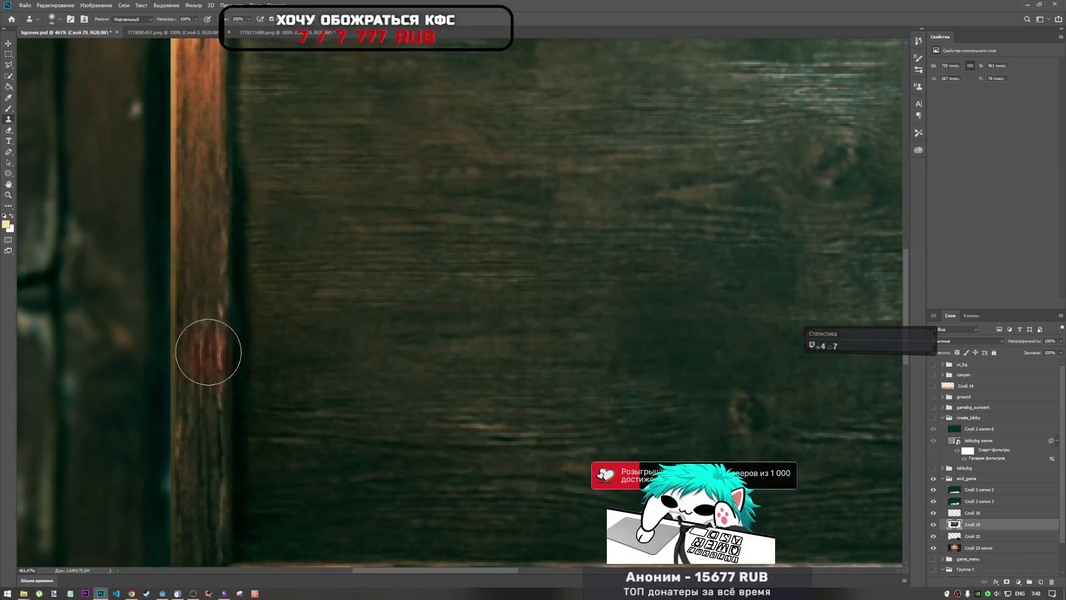
pyautogui.moveTo(209, 310)
pyautogui.mouseDown()
pyautogui.moveTo(205, 274)
pyautogui.moveTo(209, 447)
pyautogui.moveTo(203, 196)
pyautogui.mouseUp()
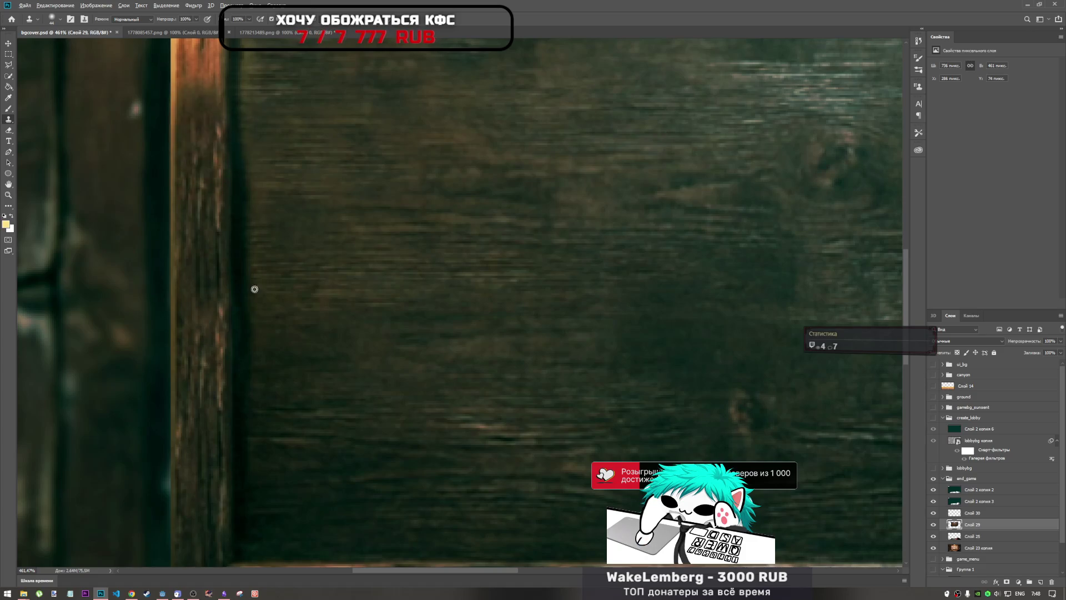
pyautogui.scroll(-5, 255, 290)
pyautogui.scroll(3, 232, 161)
pyautogui.scroll(2, 232, 167)
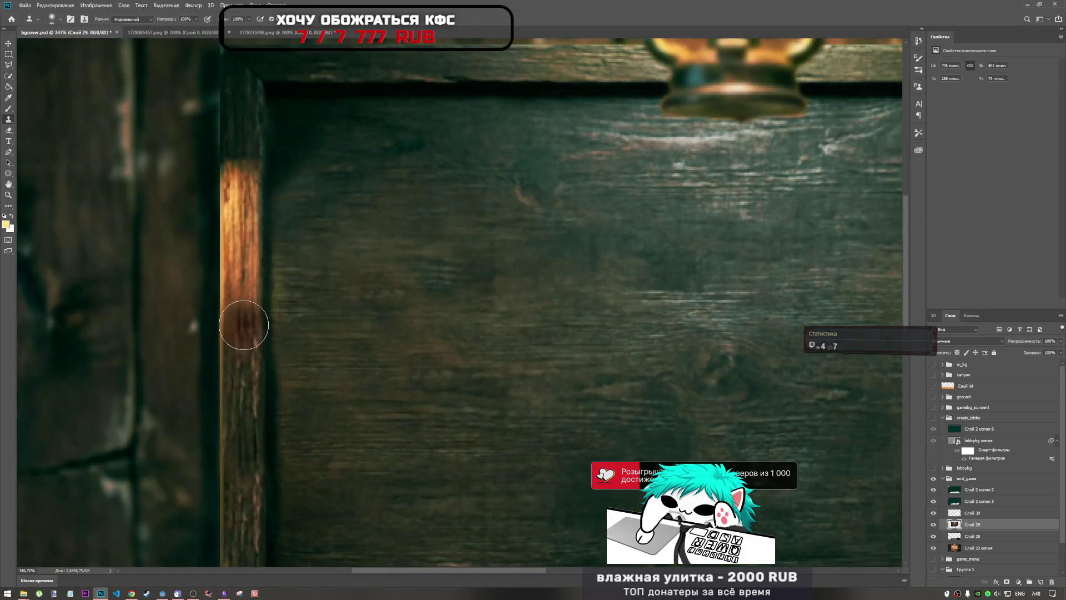
# - Darken the orange frame post and its top with cloned wood
pyautogui.moveTo(245, 324)
pyautogui.mouseDown()
pyautogui.moveTo(250, 161)
pyautogui.moveTo(249, 180)
pyautogui.mouseUp()
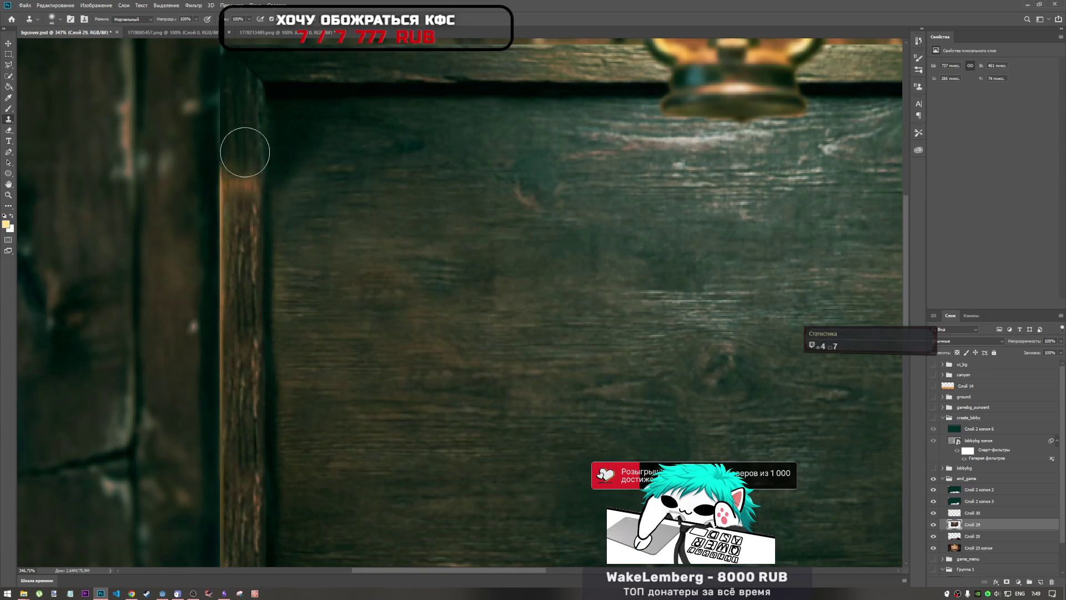
pyautogui.moveTo(245, 148)
pyautogui.mouseDown()
pyautogui.moveTo(244, 330)
pyautogui.moveTo(242, 195)
pyautogui.moveTo(229, 361)
pyautogui.moveTo(236, 131)
pyautogui.moveTo(233, 182)
pyautogui.mouseUp()
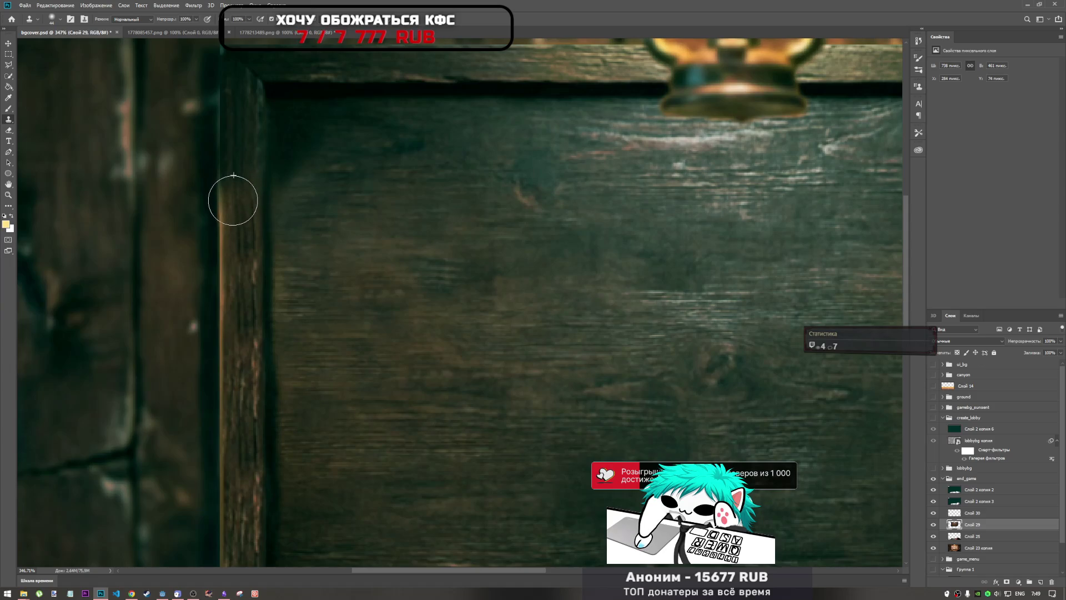
pyautogui.scroll(-5, 228, 278)
pyautogui.scroll(3, 220, 339)
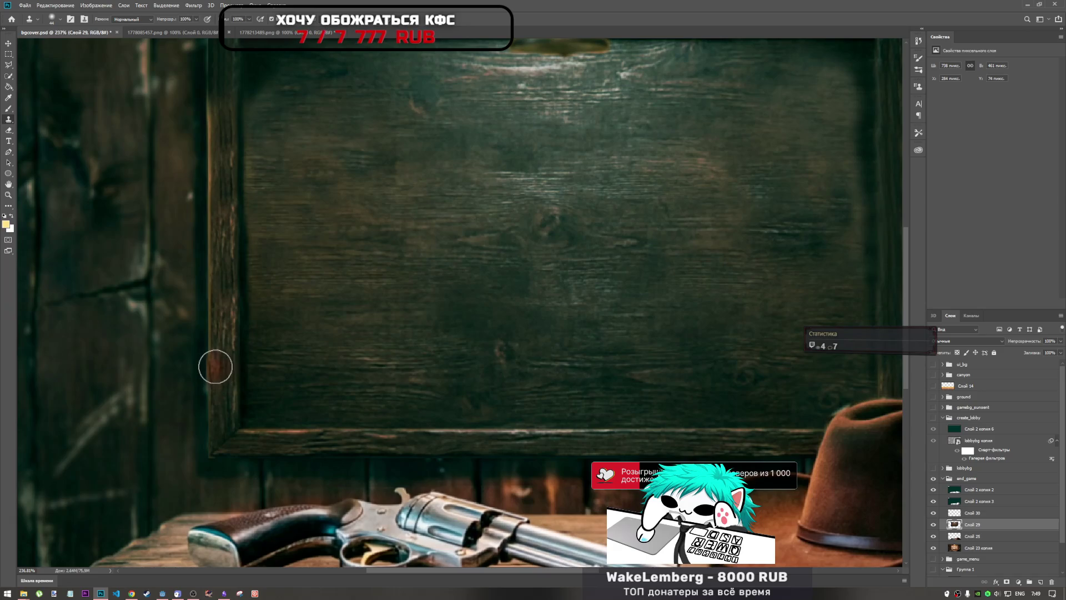
pyautogui.moveTo(216, 367); pyautogui.dragTo(218, 330)
pyautogui.scroll(-3, 236, 357)
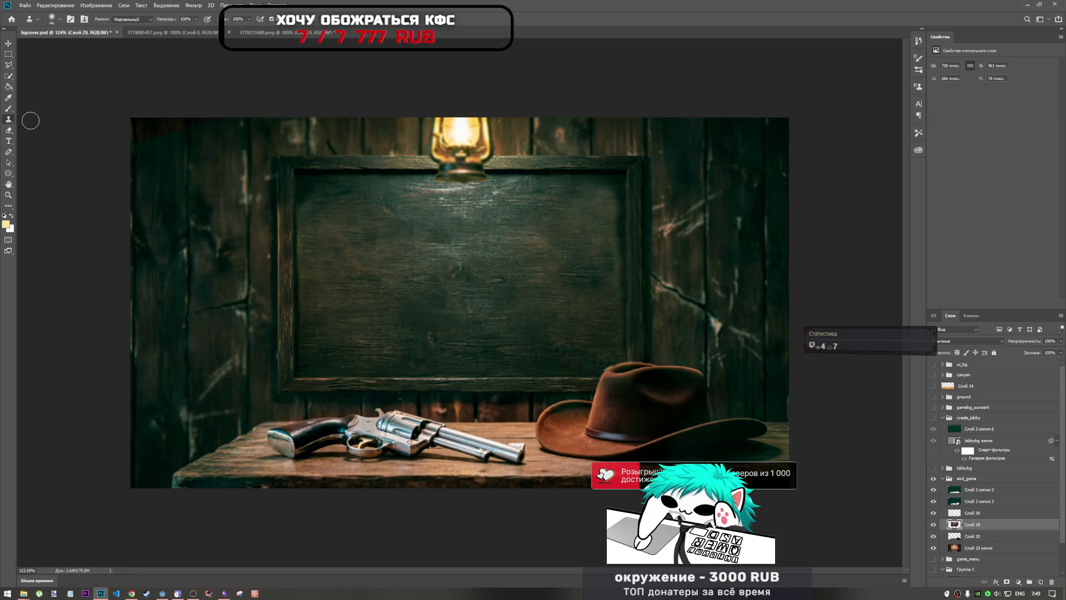
# - Marquee-select the board inside the frame and delete it to reveal the wanted posters
pyautogui.click(8, 54)
pyautogui.scroll(5, 351, 218)
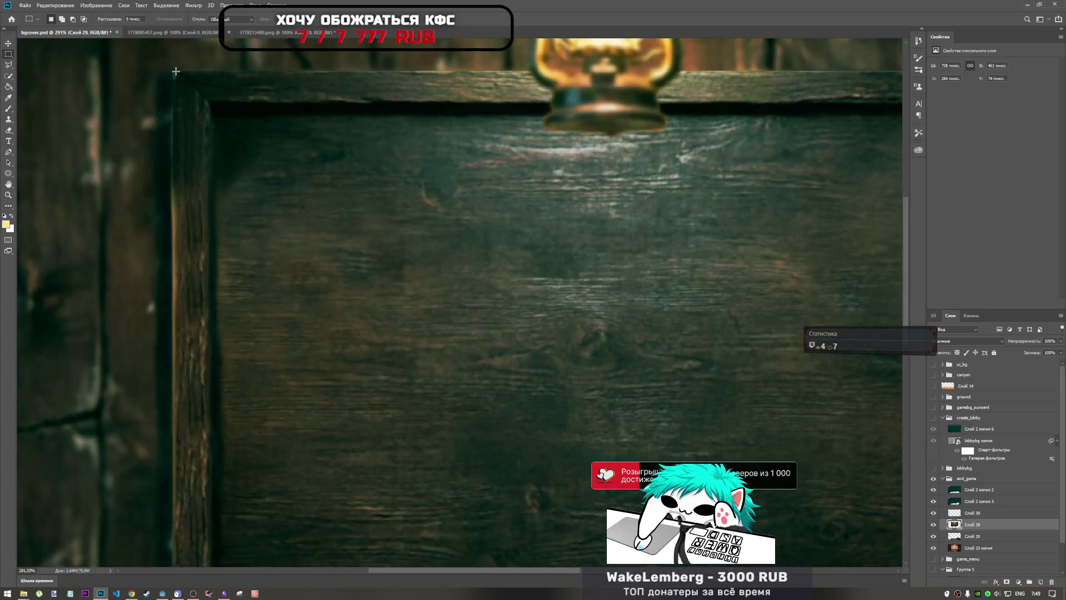
pyautogui.moveTo(176, 71)
pyautogui.mouseDown()
pyautogui.moveTo(436, 322)
pyautogui.moveTo(458, 440)
pyautogui.moveTo(899, 550)
pyautogui.moveTo(1000, 549)
pyautogui.moveTo(716, 505)
pyautogui.moveTo(745, 501)
pyautogui.mouseUp()
pyautogui.press('Delete')
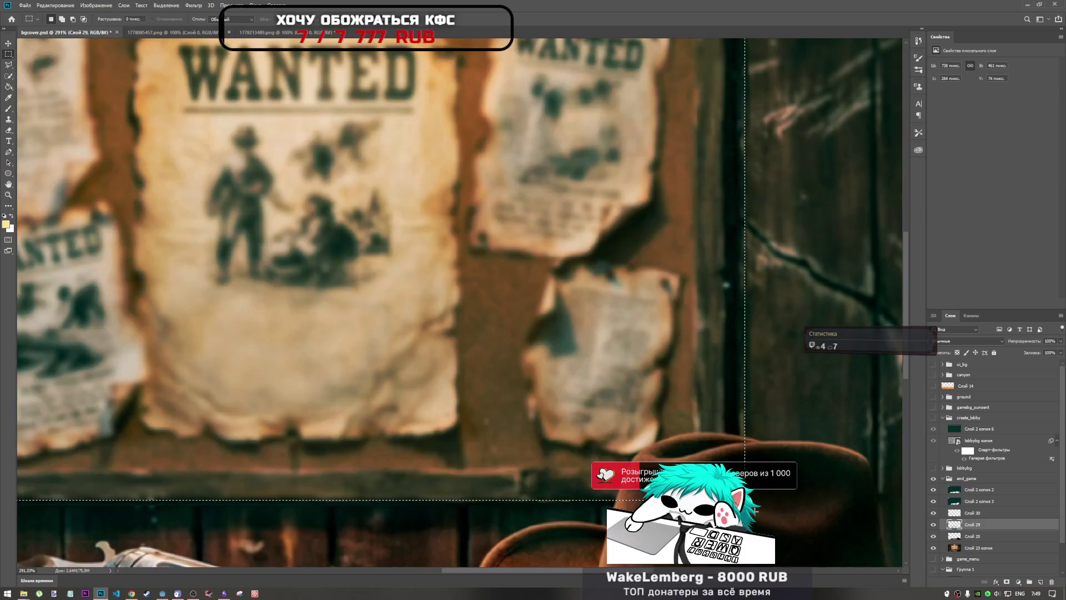
# - Undo the board deletion and deselect, leaving the blank green board
pyautogui.hotkey('ctrl', 'z')
pyautogui.rightClick(693, 423)
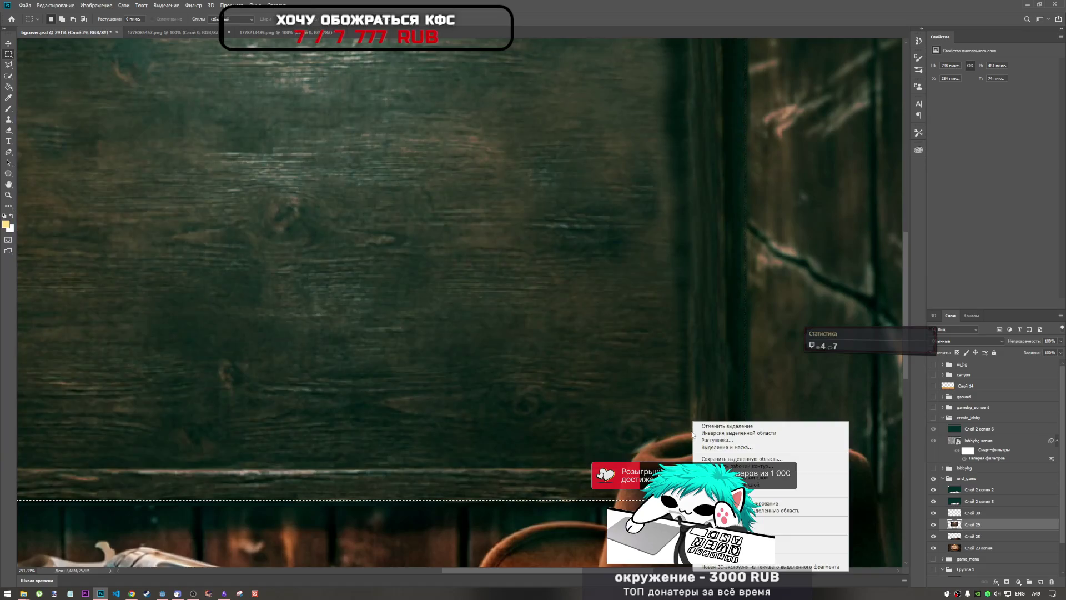
pyautogui.click(740, 439)
pyautogui.scroll(-5, 599, 401)
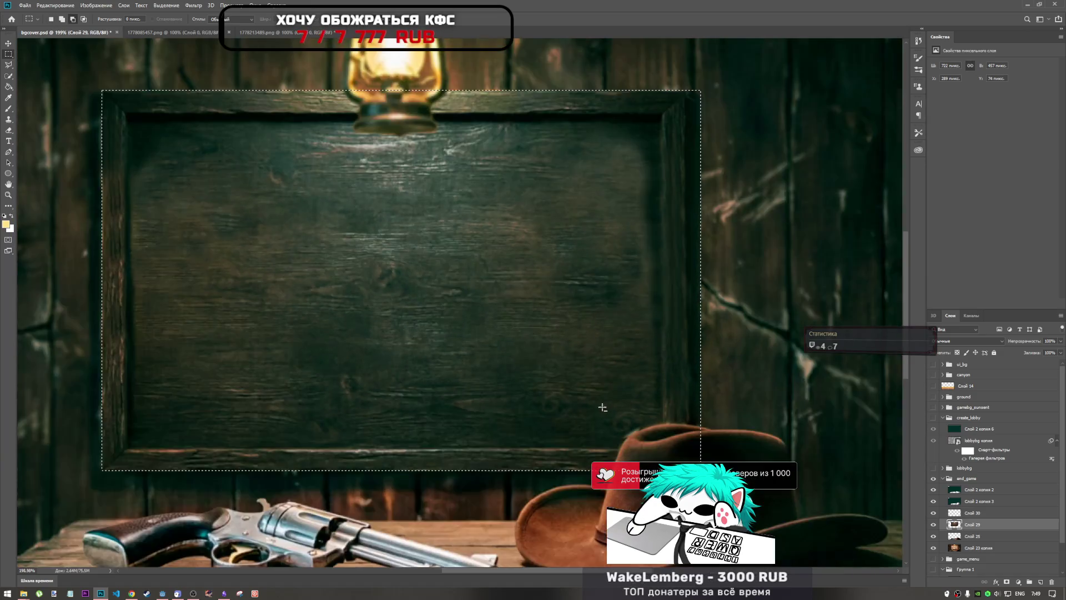
pyautogui.hotkey('ctrl', 'd')
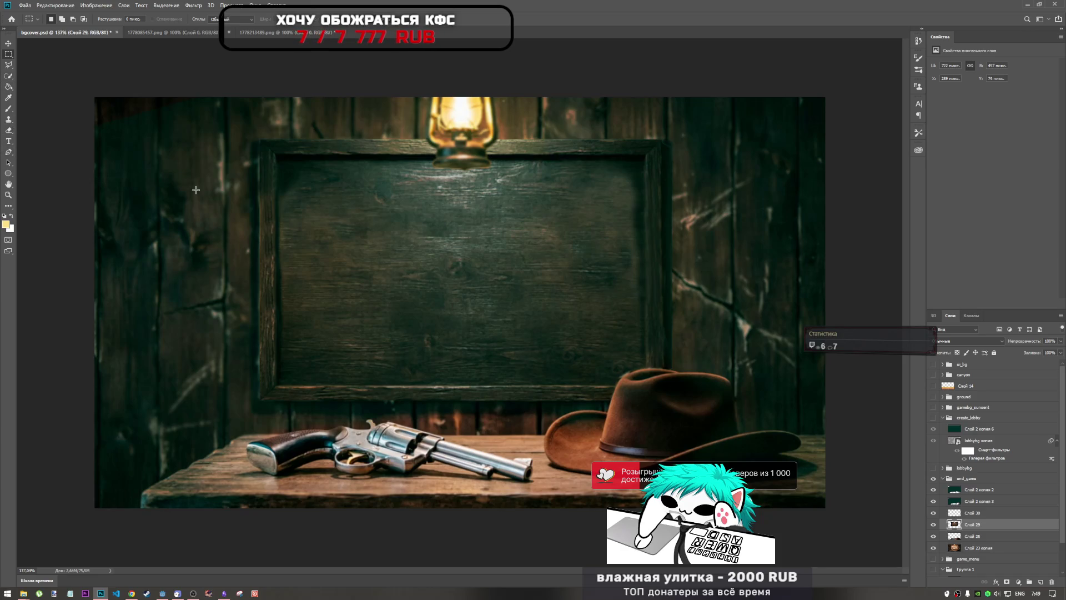
# - Select the Blur tool with a 291-pixel brush
pyautogui.click(8, 206)
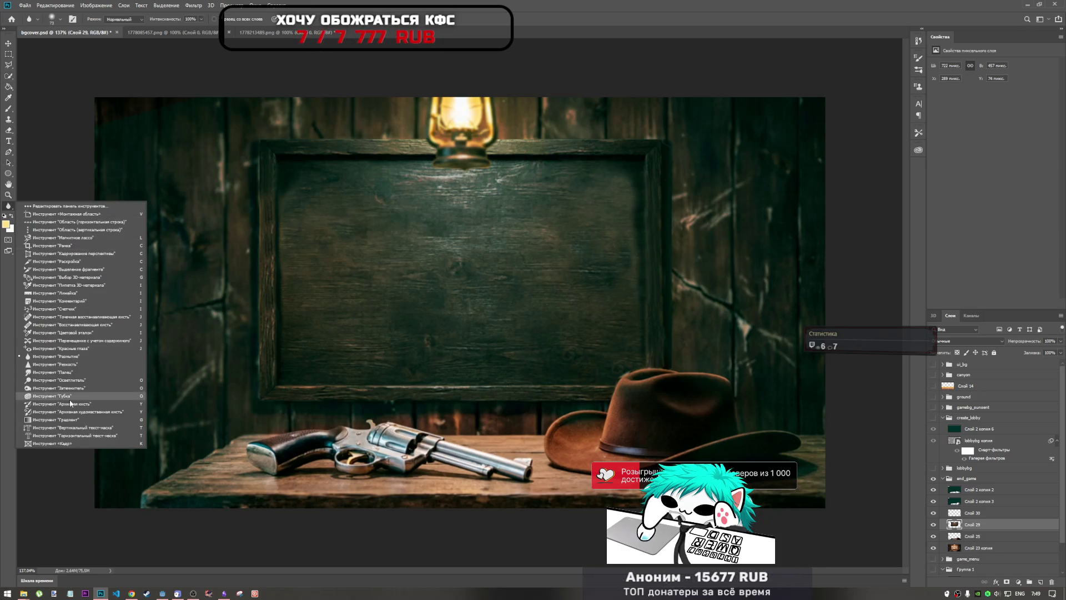
pyautogui.click(69, 356)
pyautogui.rightClick(541, 256)
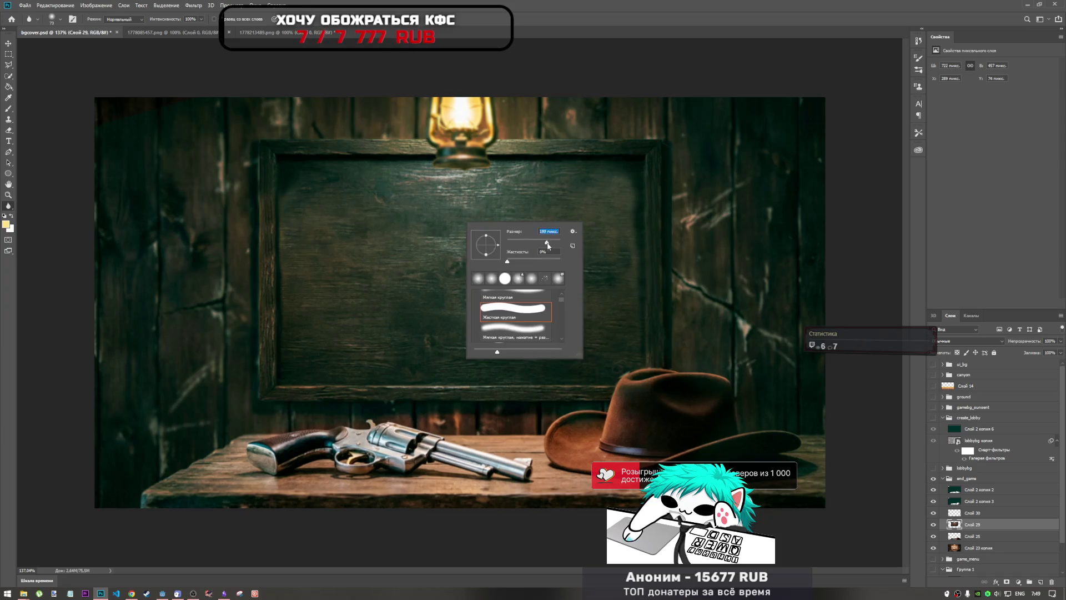
pyautogui.moveTo(548, 244); pyautogui.dragTo(552, 244)
pyautogui.press('Return')
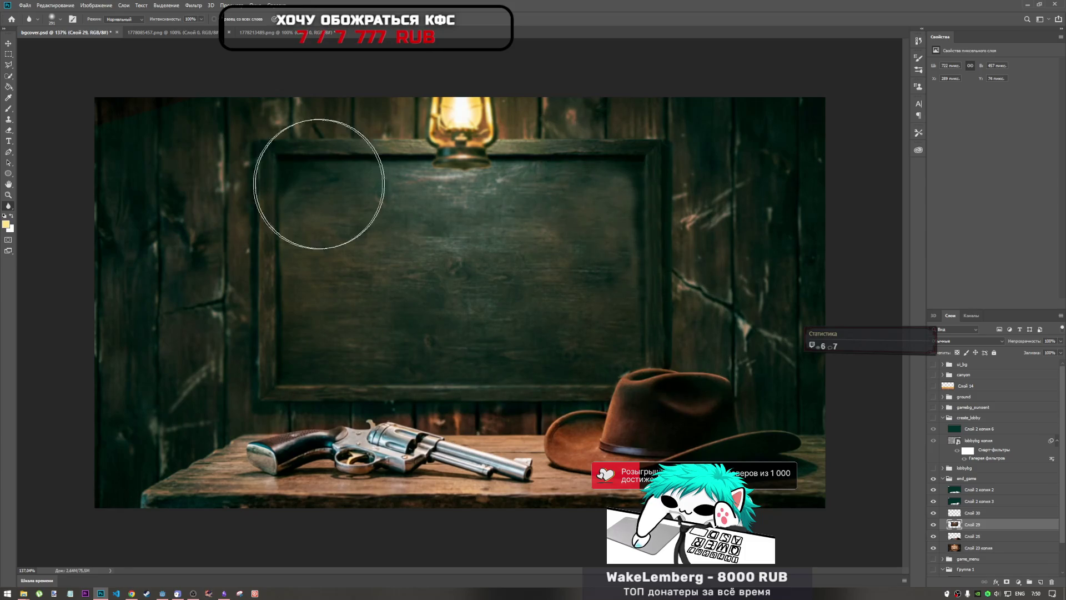
# - Blur across the board and hat areas with a broad stroke
pyautogui.moveTo(319, 183)
pyautogui.mouseDown()
pyautogui.moveTo(607, 178)
pyautogui.moveTo(261, 344)
pyautogui.moveTo(624, 186)
pyautogui.moveTo(742, 408)
pyautogui.mouseUp()
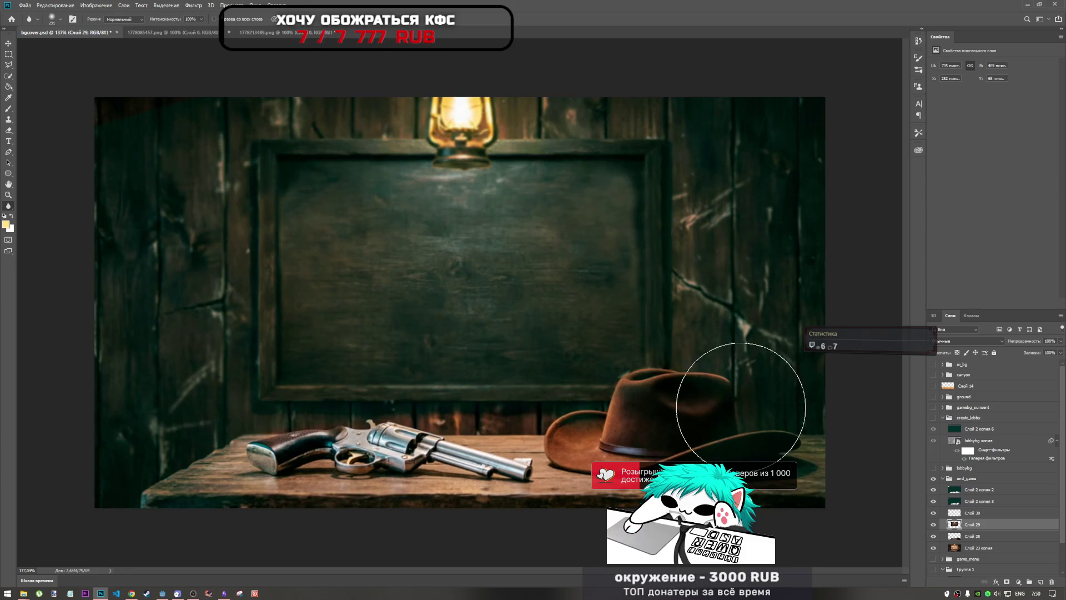
pyautogui.scroll(-8, 647, 242)
pyautogui.scroll(4, 524, 281)
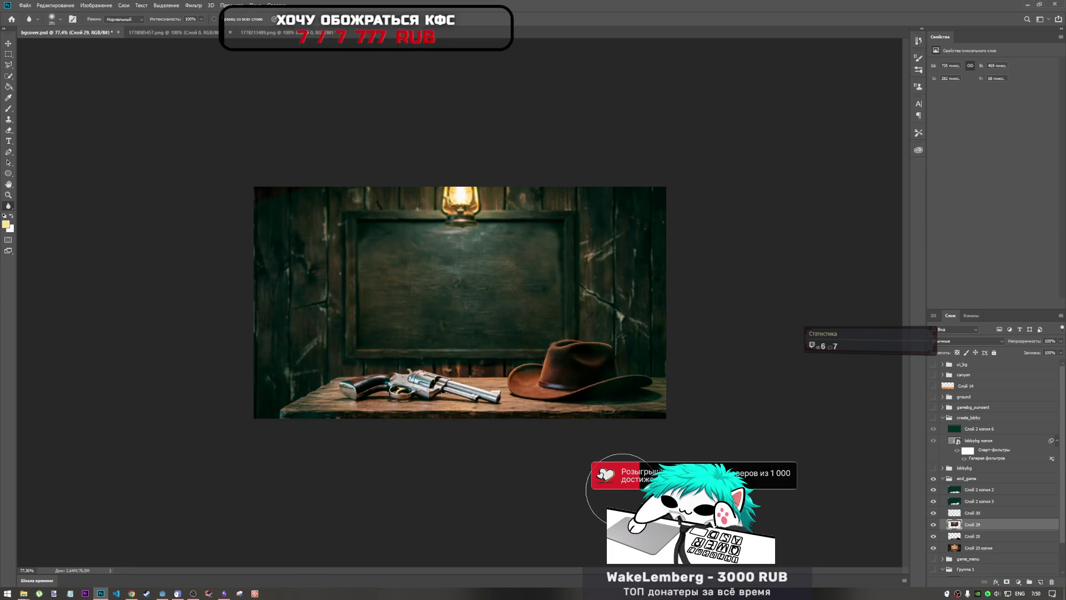
pyautogui.scroll(3, 494, 309)
pyautogui.scroll(-2, 476, 302)
pyautogui.scroll(2, 500, 321)
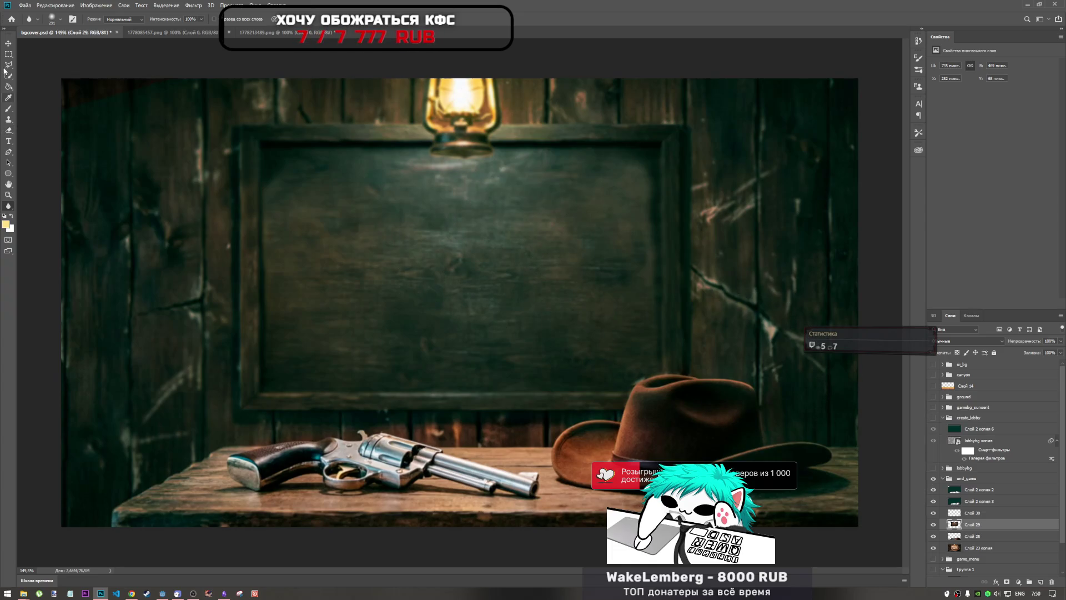
pyautogui.press('m')
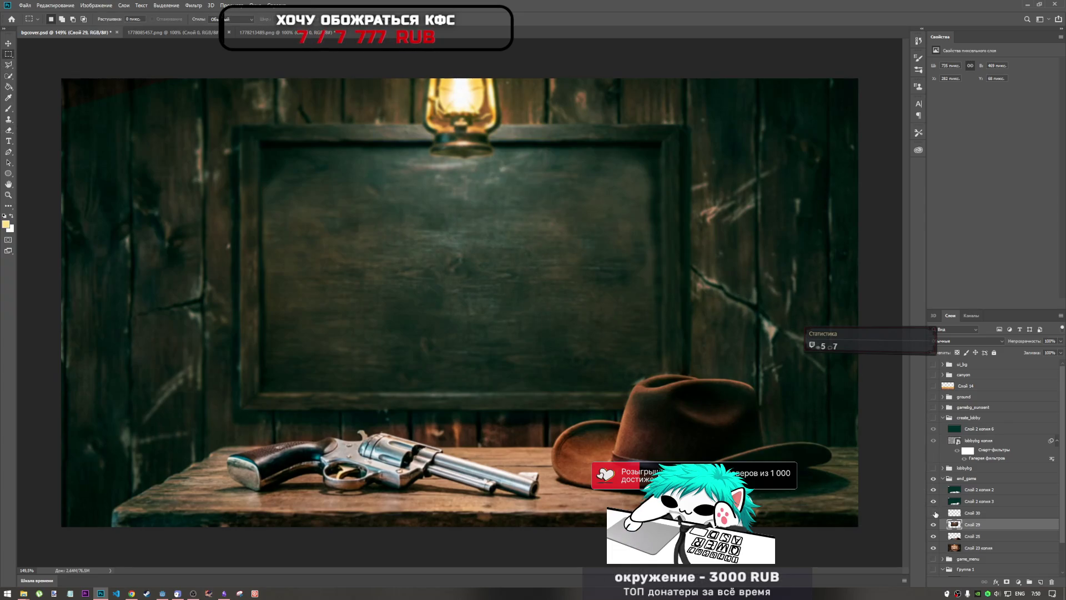
pyautogui.click(982, 515)
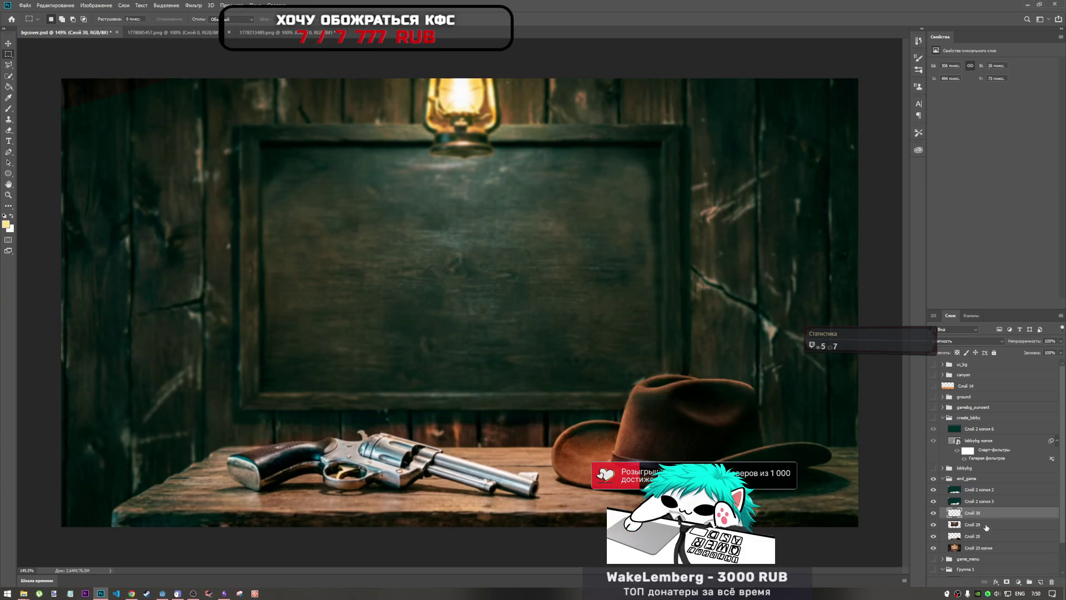
pyautogui.keyDown('shift'); pyautogui.click(960, 527); pyautogui.keyUp('shift')
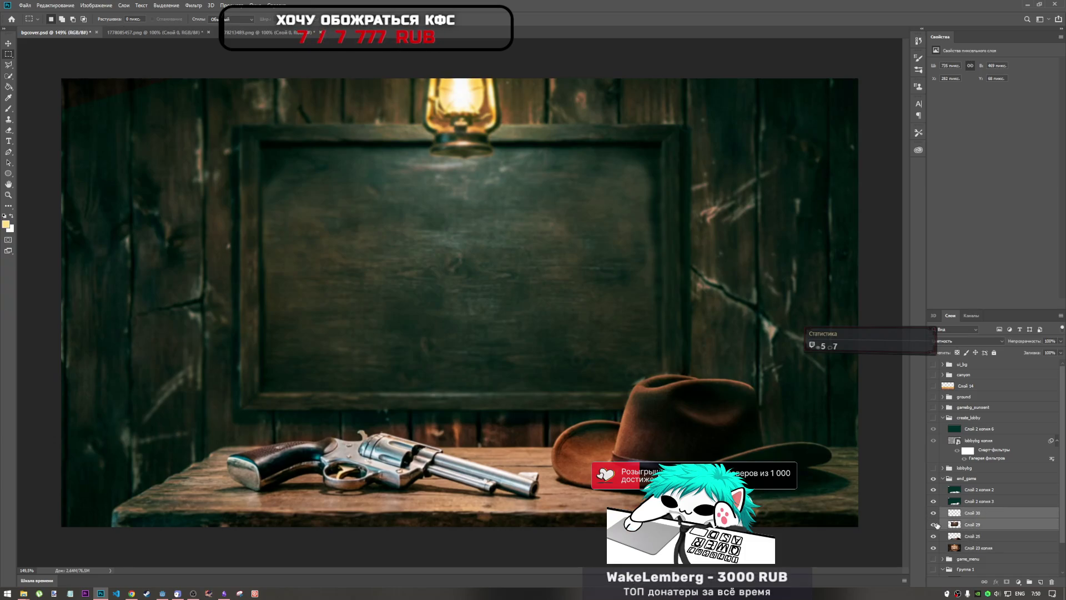
pyautogui.click(933, 526)
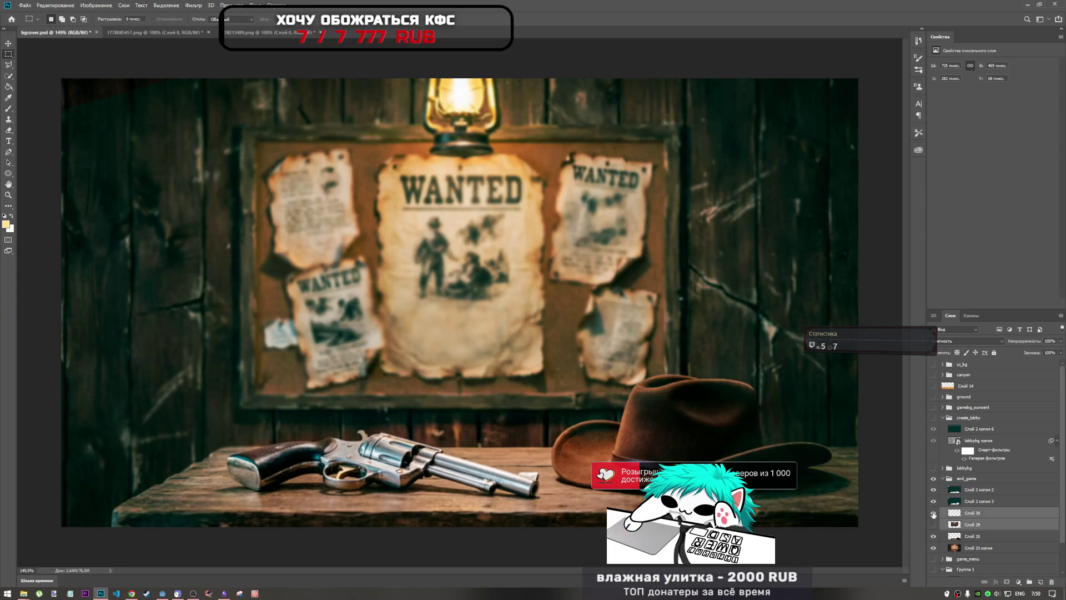
pyautogui.click(934, 513)
pyautogui.click(934, 513)
pyautogui.click(970, 518)
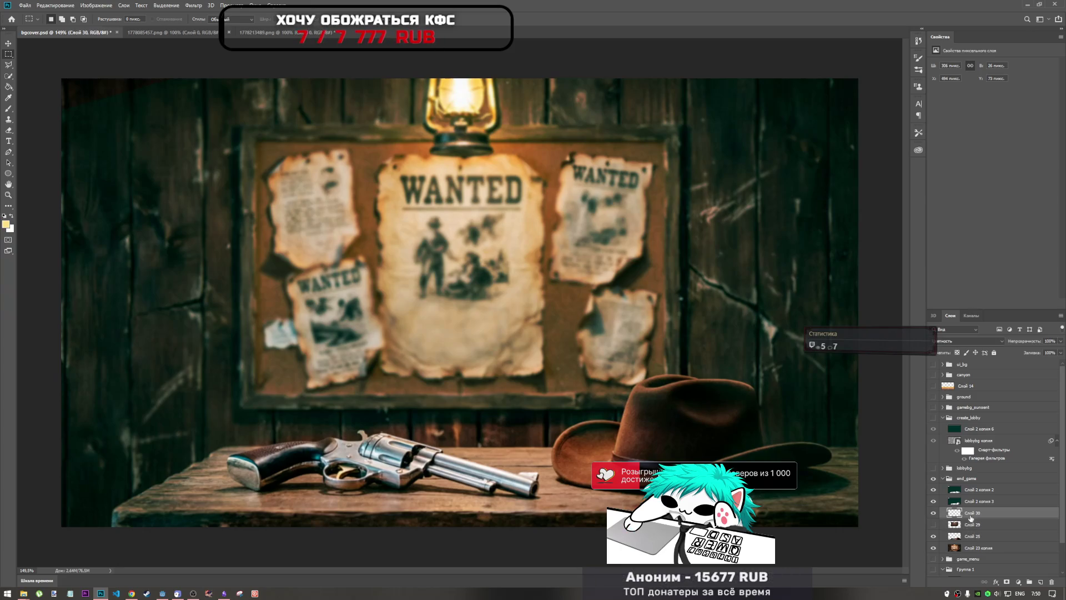
pyautogui.click(933, 526)
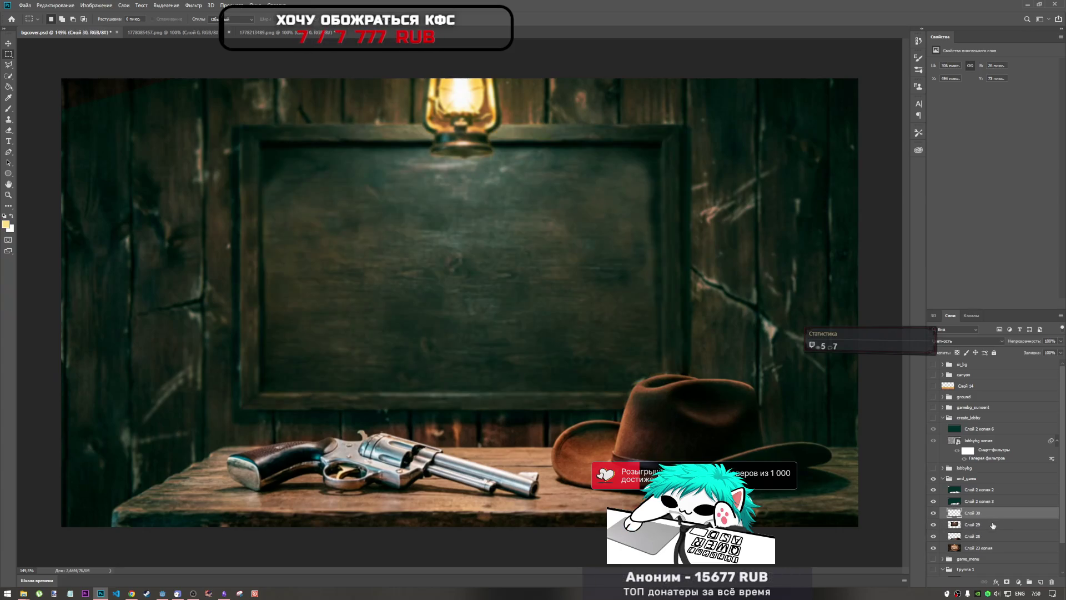
pyautogui.keyDown('ctrl'); pyautogui.click(980, 525); pyautogui.keyUp('ctrl')
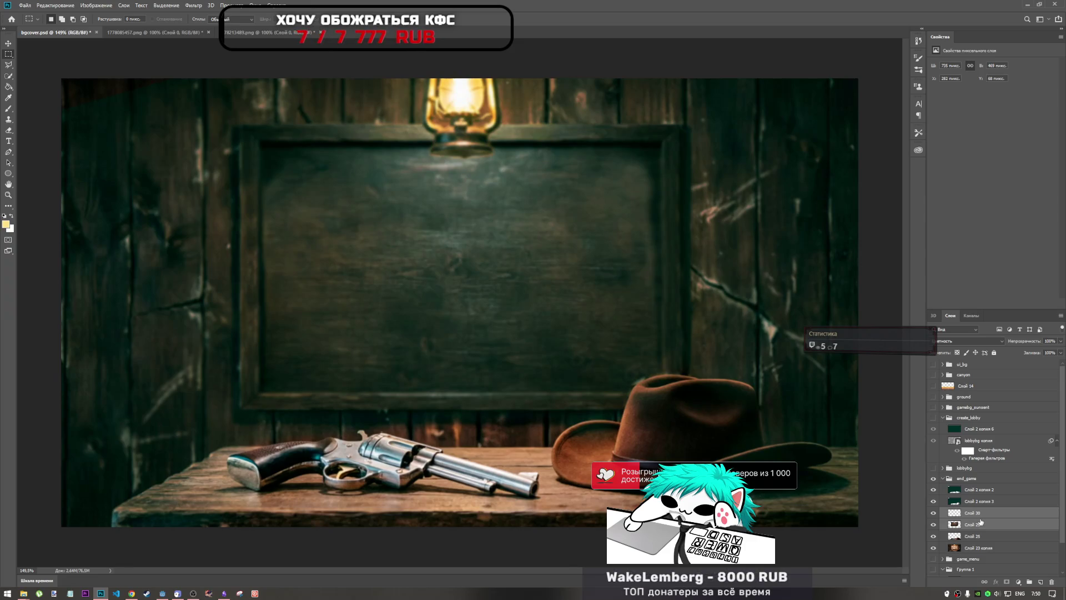
pyautogui.rightClick(980, 525)
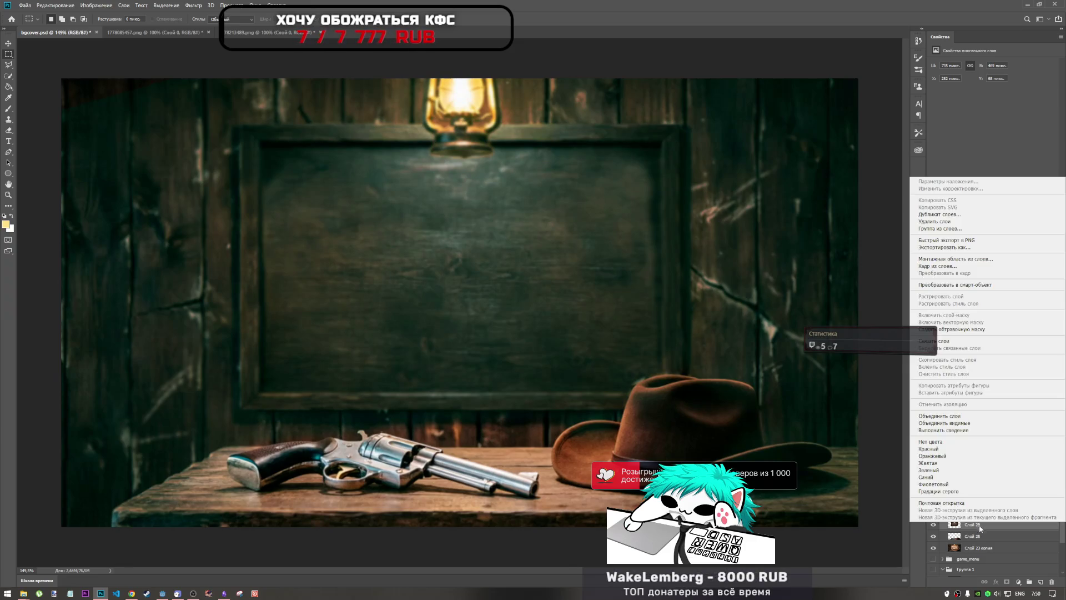
pyautogui.click(960, 421)
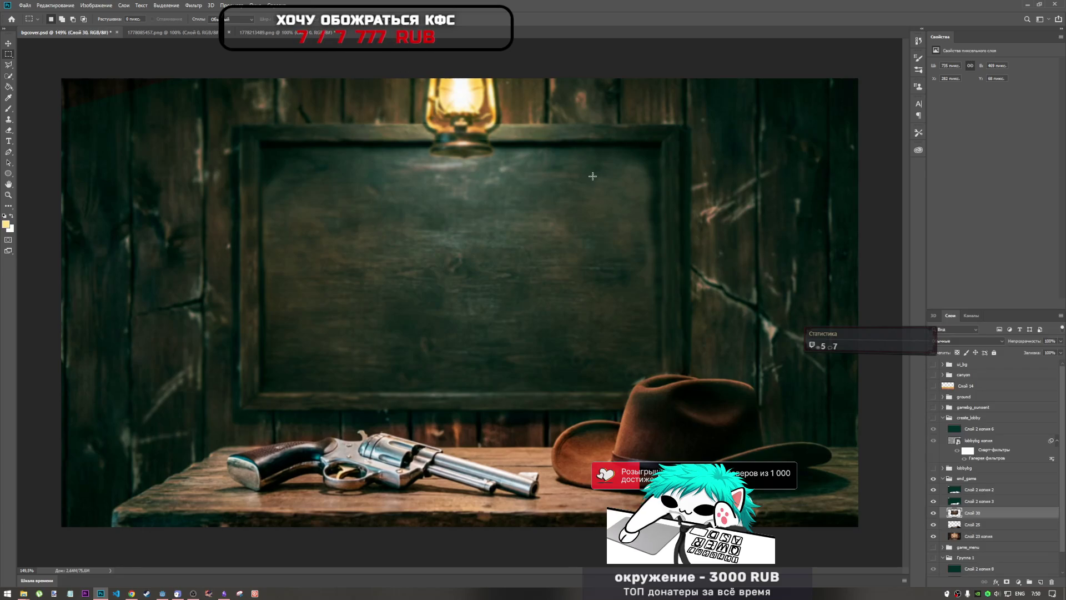
pyautogui.hotkey('ctrl', 'z')
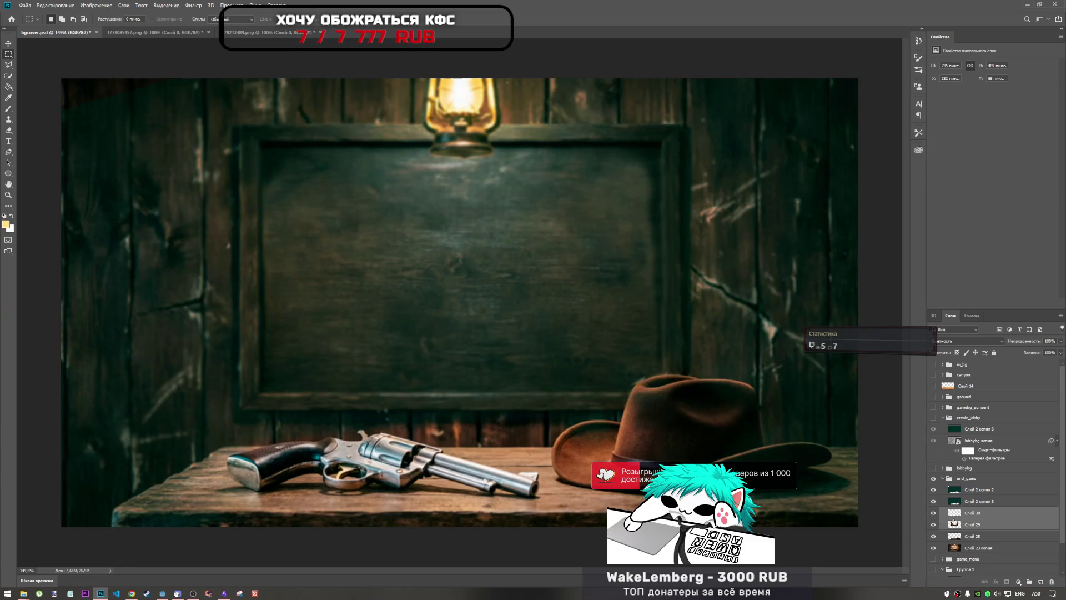
pyautogui.click(975, 479)
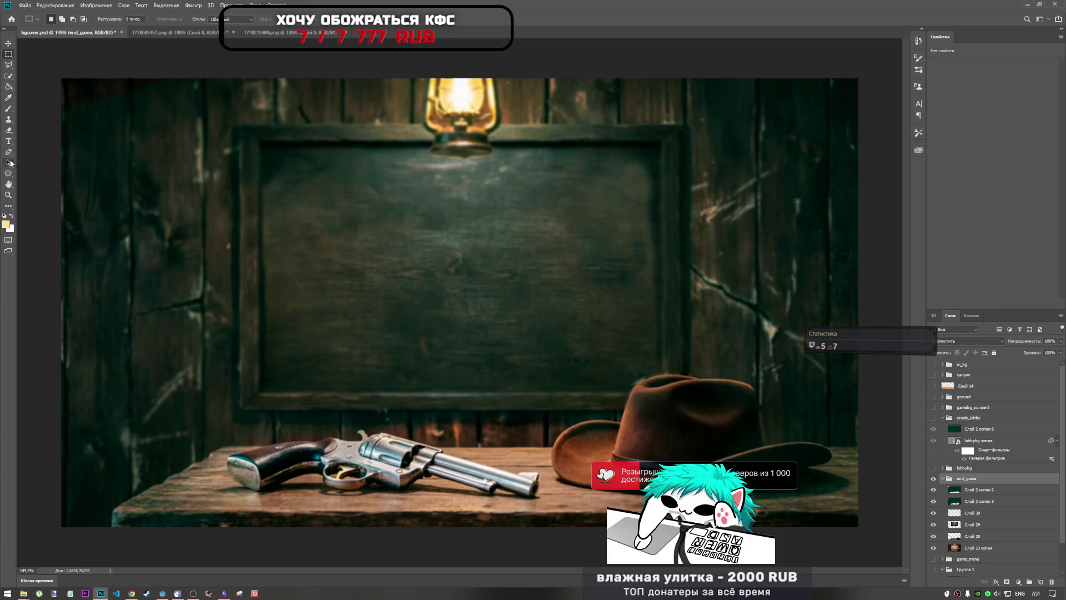
pyautogui.click(7, 205)
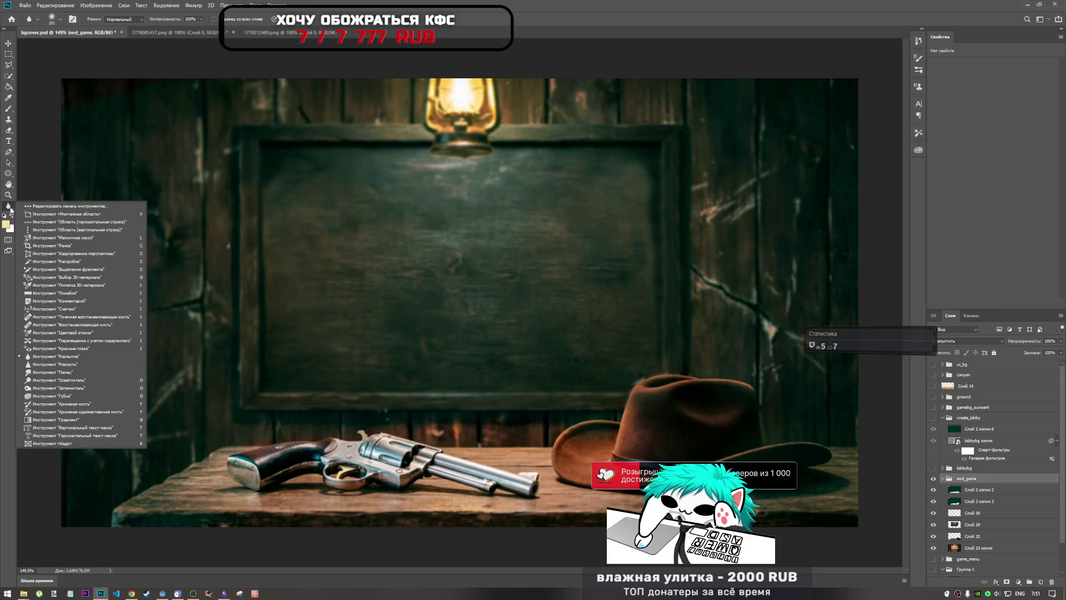
pyautogui.click(48, 364)
pyautogui.click(48, 371)
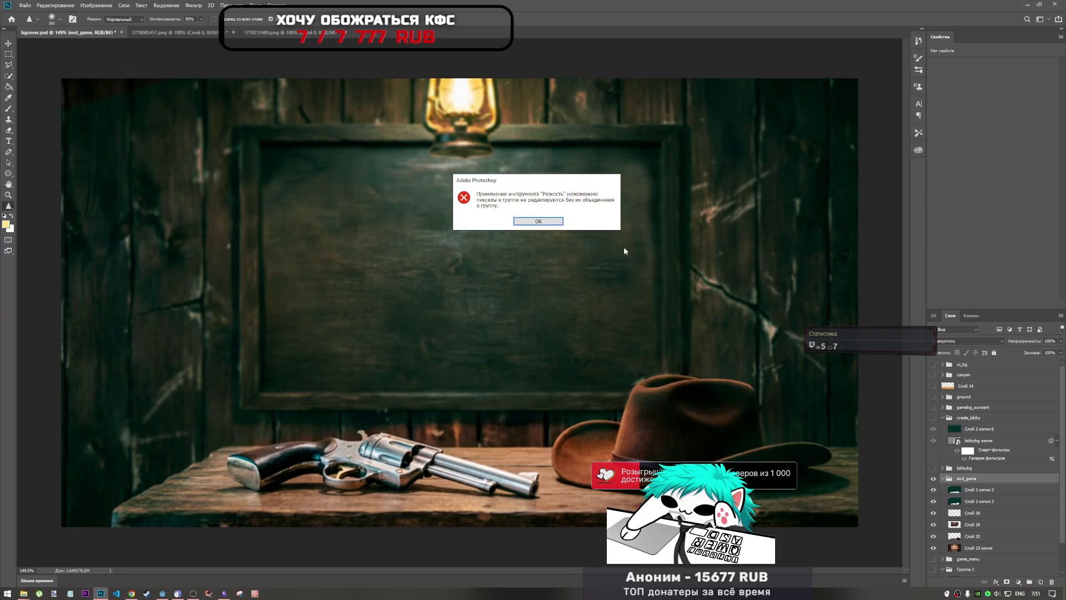
pyautogui.click(538, 222)
pyautogui.click(8, 205)
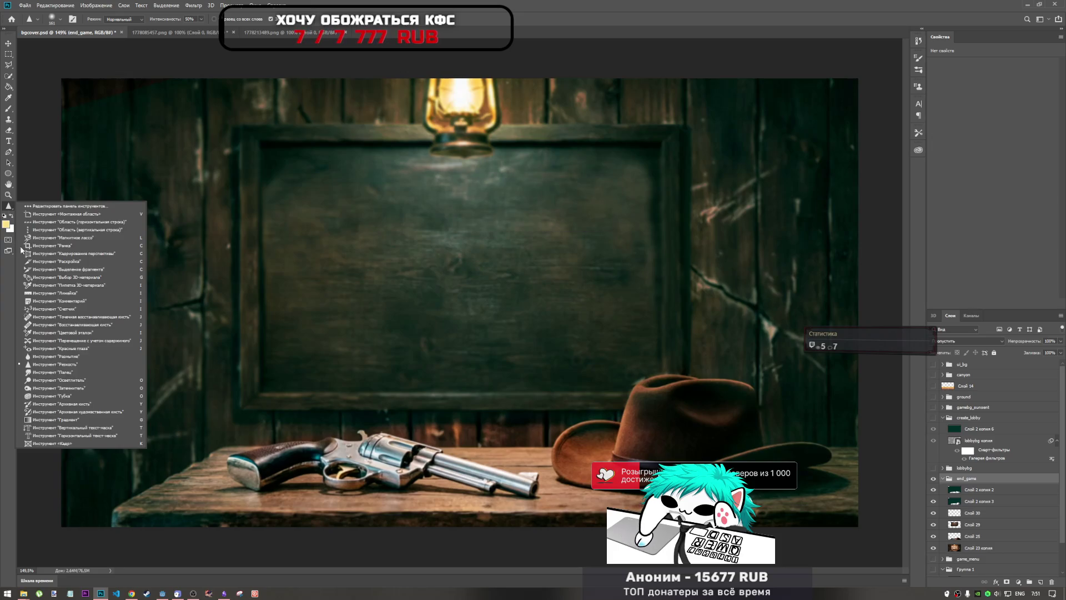
pyautogui.click(78, 397)
pyautogui.scroll(6, 721, 408)
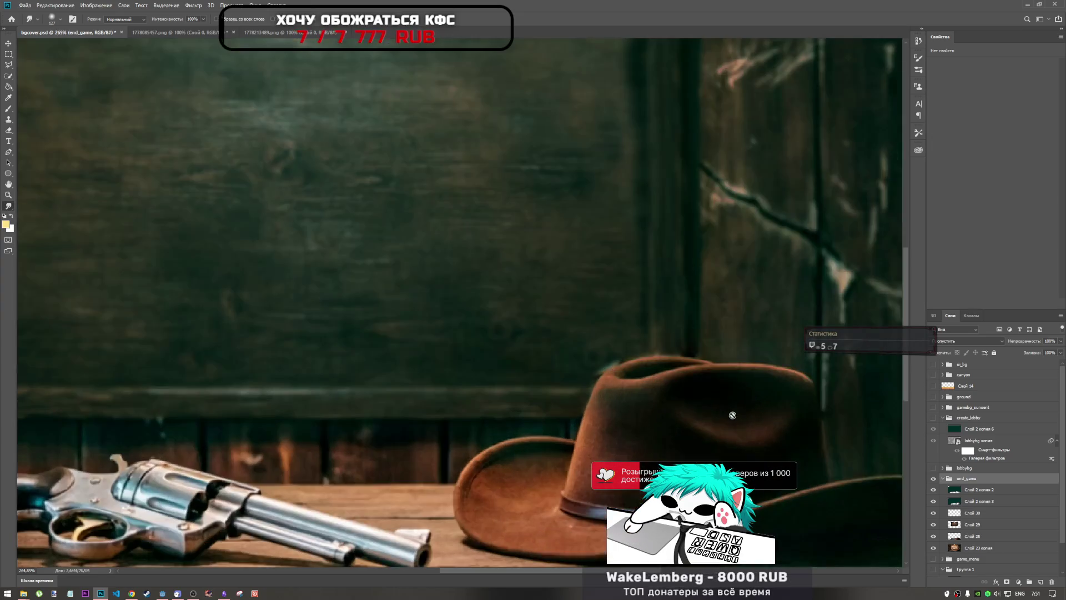
pyautogui.click(511, 350)
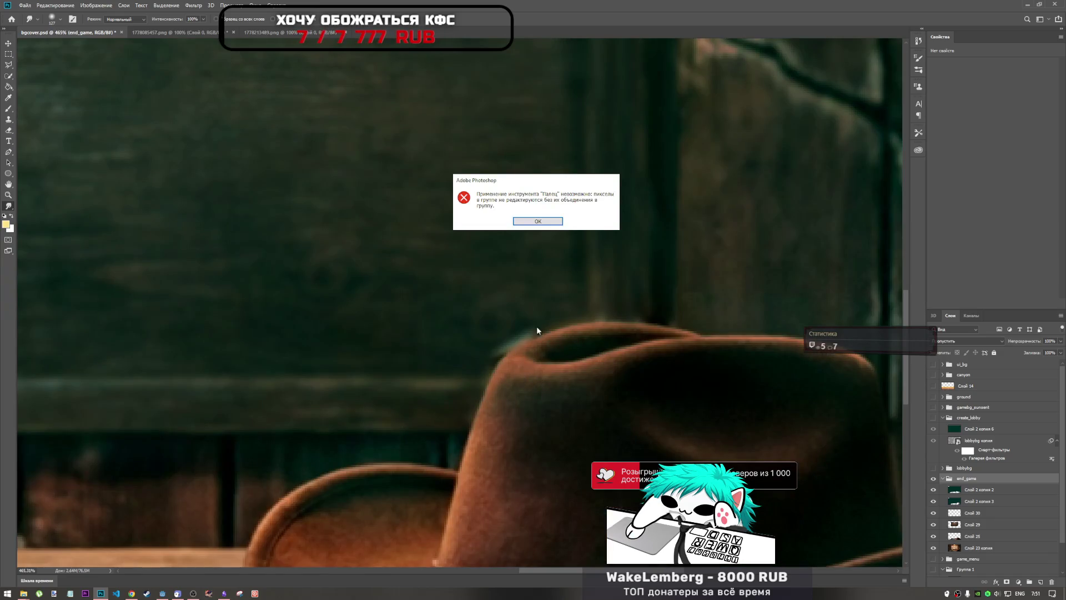
pyautogui.click(552, 224)
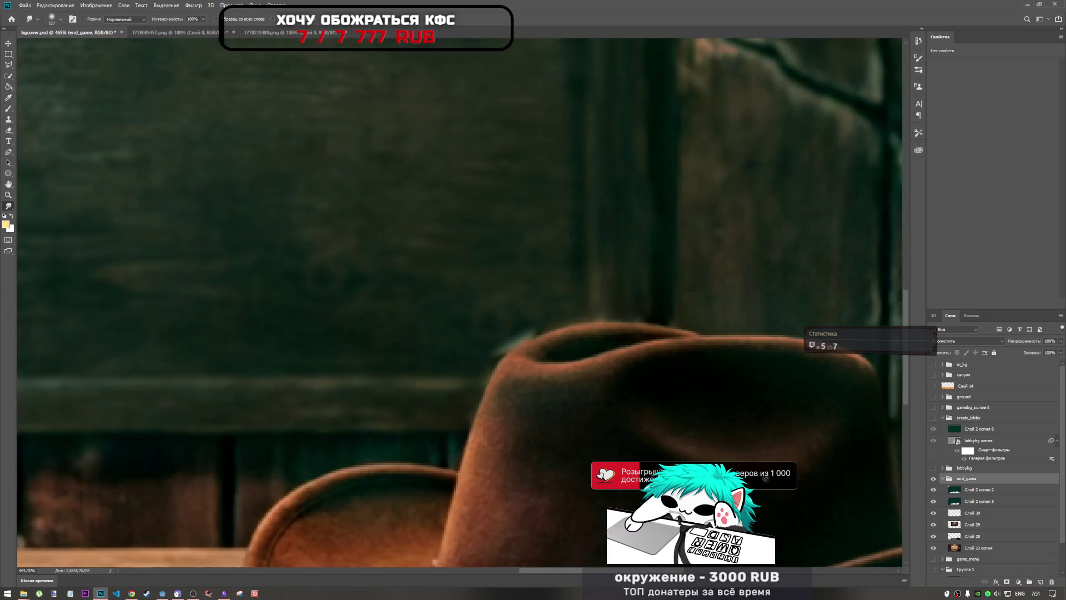
pyautogui.click(972, 524)
pyautogui.moveTo(566, 374); pyautogui.dragTo(584, 463)
# - Smudge the hat crown's top edge into the dark background using a smaller soft brush
pyautogui.moveTo(571, 380)
pyautogui.mouseDown()
pyautogui.moveTo(574, 405)
pyautogui.moveTo(606, 414)
pyautogui.moveTo(559, 416)
pyautogui.moveTo(584, 450)
pyautogui.moveTo(550, 428)
pyautogui.moveTo(550, 452)
pyautogui.moveTo(562, 453)
pyautogui.moveTo(559, 405)
pyautogui.moveTo(604, 428)
pyautogui.moveTo(612, 461)
pyautogui.moveTo(547, 376)
pyautogui.moveTo(602, 468)
pyautogui.moveTo(571, 405)
pyautogui.moveTo(583, 440)
pyautogui.moveTo(639, 436)
pyautogui.moveTo(572, 381)
pyautogui.mouseUp()
pyautogui.scroll(-5, 583, 440)
pyautogui.scroll(3, 572, 381)
pyautogui.scroll(5, 605, 417)
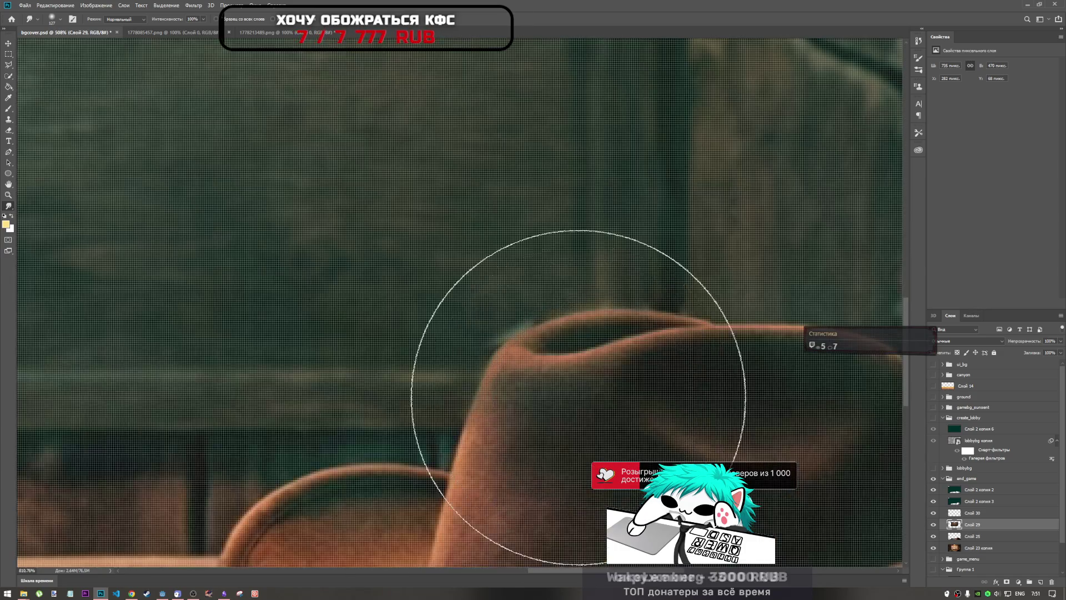
pyautogui.rightClick(544, 395)
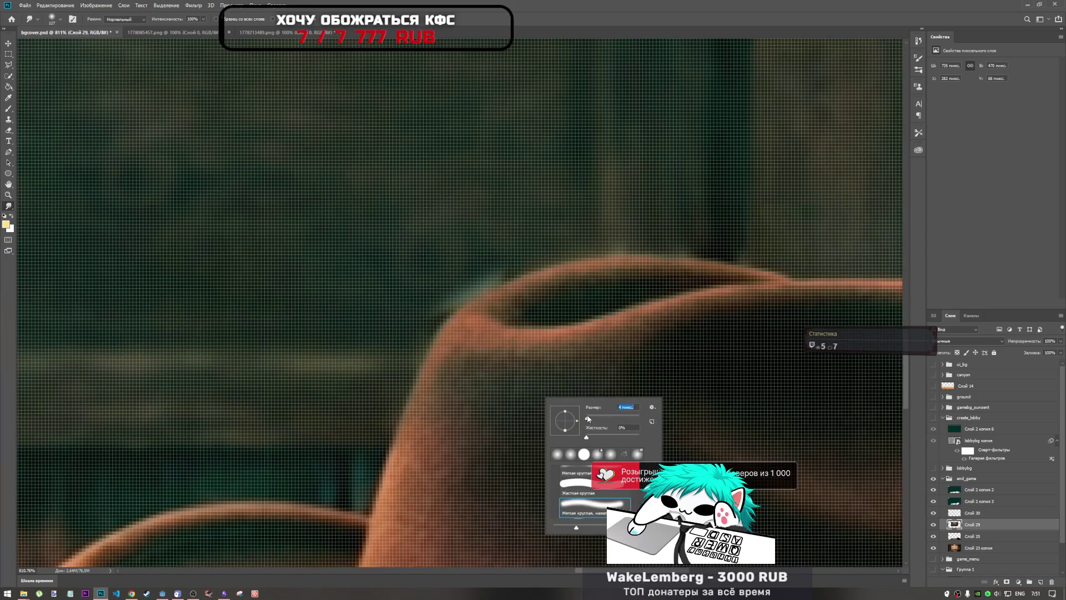
pyautogui.click(449, 320)
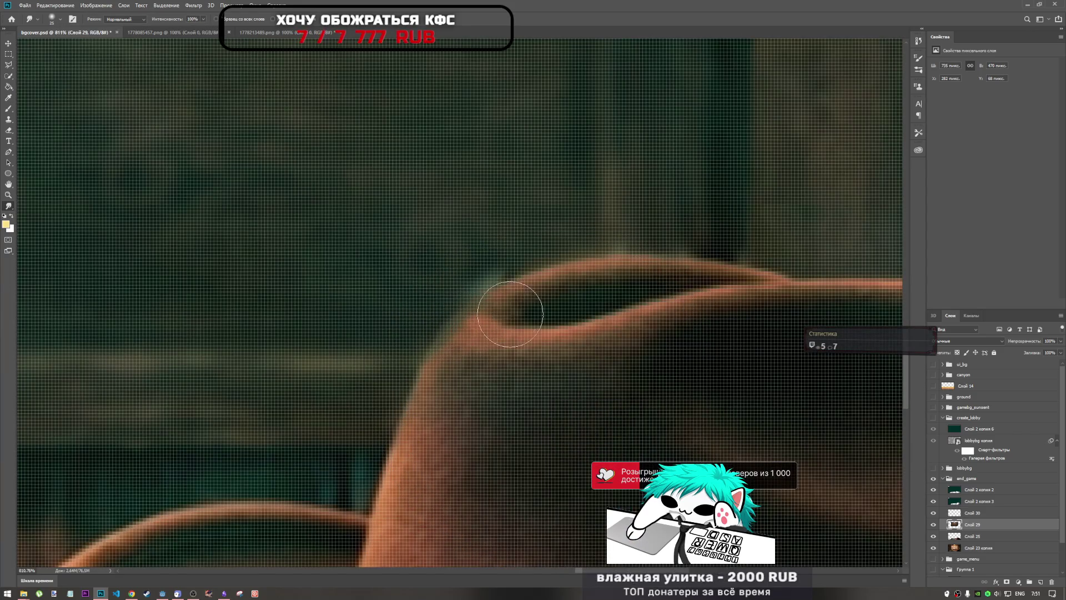
pyautogui.moveTo(481, 297)
pyautogui.mouseDown()
pyautogui.moveTo(476, 286)
pyautogui.moveTo(448, 314)
pyautogui.moveTo(506, 273)
pyautogui.mouseUp()
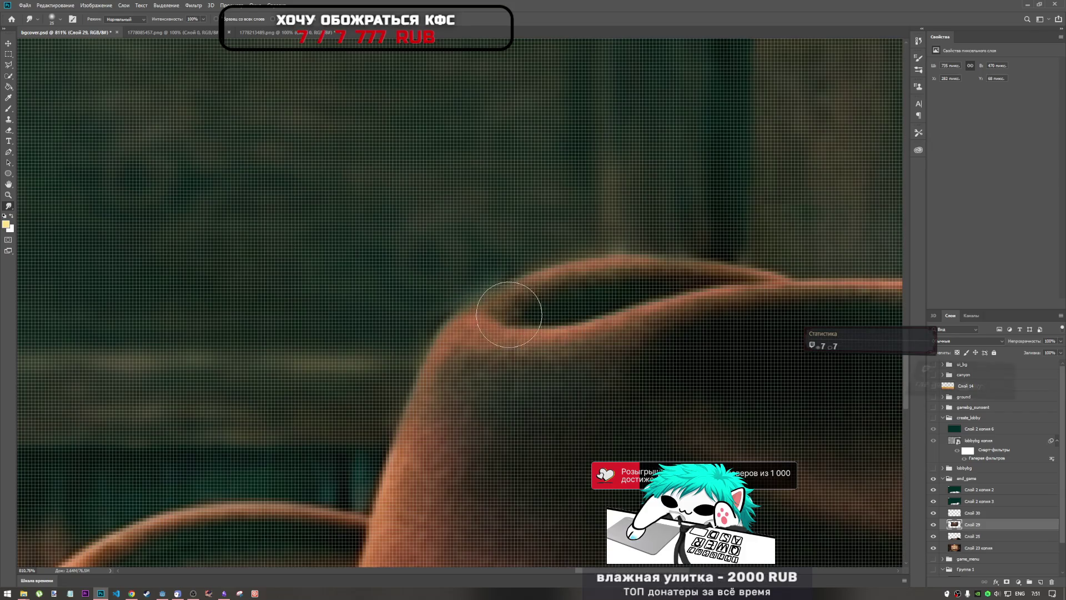
pyautogui.scroll(-5, 581, 318)
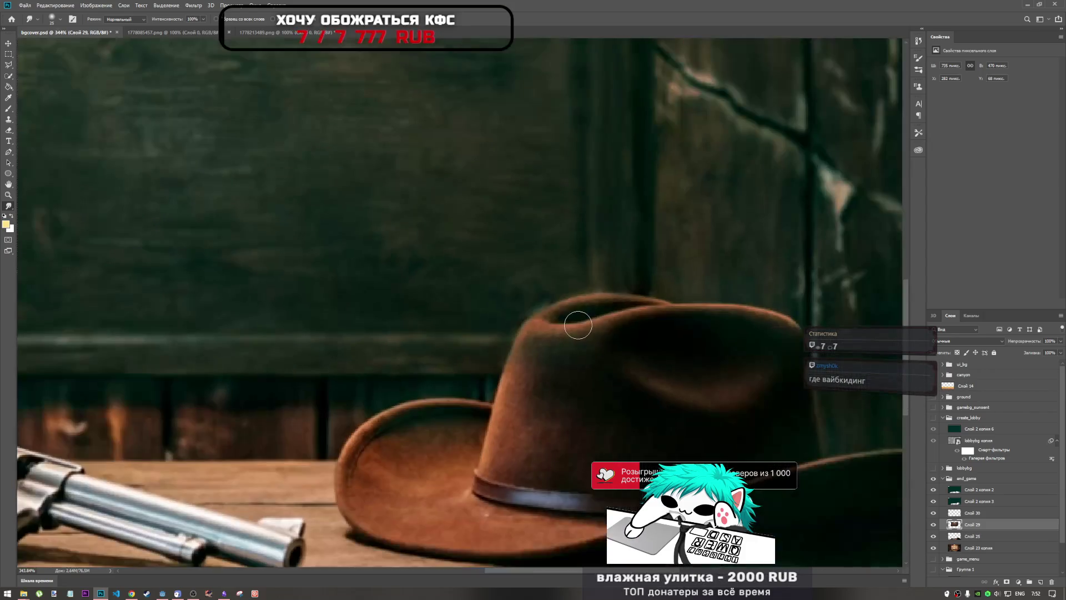
# - Smudge the left end of the hat's crown curve
pyautogui.scroll(4, 575, 316)
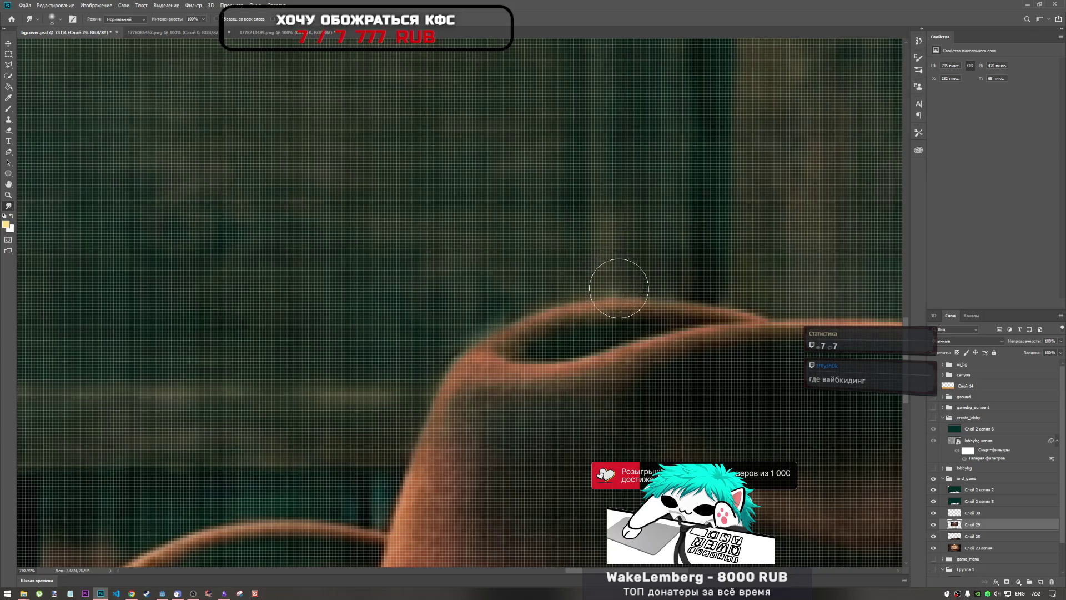
pyautogui.scroll(-5, 595, 311)
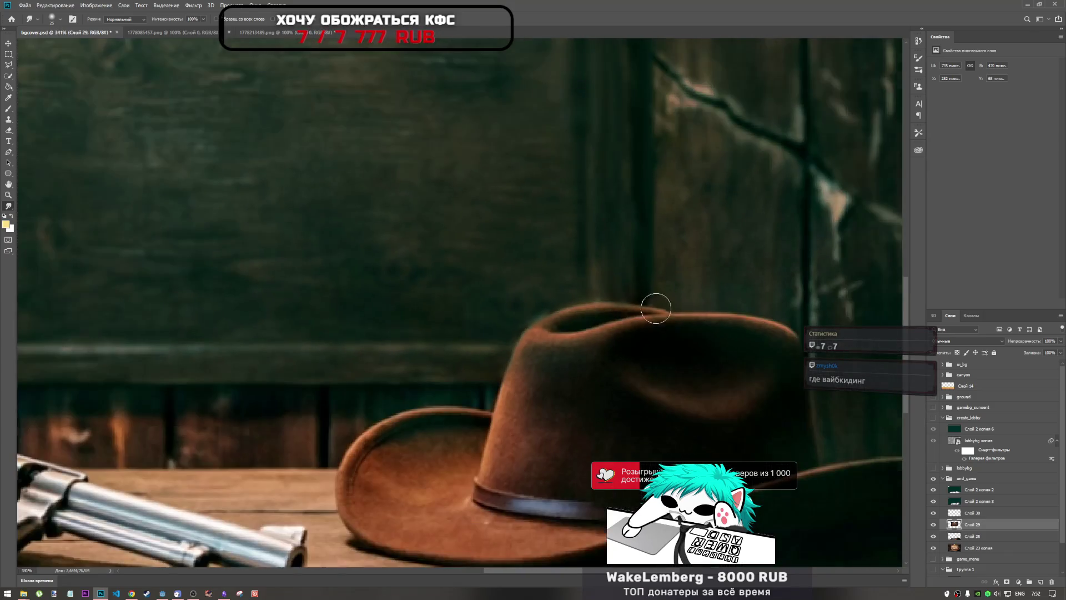
pyautogui.scroll(6, 638, 305)
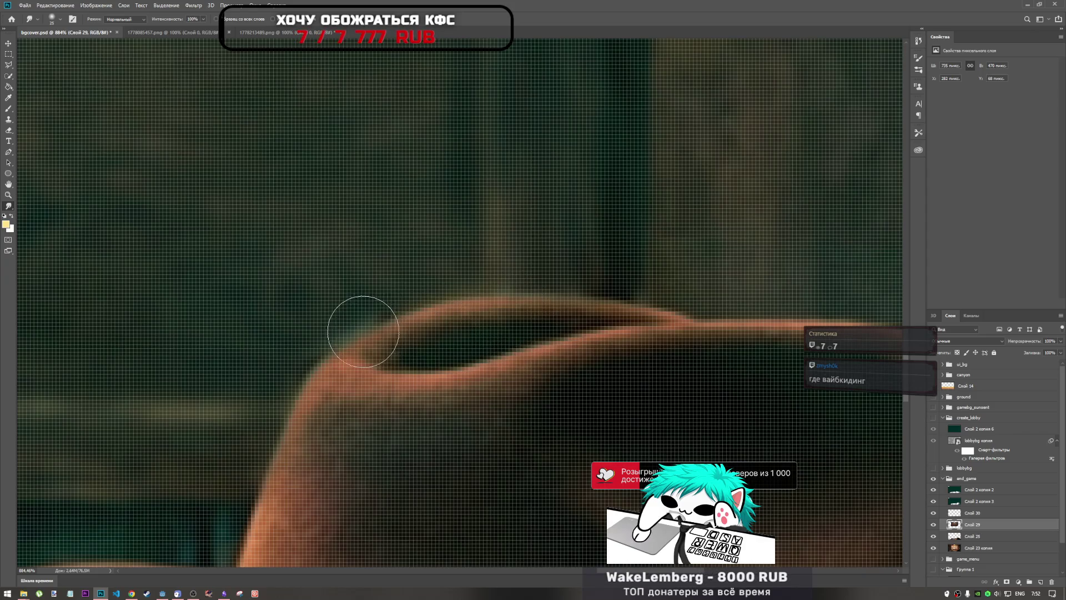
pyautogui.moveTo(357, 321); pyautogui.dragTo(357, 341)
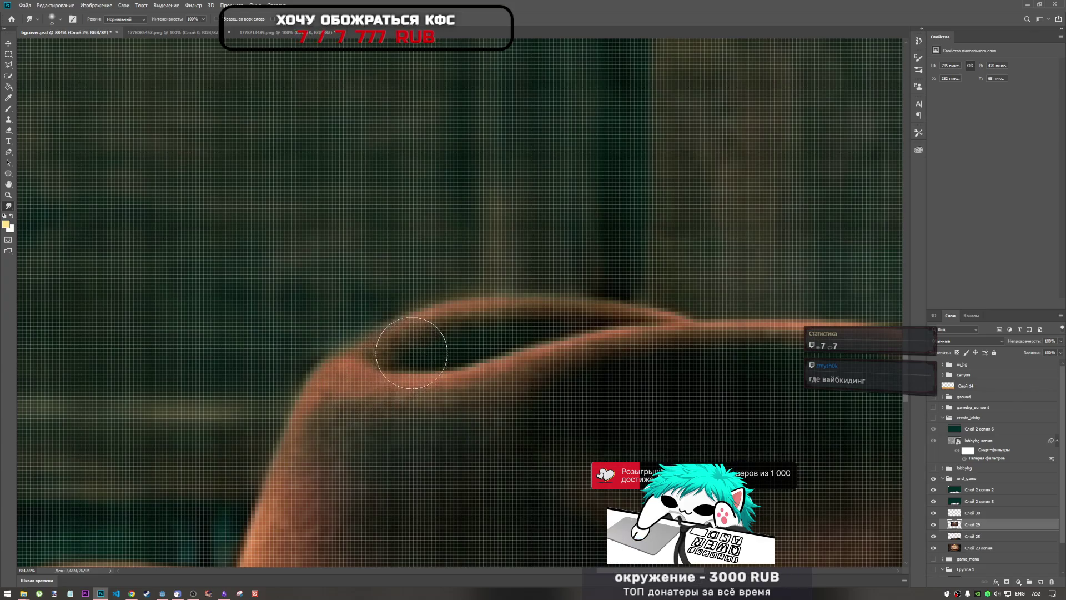
pyautogui.scroll(-2, 494, 347)
pyautogui.scroll(5, 434, 342)
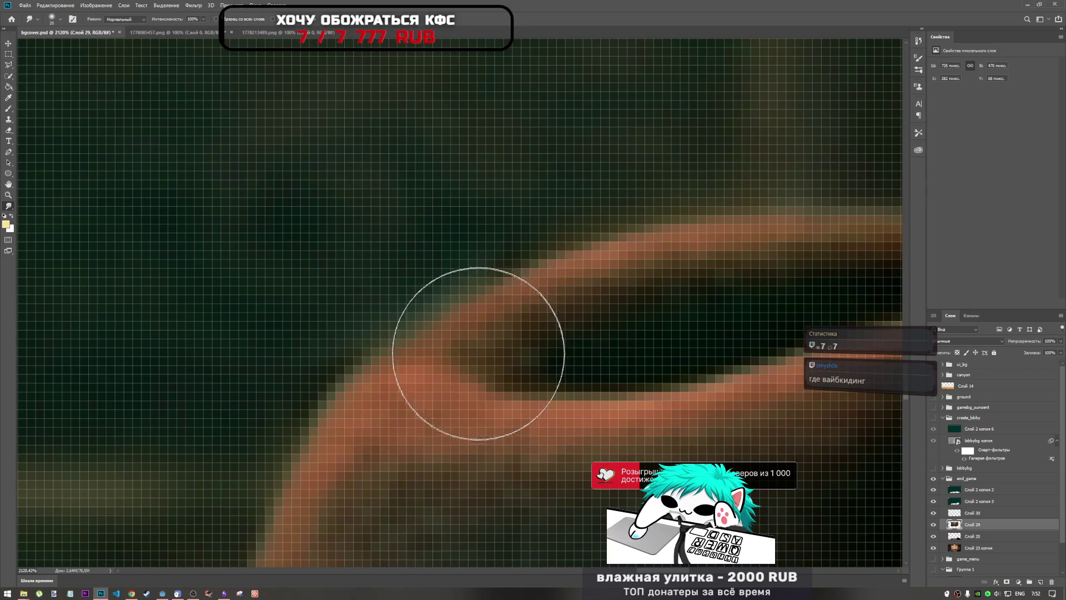
# - Smear the crown's inner edge and remove the orange bump along it
pyautogui.moveTo(476, 345)
pyautogui.mouseDown()
pyautogui.moveTo(488, 357)
pyautogui.moveTo(458, 355)
pyautogui.mouseUp()
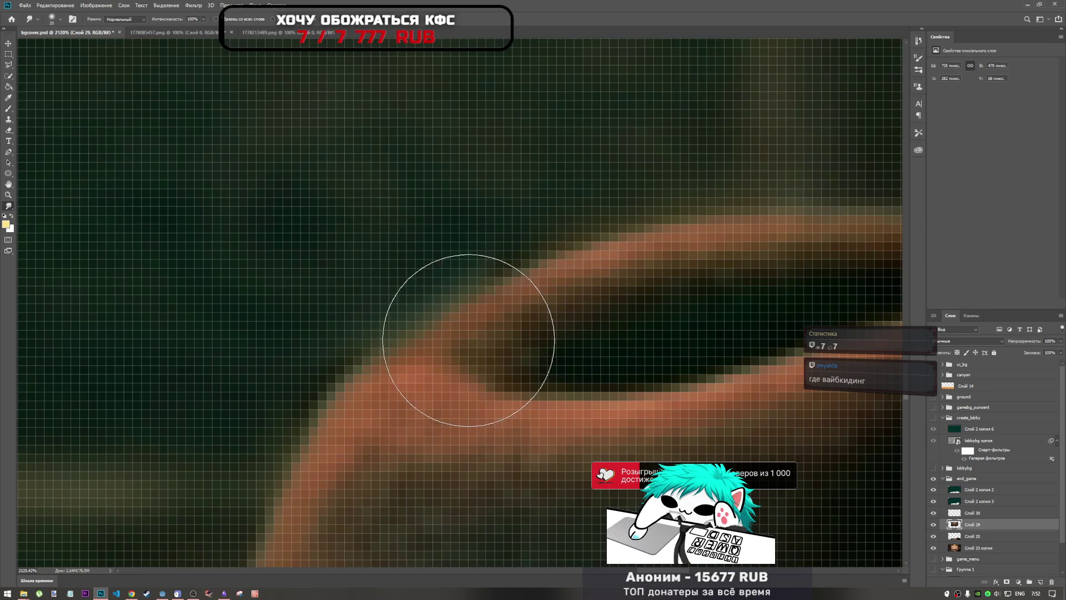
pyautogui.scroll(-10, 538, 317)
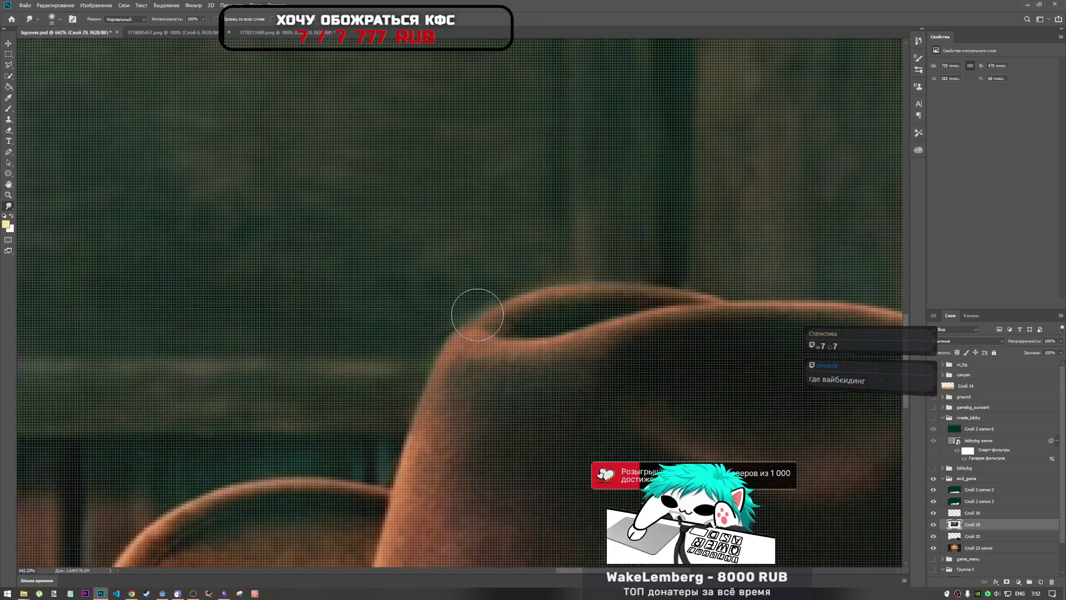
pyautogui.scroll(8, 458, 303)
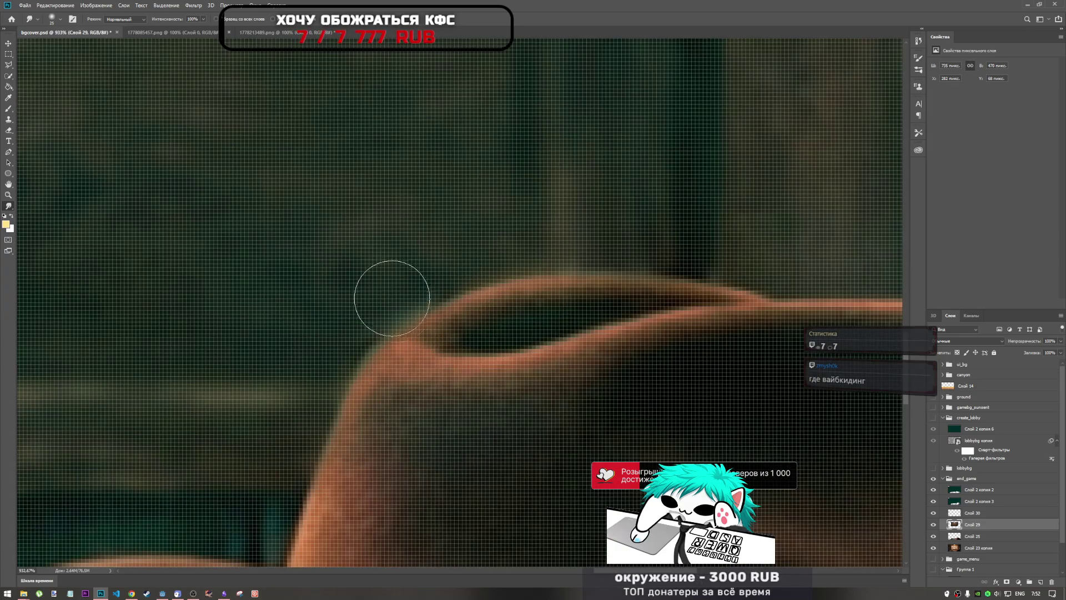
pyautogui.moveTo(393, 298)
pyautogui.mouseDown()
pyautogui.moveTo(424, 409)
pyautogui.moveTo(436, 352)
pyautogui.moveTo(447, 352)
pyautogui.moveTo(405, 374)
pyautogui.mouseUp()
pyautogui.scroll(-4, 520, 329)
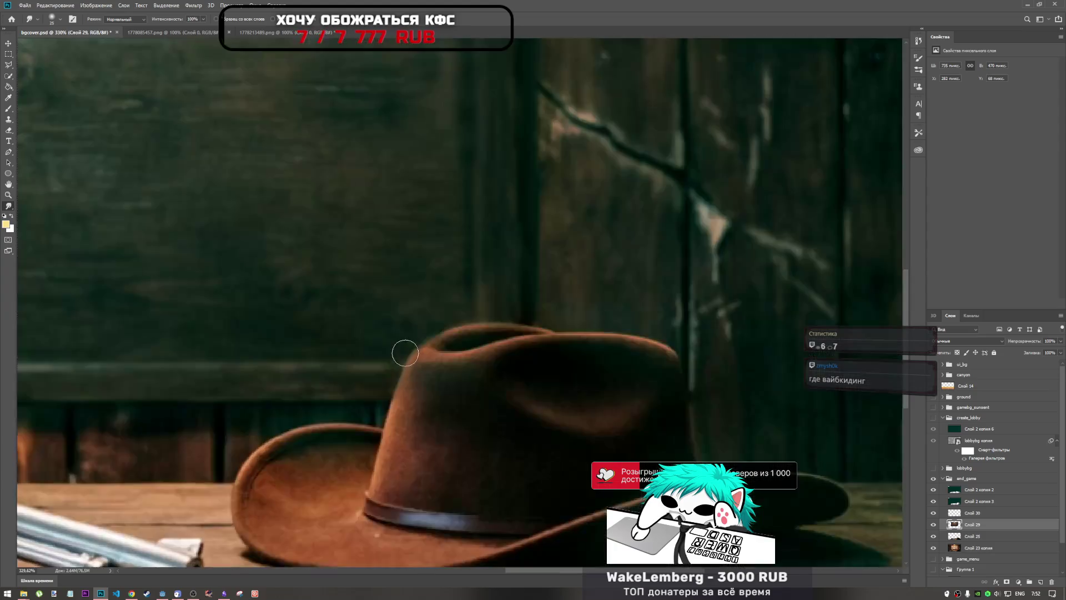
pyautogui.scroll(4, 472, 362)
pyautogui.scroll(-10, 476, 341)
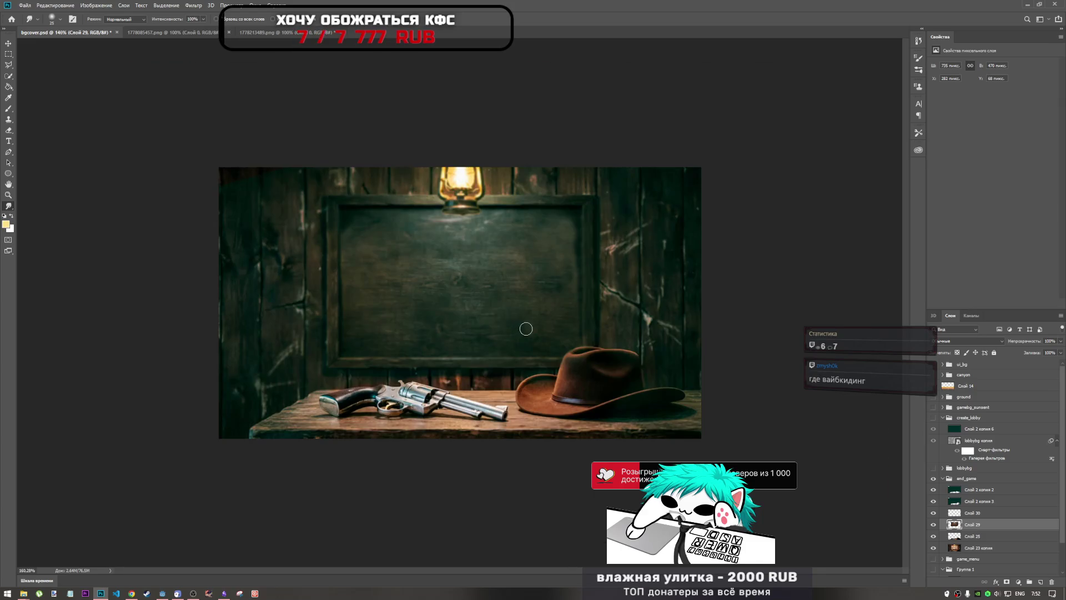
pyautogui.scroll(3, 521, 326)
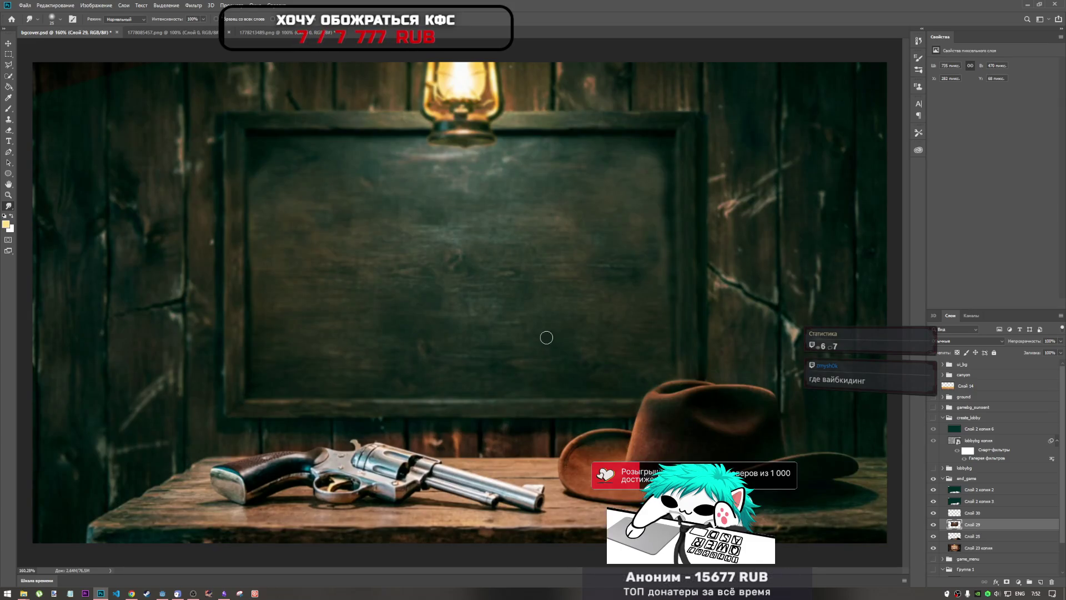
# - Save the bgcover document
pyautogui.hotkey('ctrl', 's')
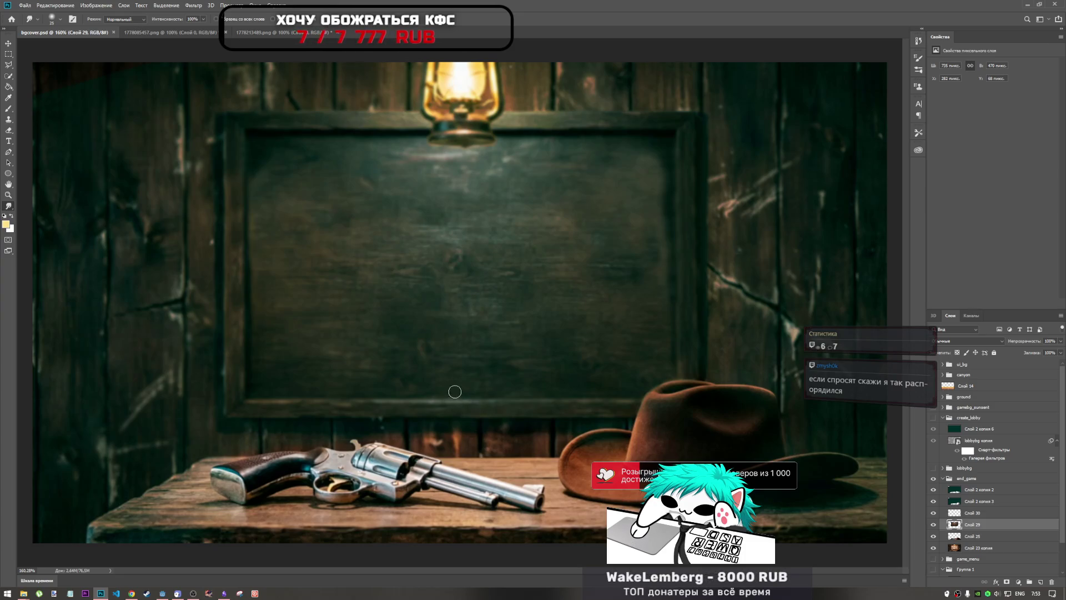
pyautogui.scroll(-3, 455, 392)
pyautogui.click(25, 5)
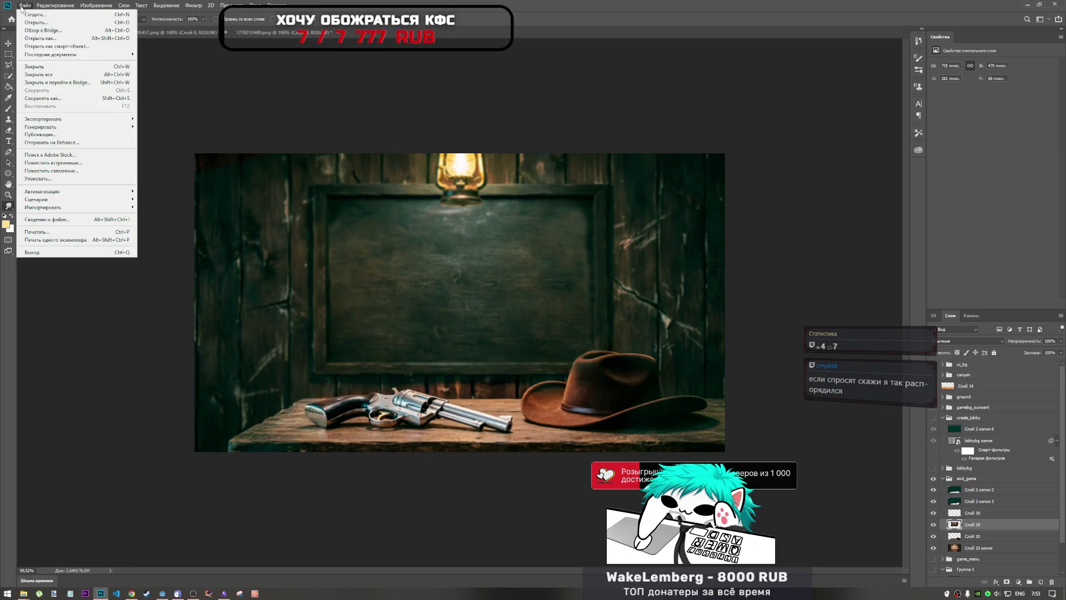
# - Start exporting the cover as a PNG via Export As
pyautogui.moveTo(100, 118)
pyautogui.click(169, 127)
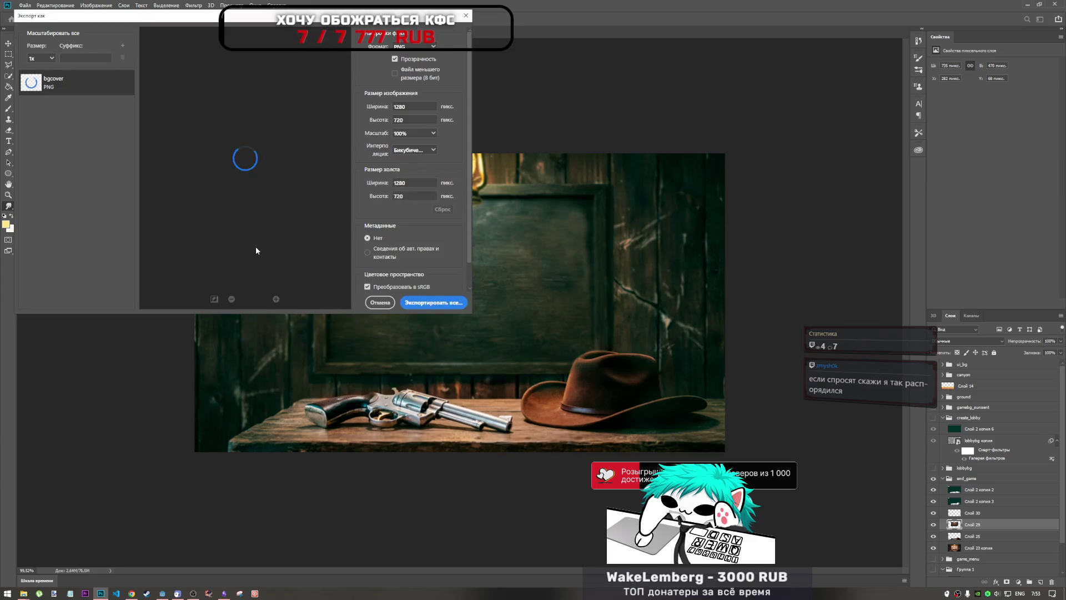
pyautogui.click(445, 302)
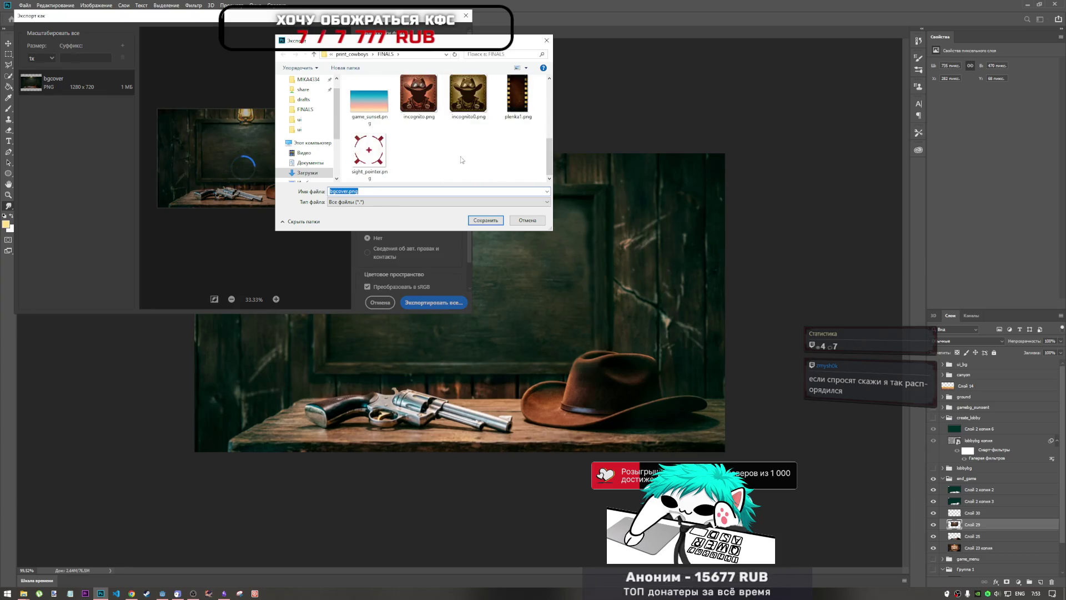
pyautogui.scroll(2, 461, 160)
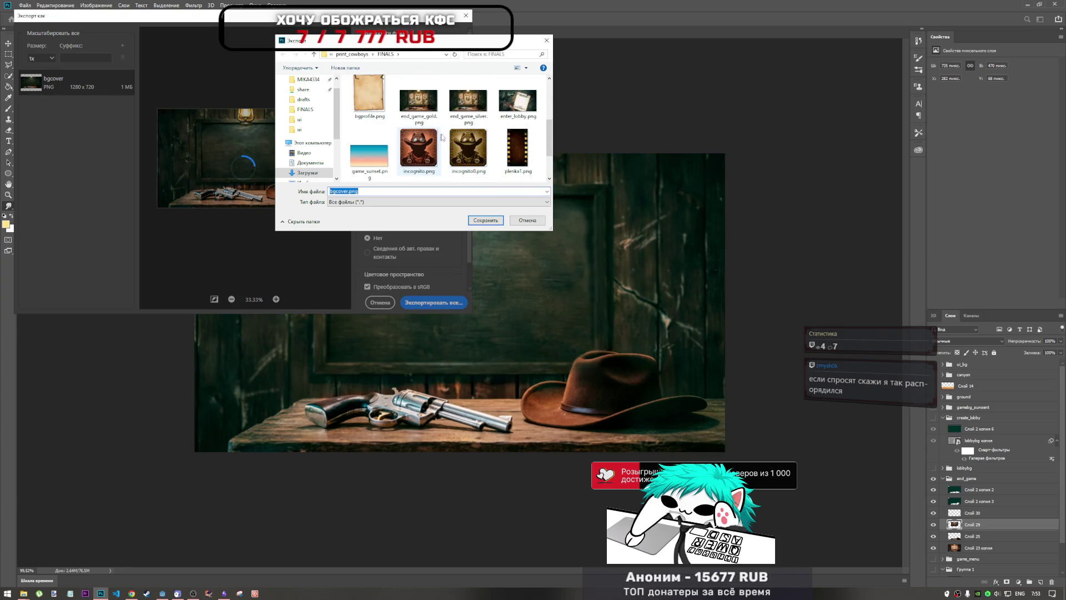
# - Save the export as end_game_silver0.png in the FINALS folder
pyautogui.moveTo(449, 150)
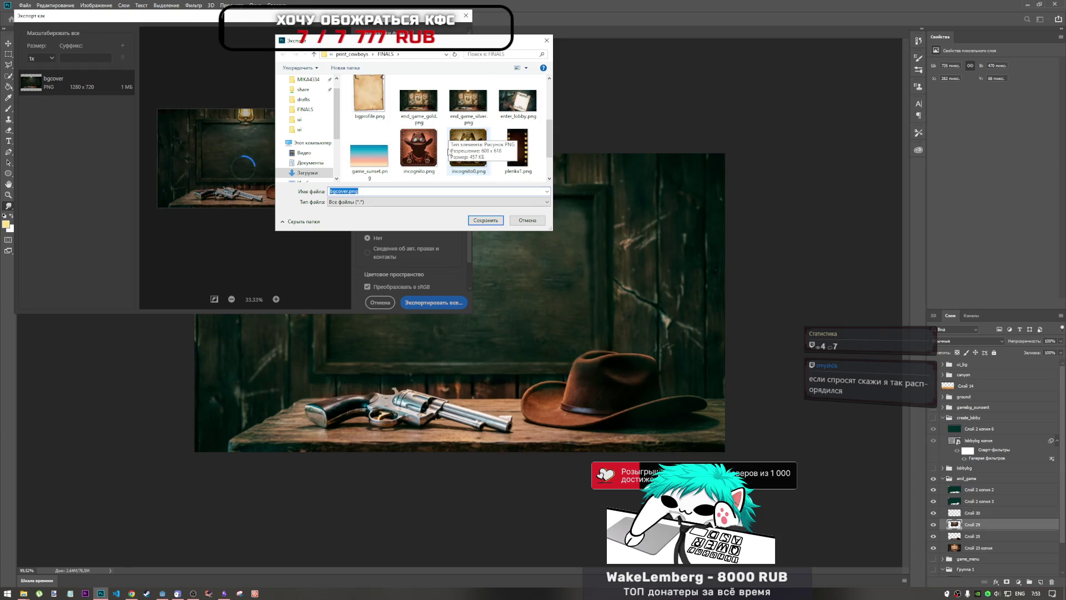
pyautogui.click(468, 102)
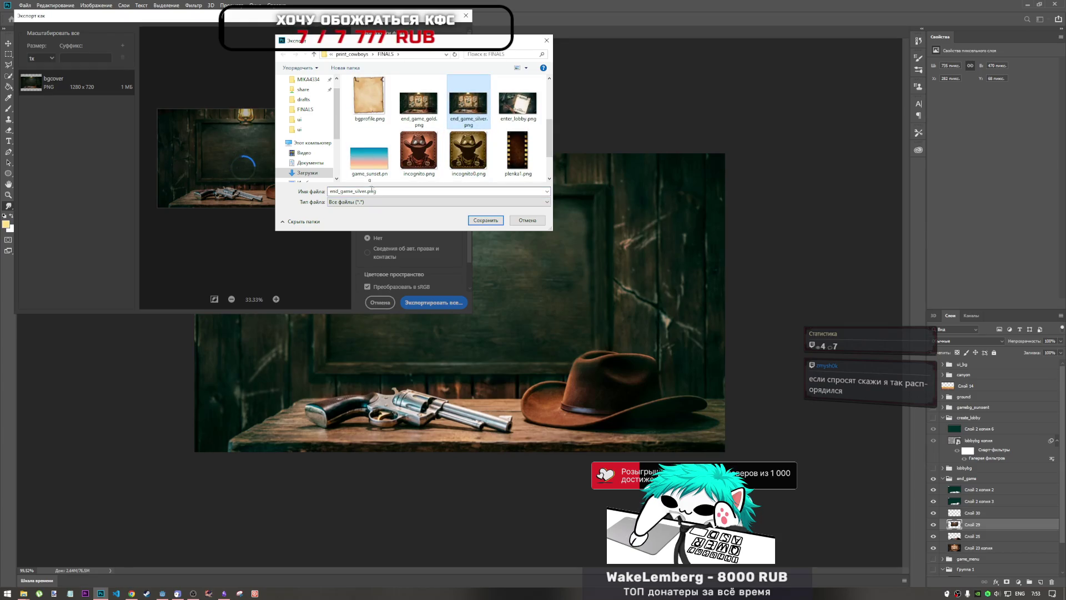
pyautogui.click(369, 191)
pyautogui.write('0')
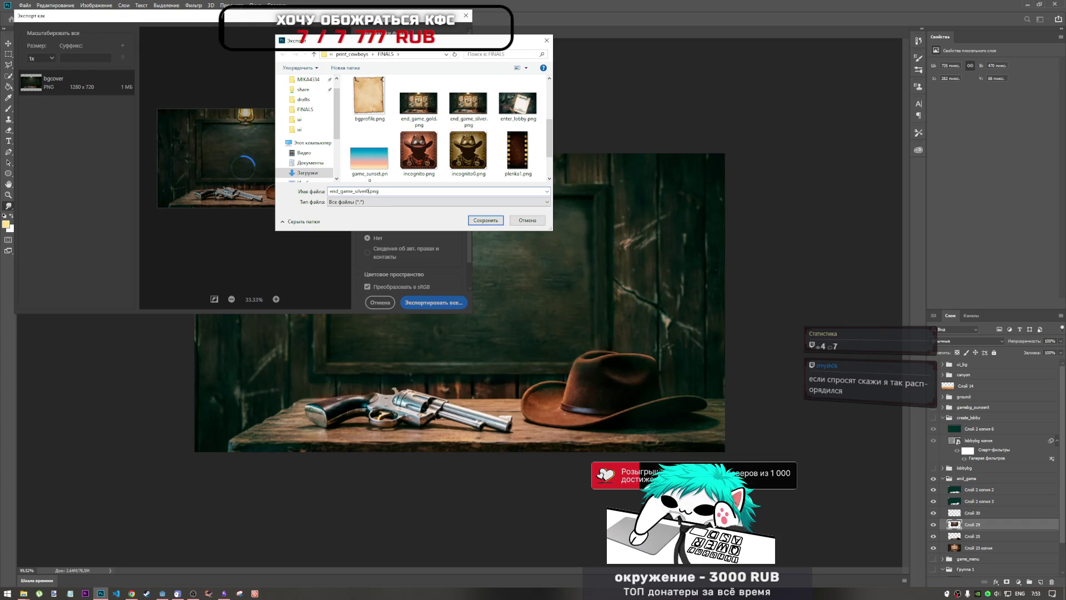
pyautogui.click(486, 220)
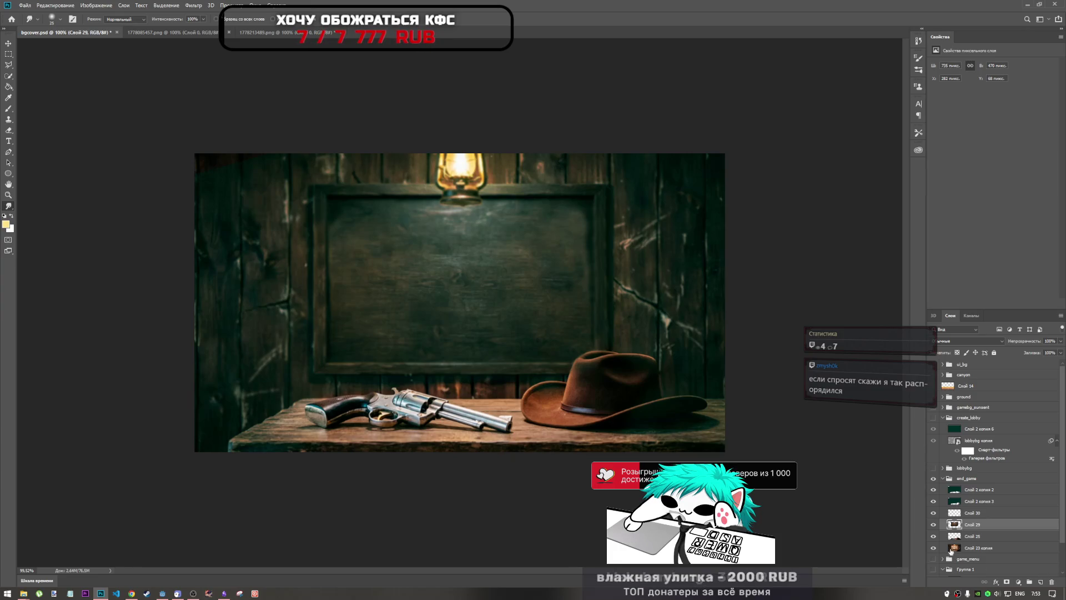
pyautogui.click(934, 524)
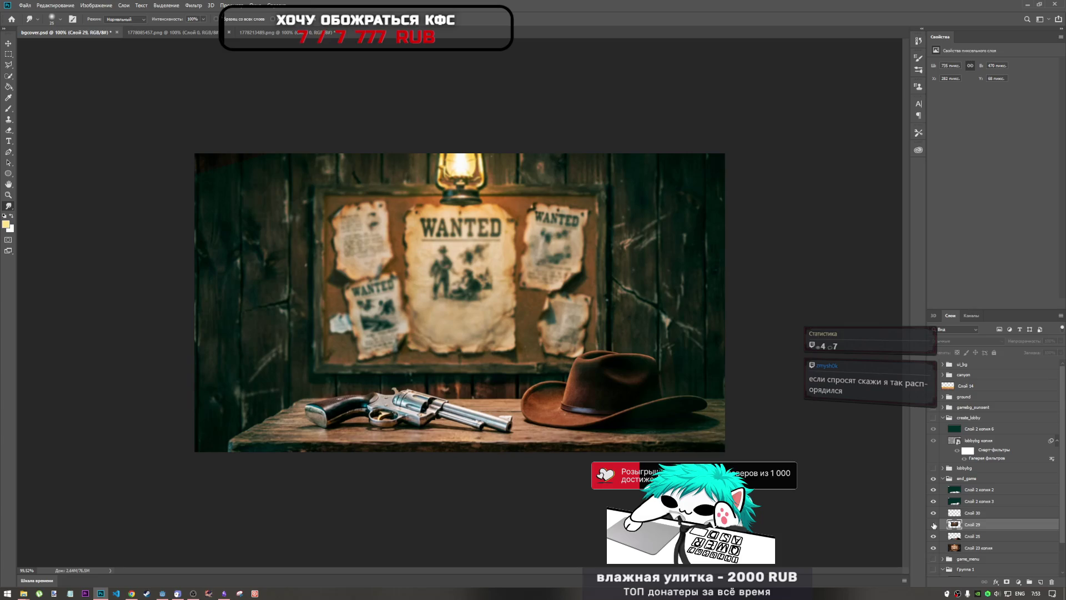
pyautogui.click(934, 525)
pyautogui.click(933, 524)
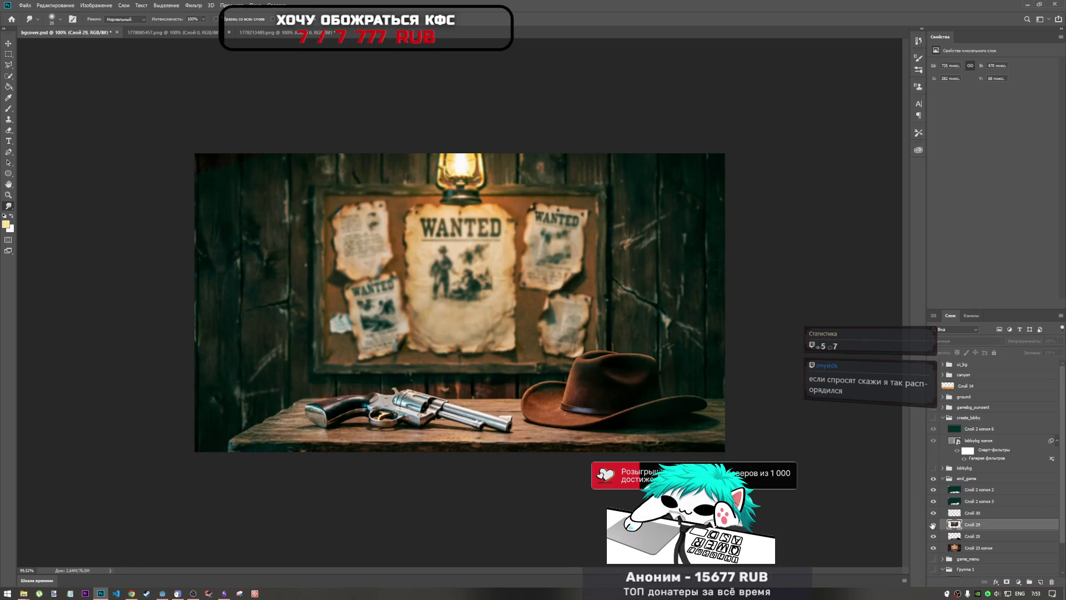
pyautogui.click(934, 525)
pyautogui.click(933, 525)
pyautogui.click(933, 524)
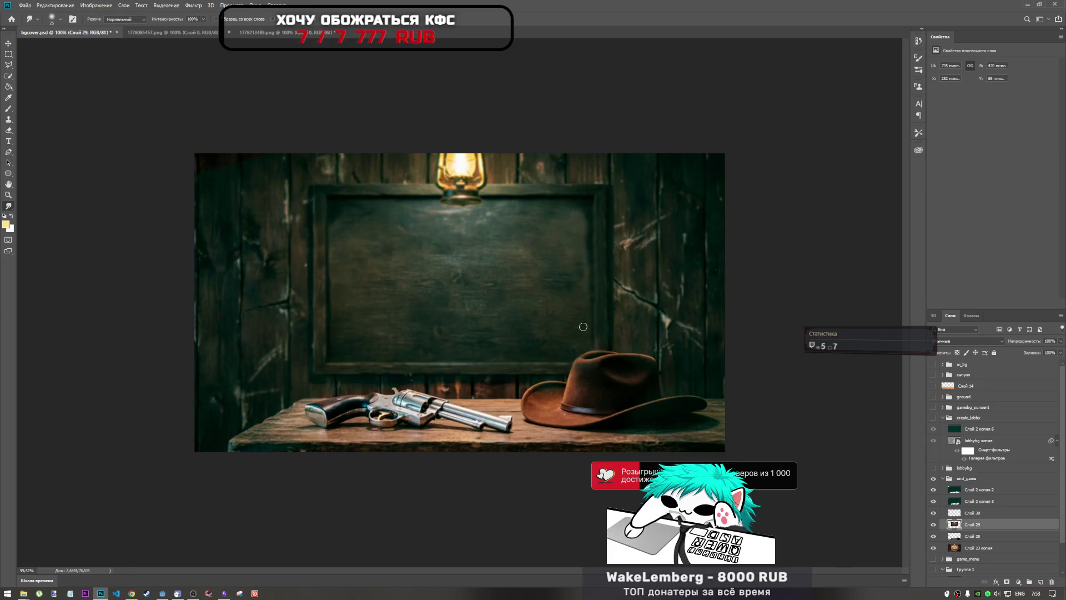
pyautogui.click(962, 512)
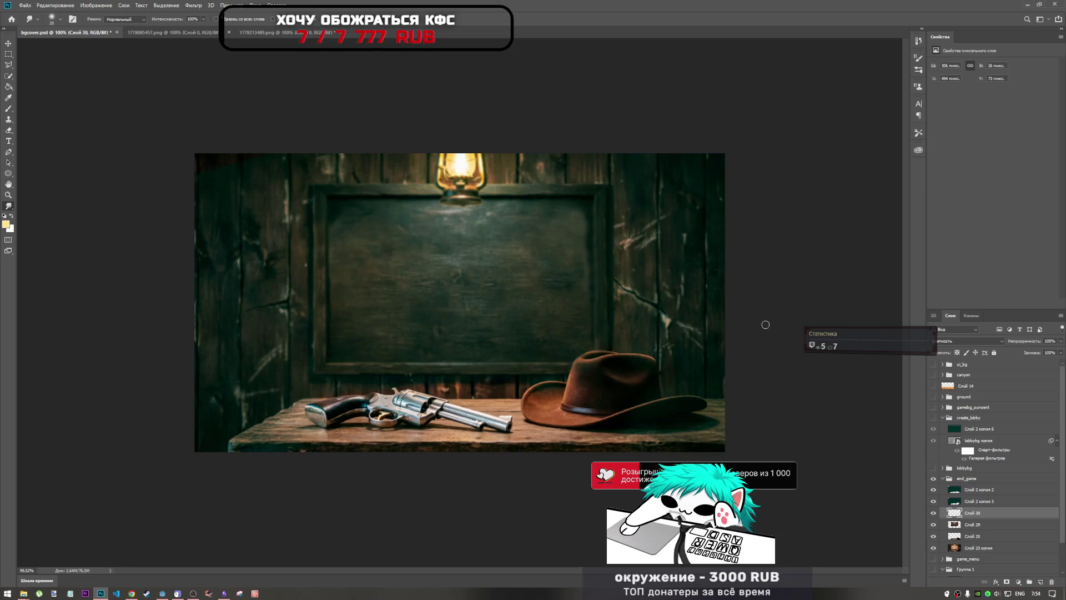
pyautogui.click(8, 77)
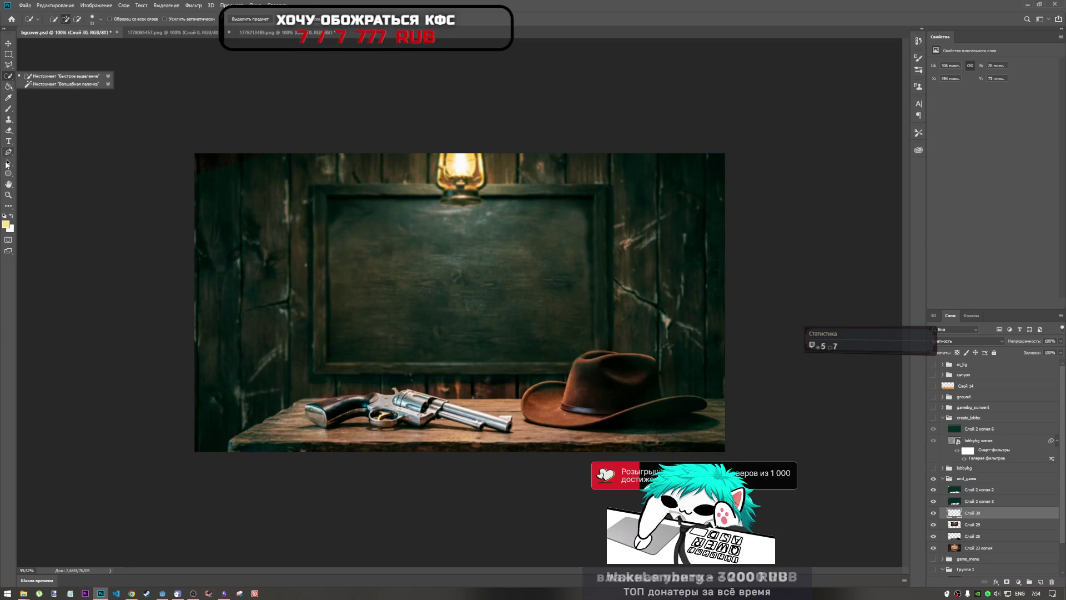
pyautogui.click(8, 121)
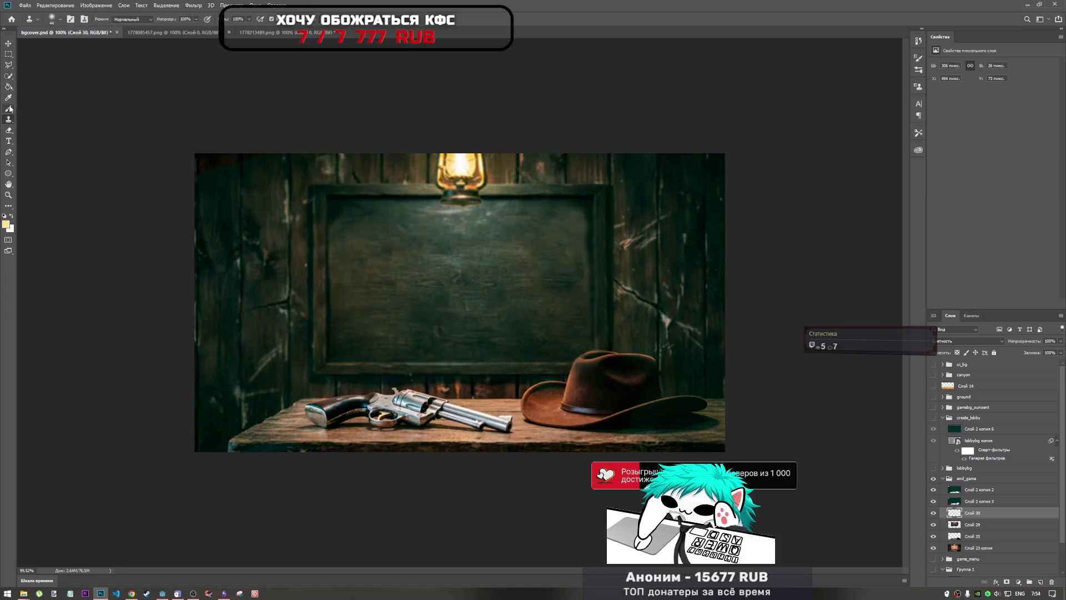
pyautogui.click(10, 110)
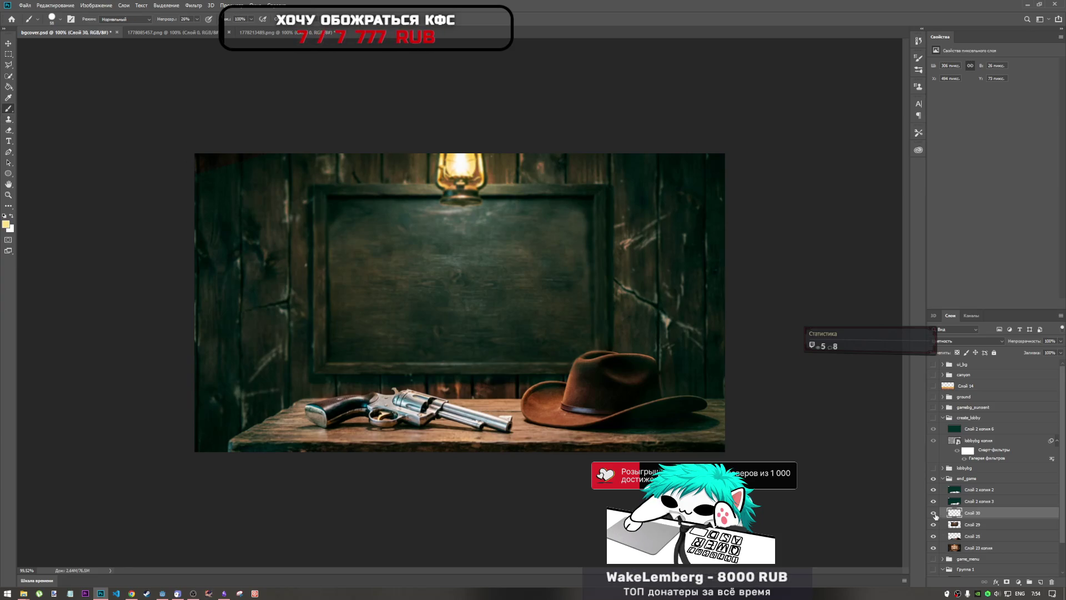
pyautogui.click(934, 489)
pyautogui.click(934, 501)
pyautogui.click(934, 524)
pyautogui.click(934, 536)
pyautogui.click(933, 548)
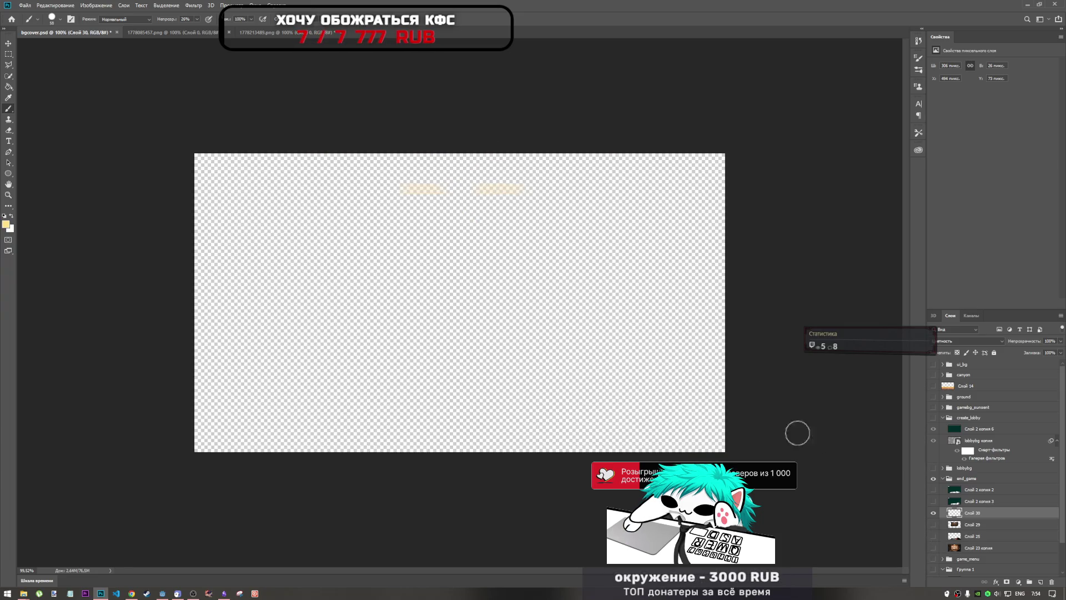
pyautogui.moveTo(935, 546); pyautogui.dragTo(933, 489)
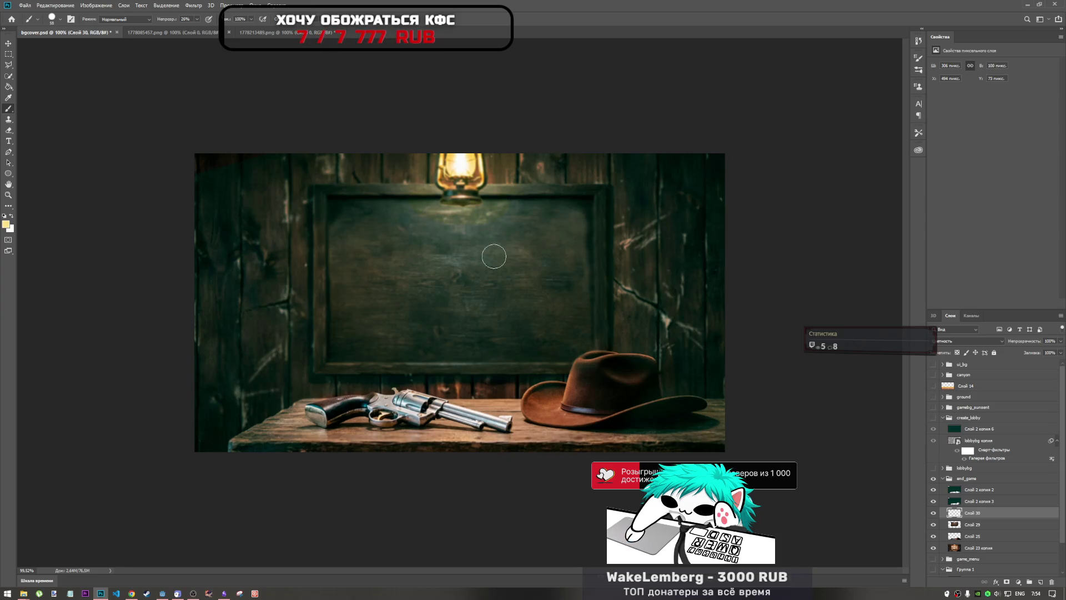
pyautogui.click(10, 209)
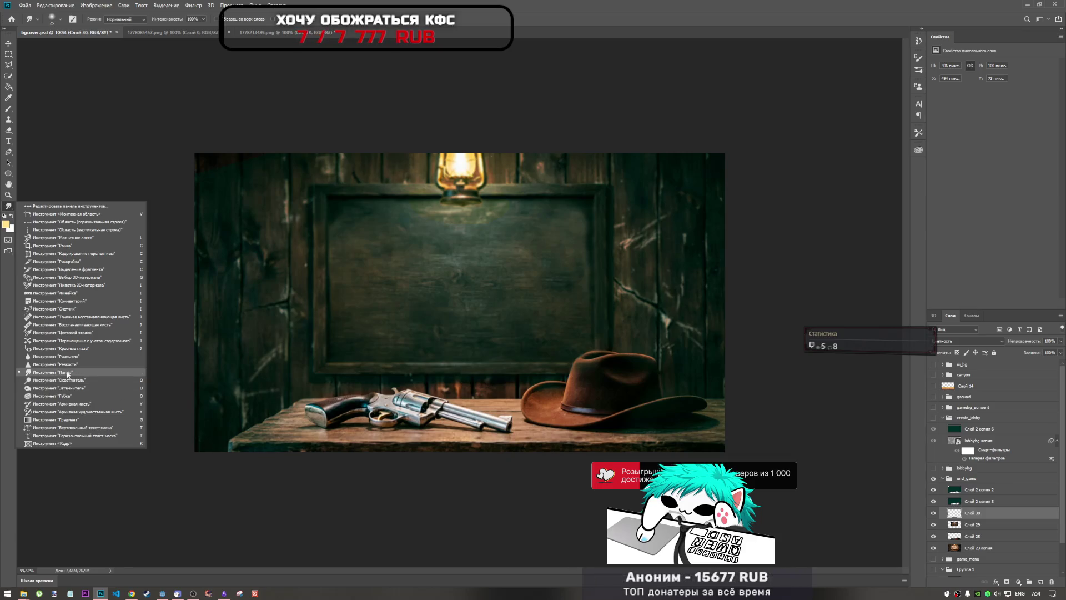
# - Blur the dark board surface on Слой 30, then enlarge the Smudge brush
pyautogui.click(55, 356)
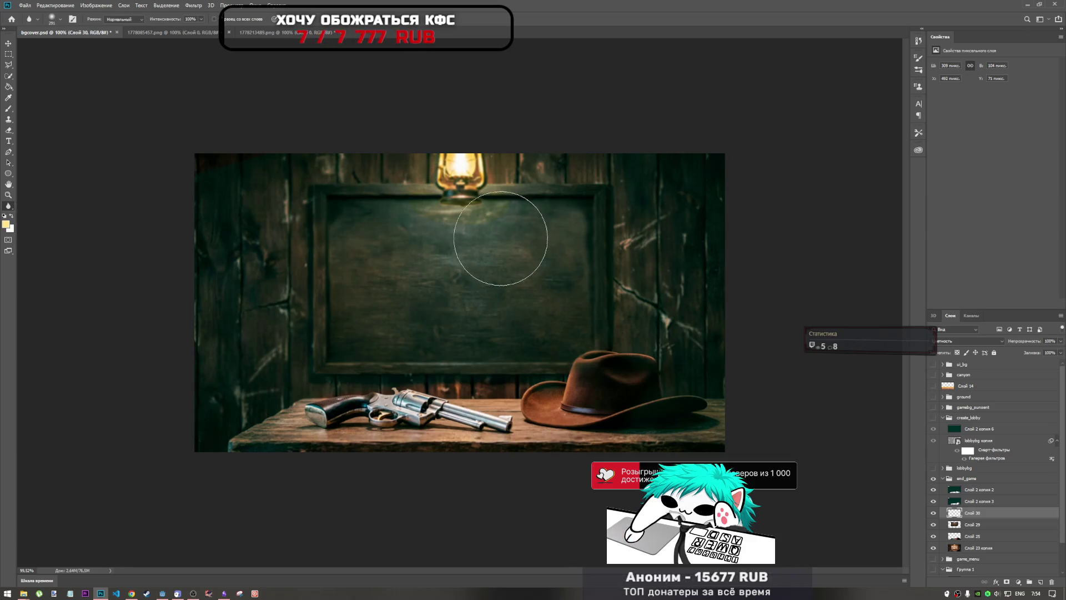
pyautogui.moveTo(500, 239)
pyautogui.mouseDown()
pyautogui.moveTo(495, 279)
pyautogui.moveTo(441, 219)
pyautogui.moveTo(516, 242)
pyautogui.moveTo(512, 226)
pyautogui.moveTo(372, 242)
pyautogui.moveTo(460, 328)
pyautogui.mouseUp()
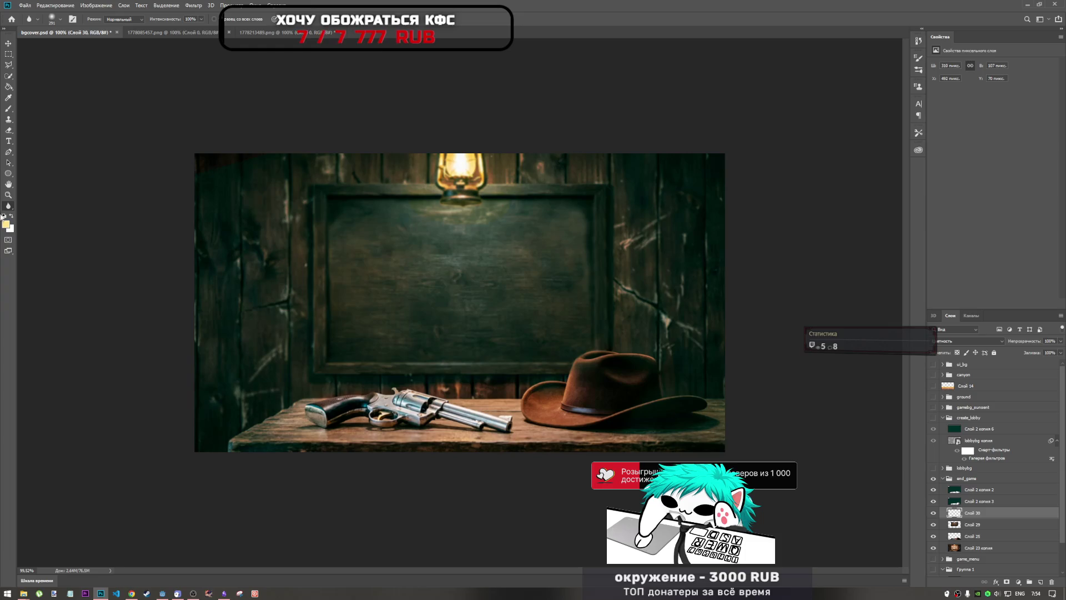
pyautogui.click(8, 208)
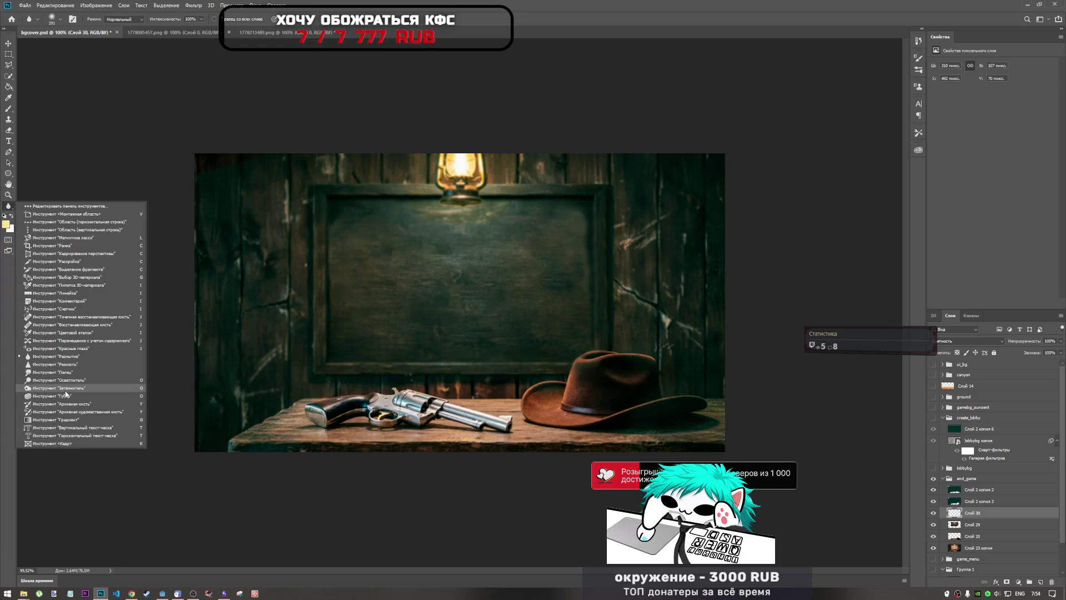
pyautogui.click(71, 371)
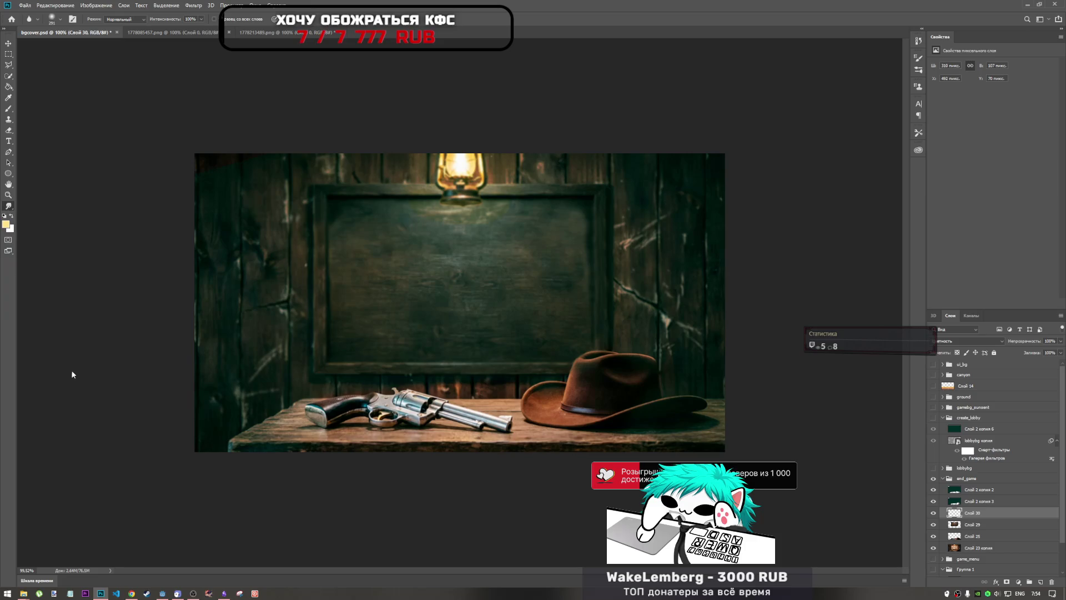
pyautogui.rightClick(510, 204)
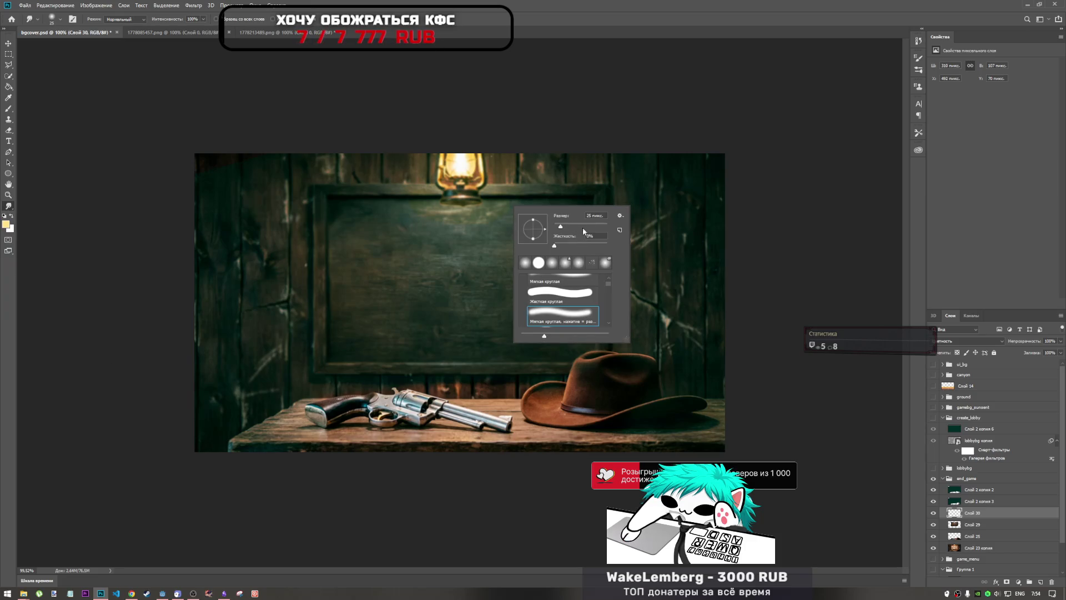
pyautogui.moveTo(582, 227); pyautogui.dragTo(588, 226)
pyautogui.press('Return')
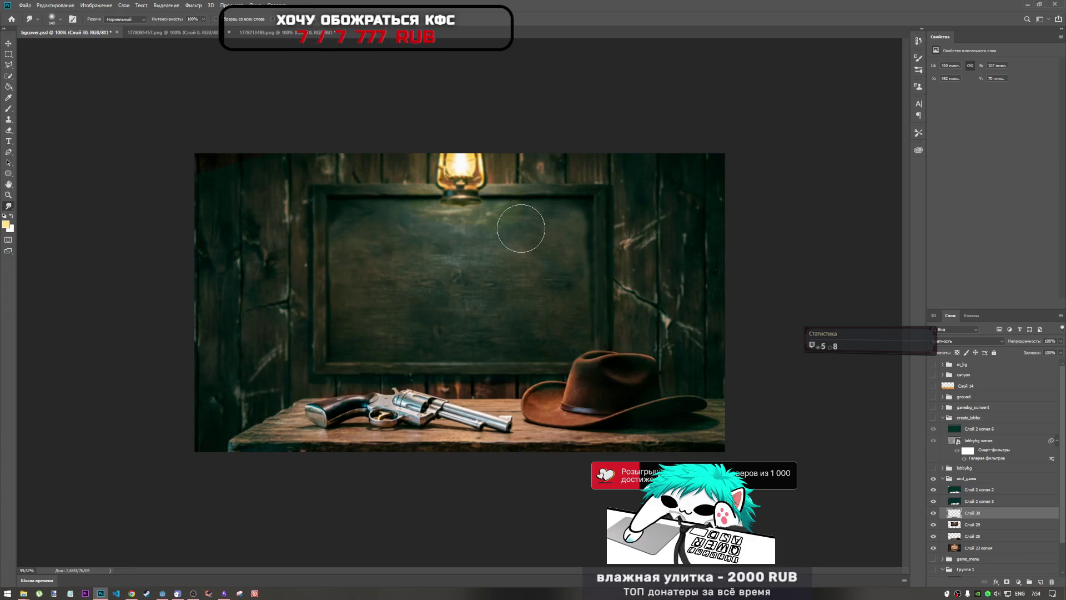
# - Smudge across the board and its top edge, set Слой 30 to 67% opacity, and save
pyautogui.moveTo(511, 216)
pyautogui.mouseDown()
pyautogui.moveTo(528, 243)
pyautogui.moveTo(541, 209)
pyautogui.moveTo(492, 271)
pyautogui.moveTo(459, 233)
pyautogui.moveTo(505, 232)
pyautogui.moveTo(426, 249)
pyautogui.moveTo(422, 219)
pyautogui.moveTo(442, 253)
pyautogui.mouseUp()
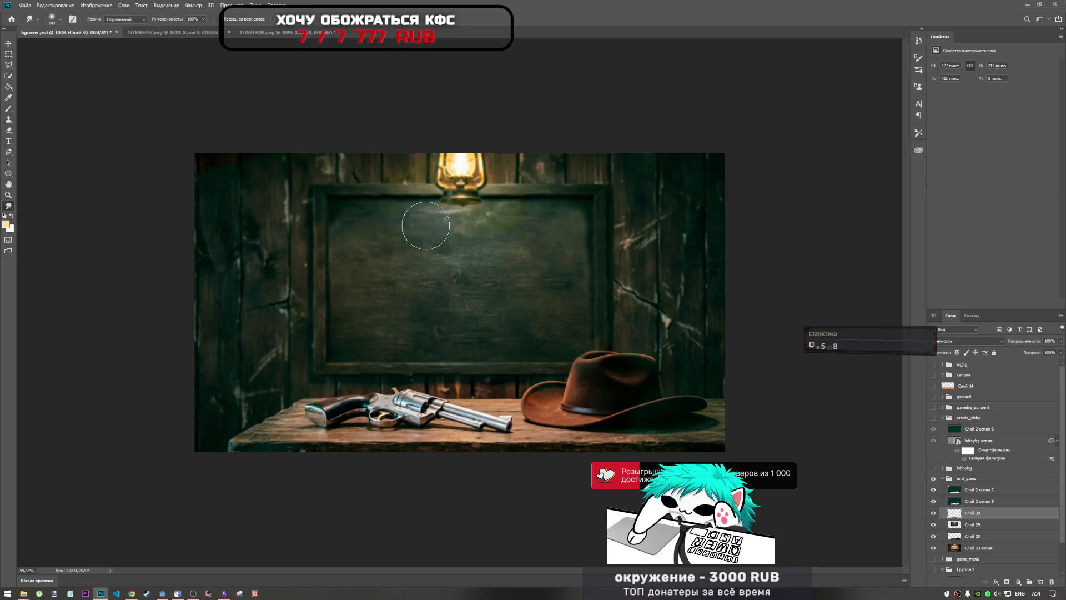
pyautogui.moveTo(430, 226); pyautogui.dragTo(430, 221)
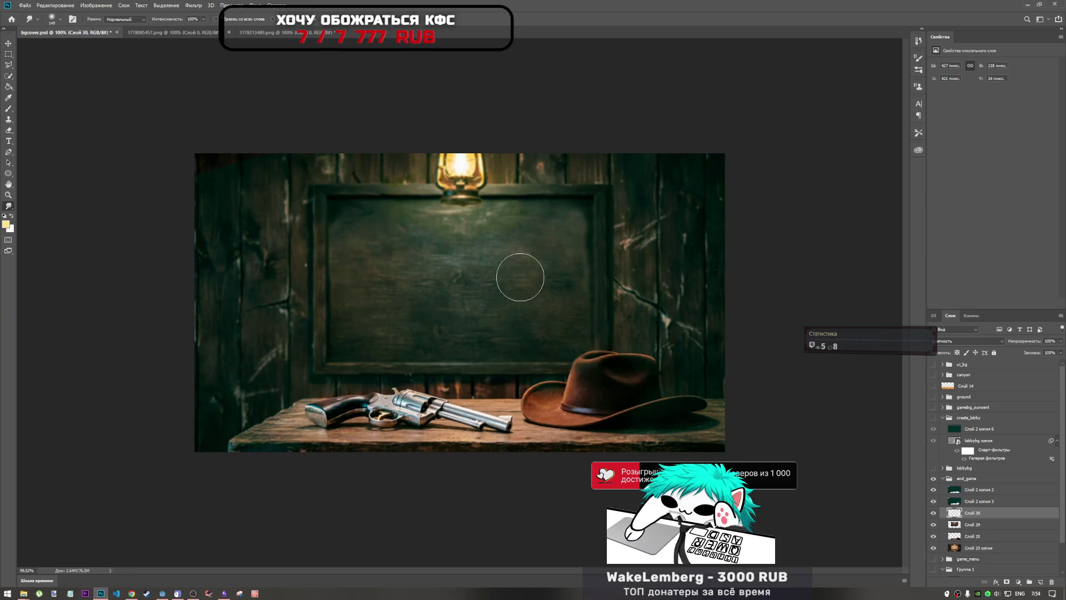
pyautogui.moveTo(325, 161)
pyautogui.mouseDown()
pyautogui.moveTo(404, 154)
pyautogui.moveTo(562, 166)
pyautogui.mouseUp()
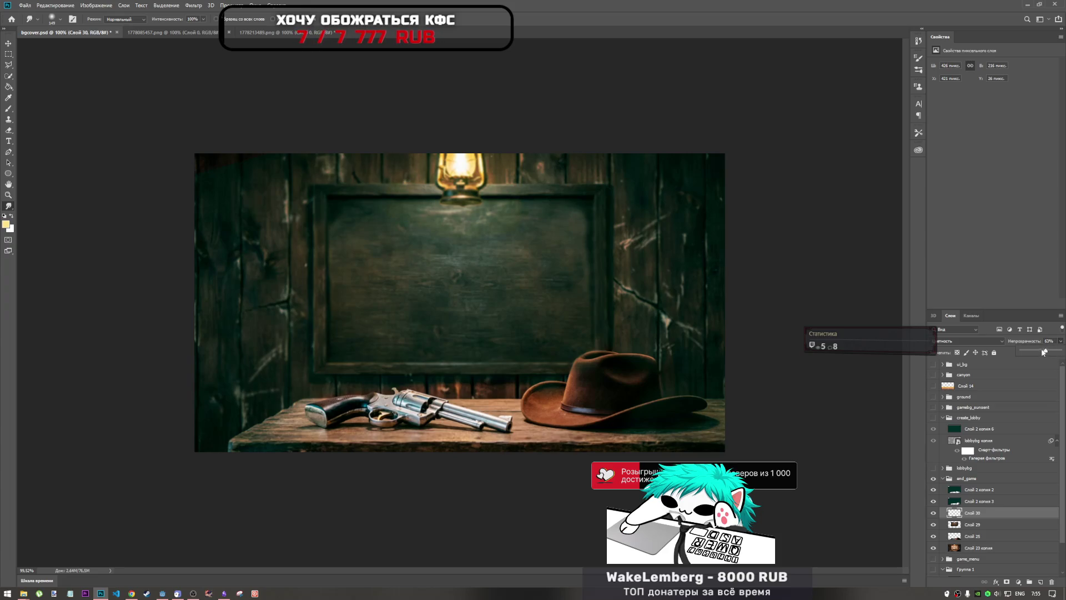
pyautogui.moveTo(1042, 354); pyautogui.dragTo(1049, 356)
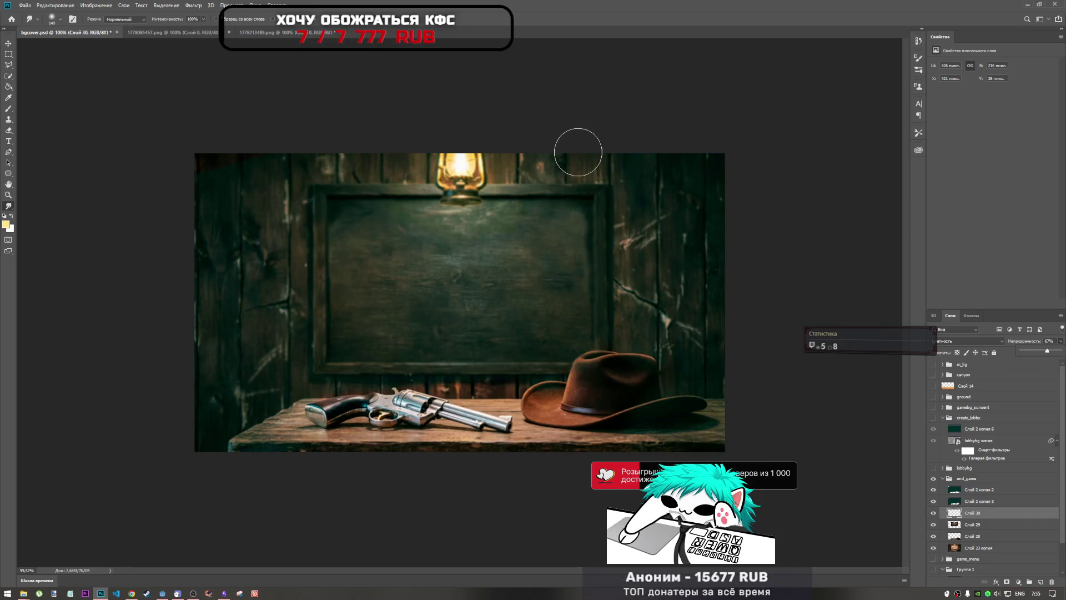
pyautogui.hotkey('ctrl', 's')
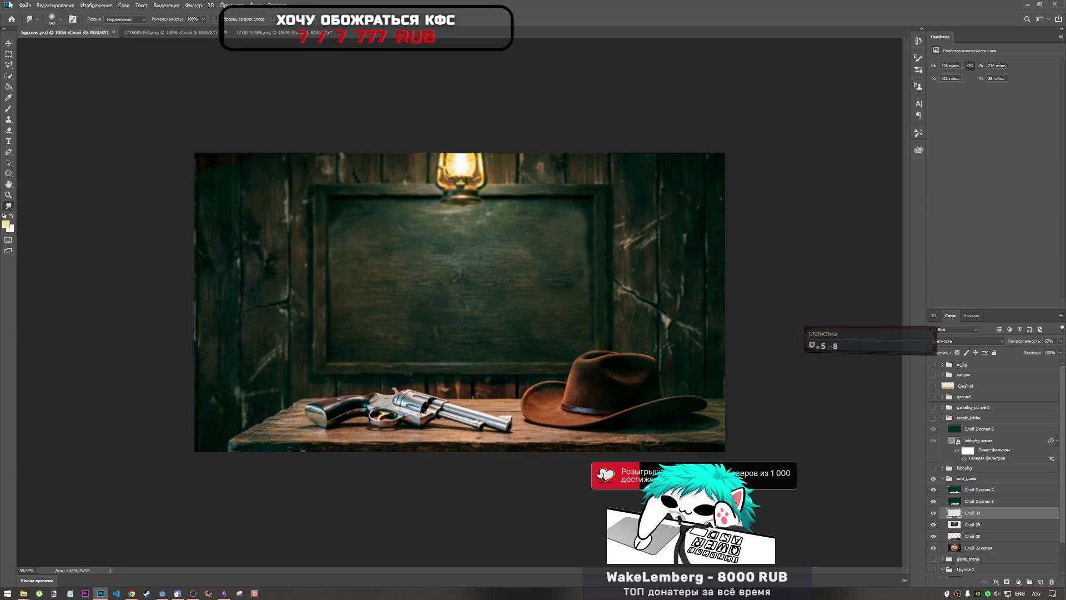
# - Export the cover to FINALS as end_game_silver0.png, overwriting the existing file
pyautogui.click(25, 5)
pyautogui.moveTo(91, 119)
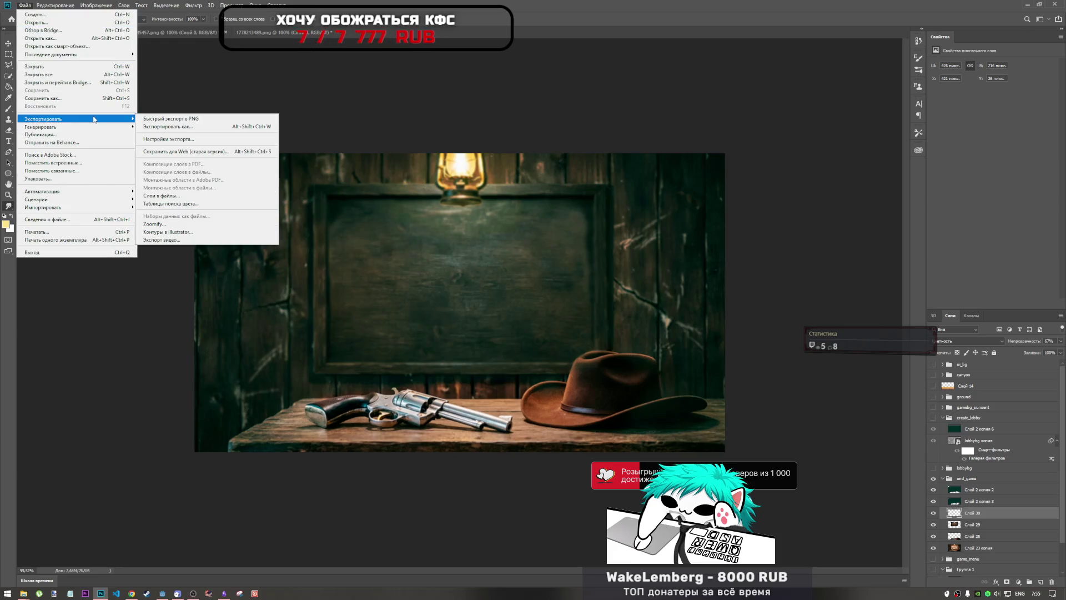
pyautogui.click(167, 127)
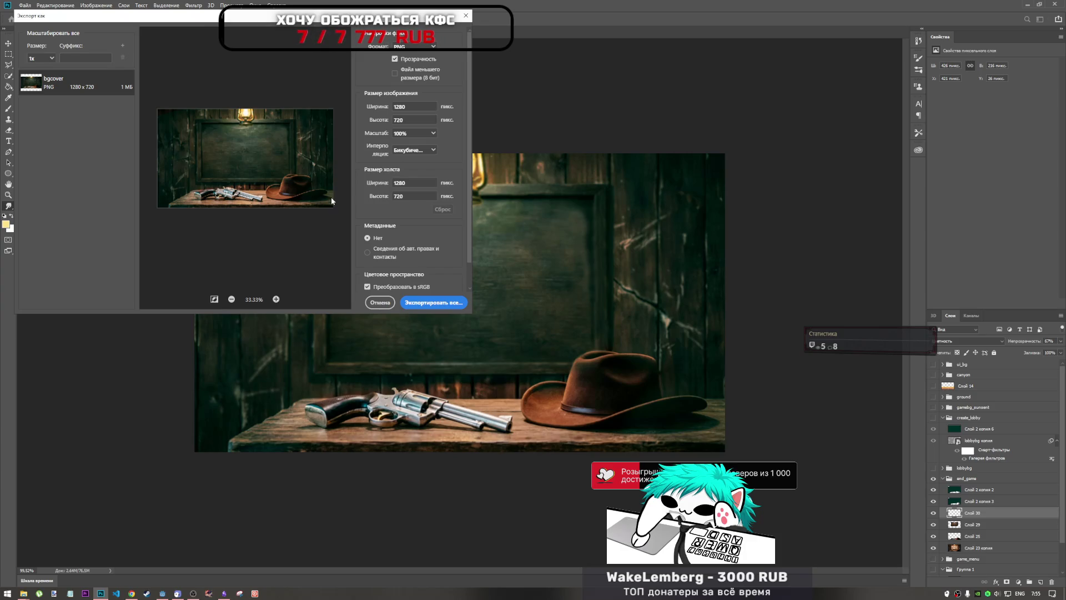
pyautogui.click(434, 303)
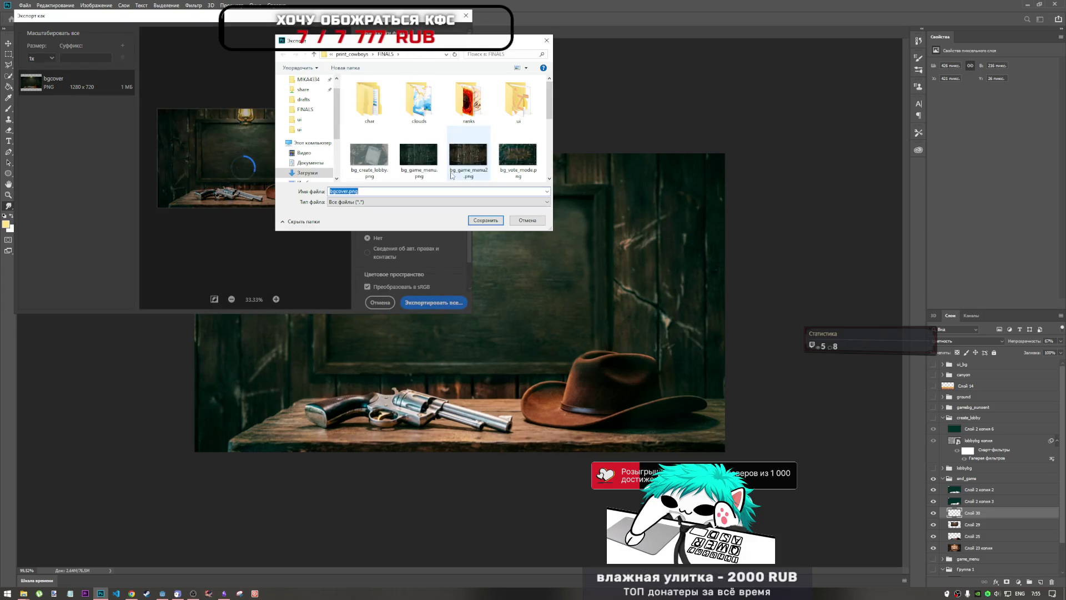
pyautogui.scroll(-5, 452, 176)
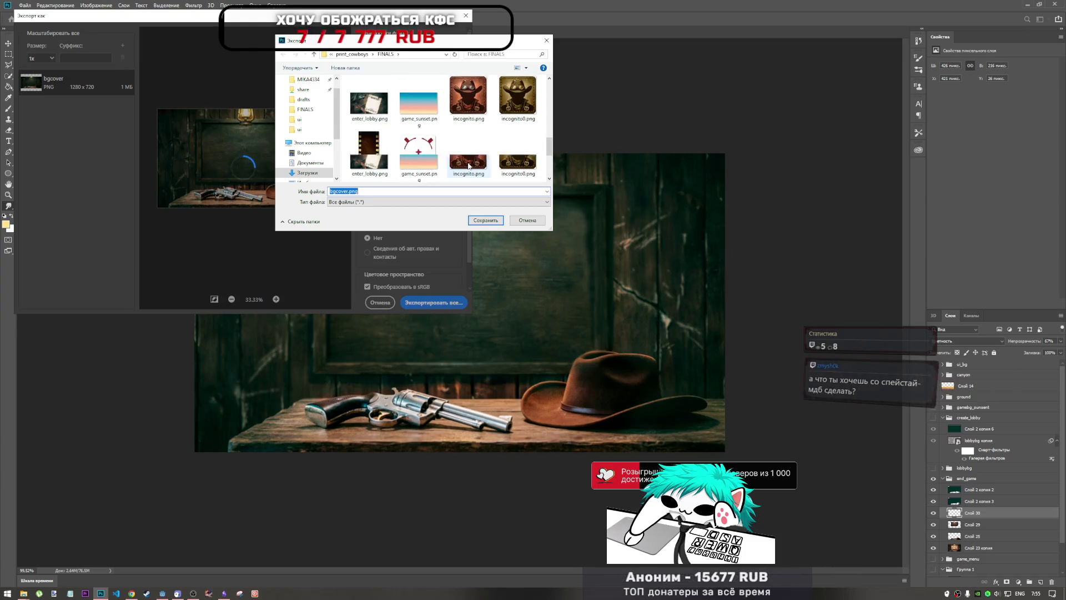
pyautogui.scroll(1, 468, 165)
pyautogui.click(517, 103)
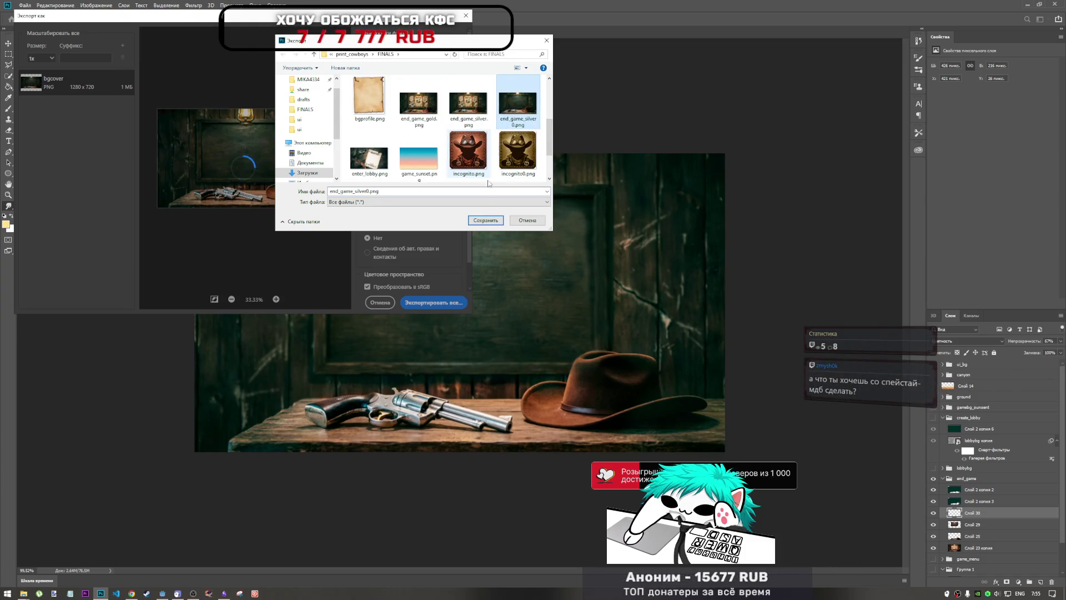
pyautogui.click(475, 224)
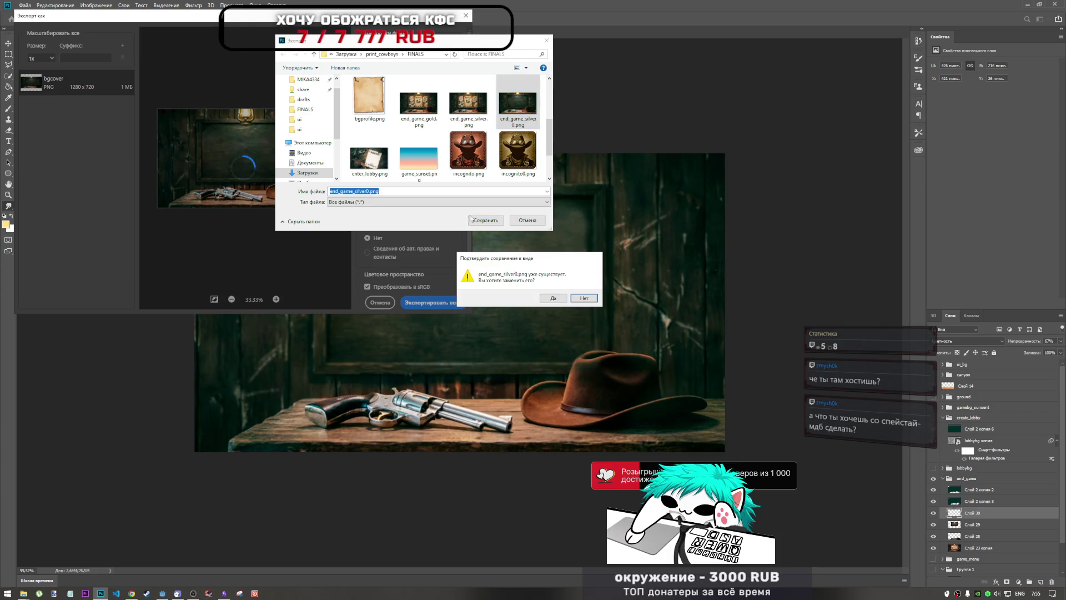
pyautogui.click(544, 299)
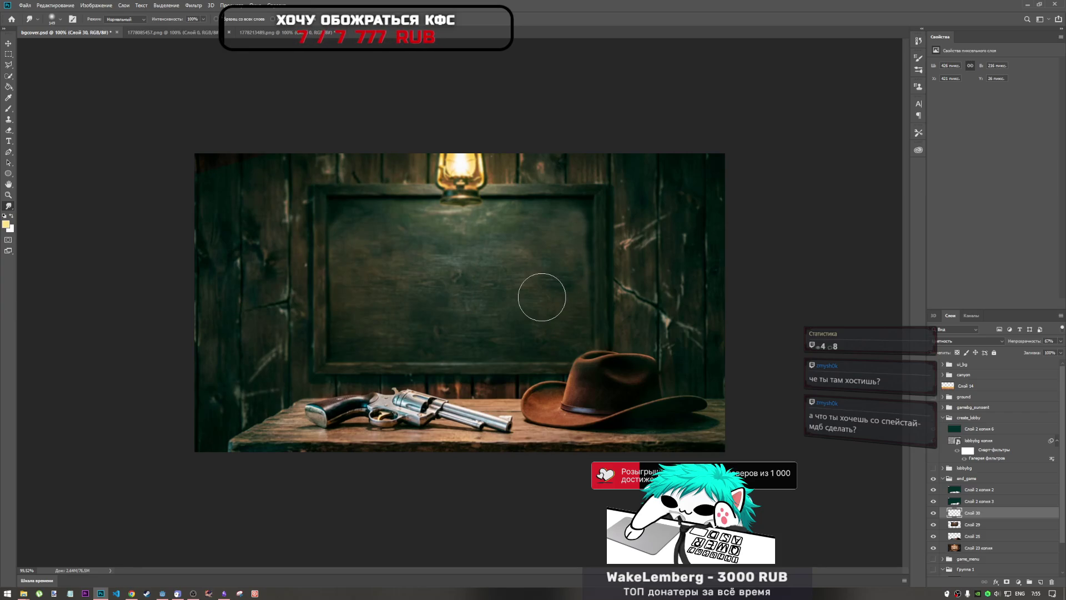
# - Lower the system speaker volume to 4 from the taskbar flyout
pyautogui.click(997, 594)
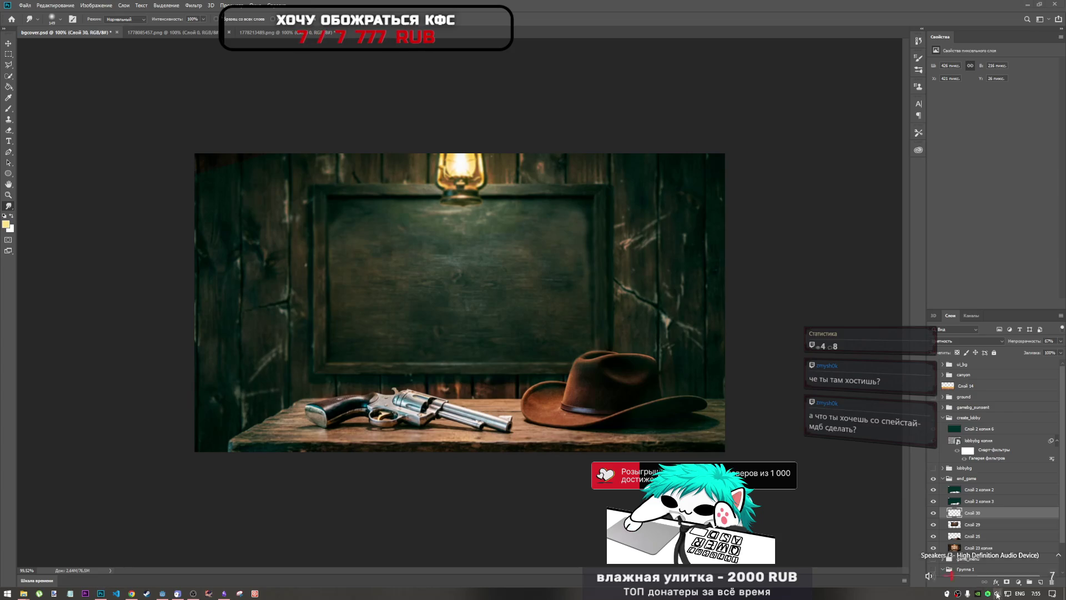
pyautogui.moveTo(950, 576); pyautogui.dragTo(949, 576)
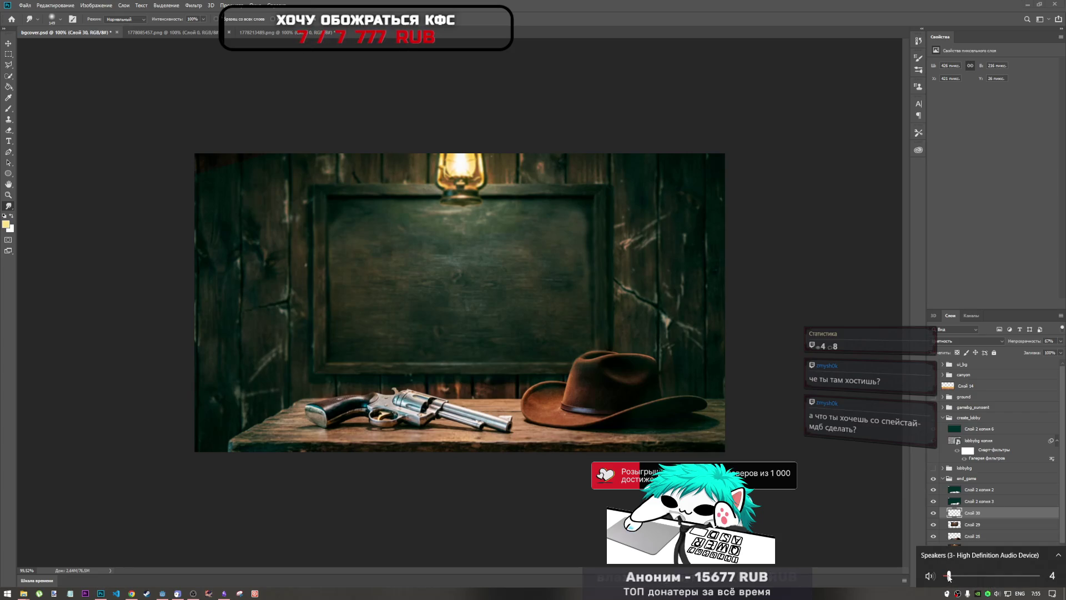
pyautogui.click(900, 597)
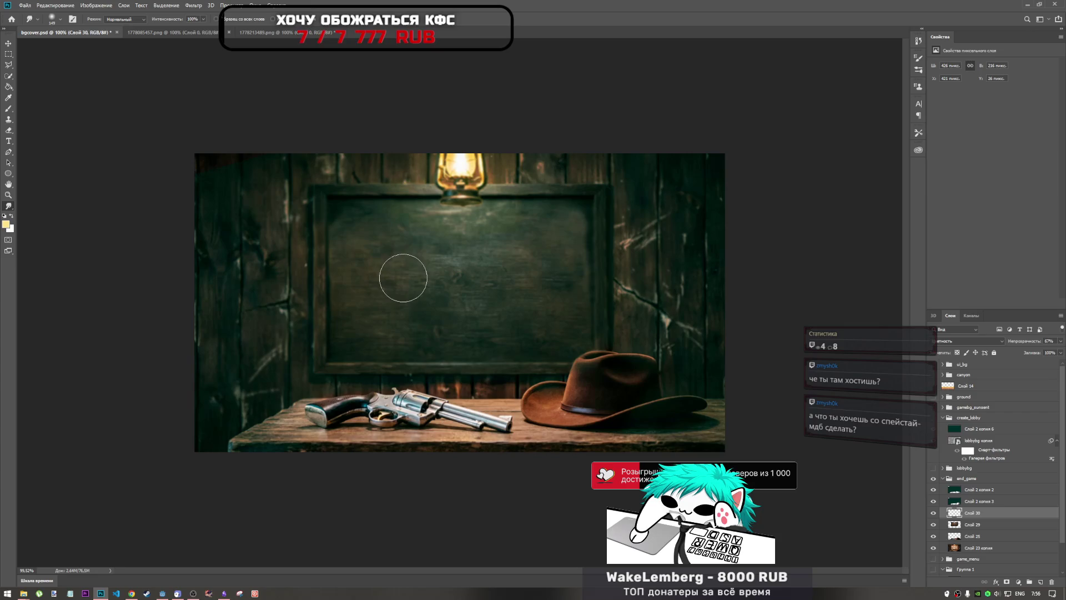
pyautogui.click(25, 5)
pyautogui.moveTo(64, 120)
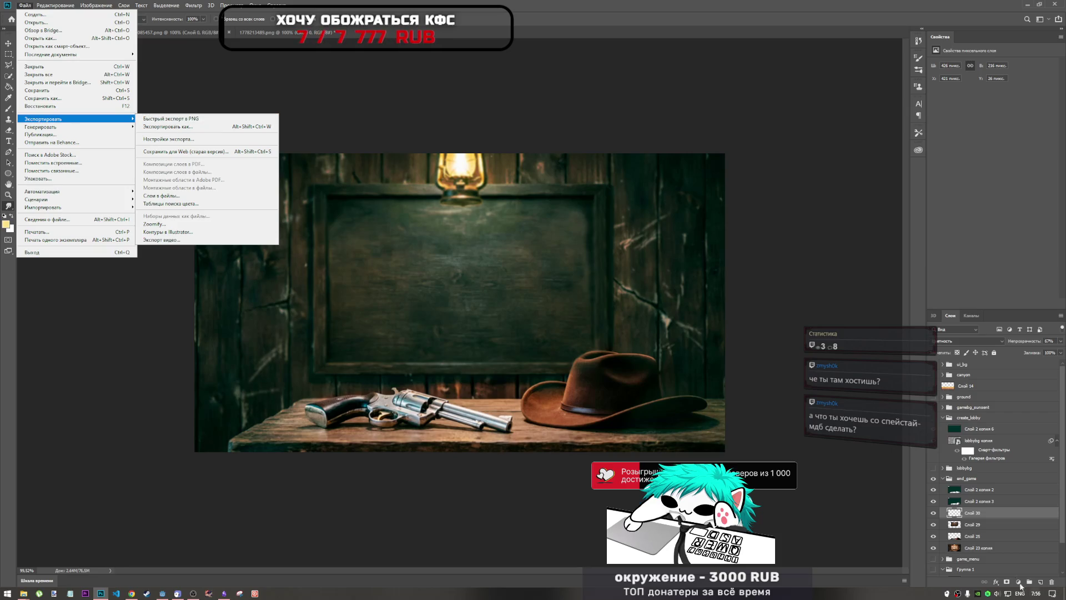
# - Show the gold revolver layer Слой 25 in place of the silver one
pyautogui.click(971, 536)
pyautogui.click(933, 536)
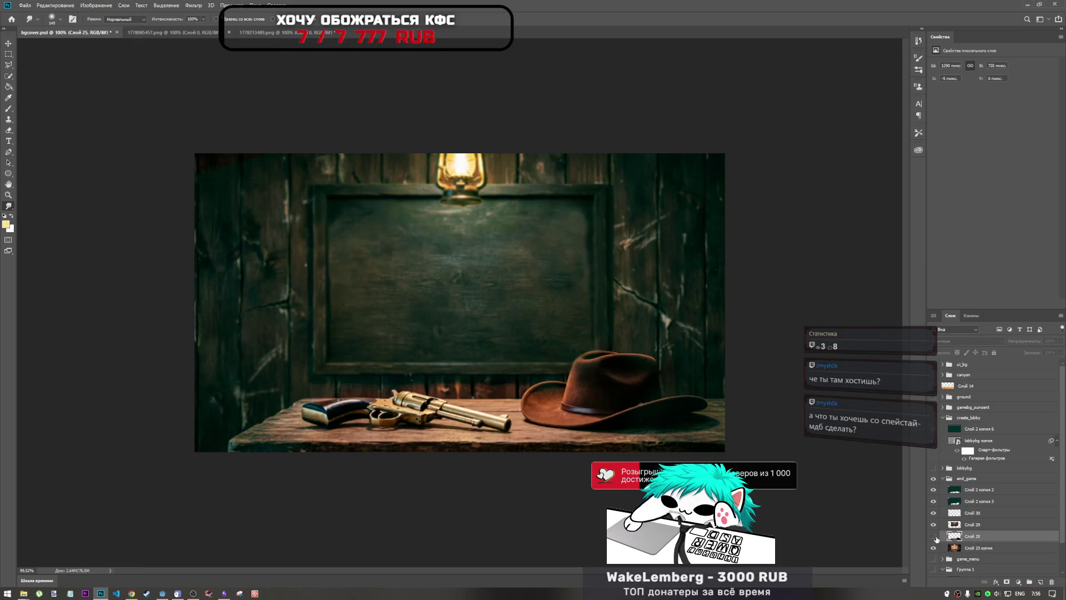
pyautogui.click(935, 537)
pyautogui.click(936, 536)
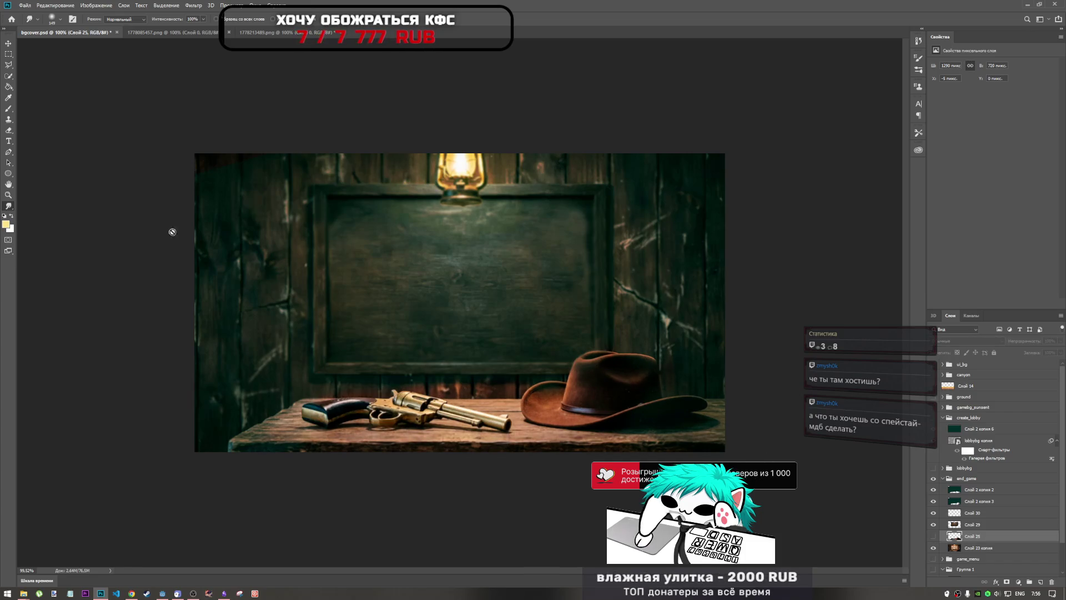
# - Export the cover to FINALS as end_game_gold0.png via Export As
pyautogui.click(18, 5)
pyautogui.moveTo(78, 119)
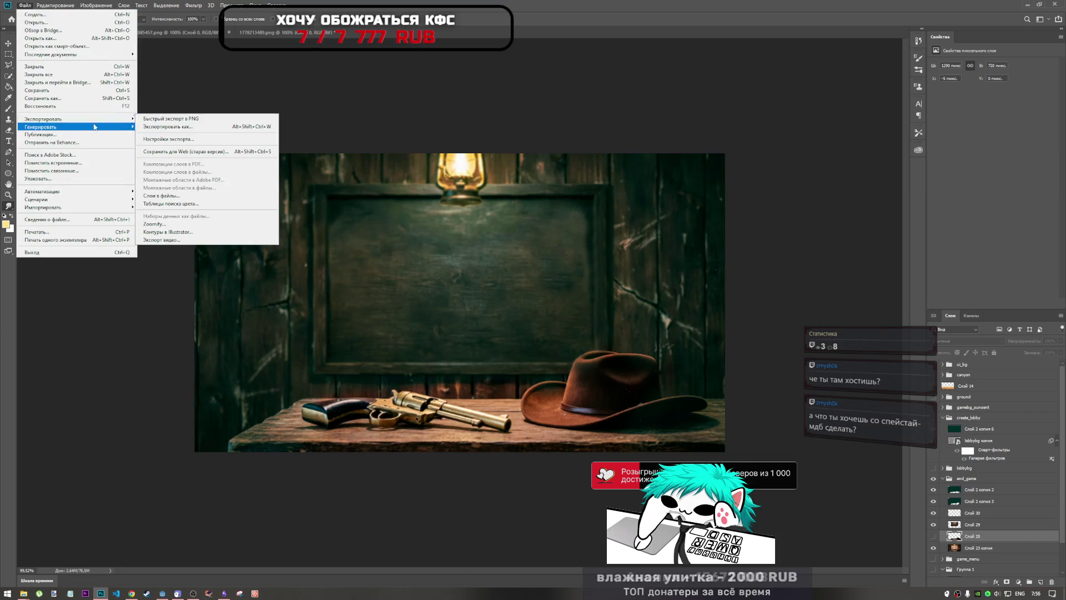
pyautogui.click(169, 126)
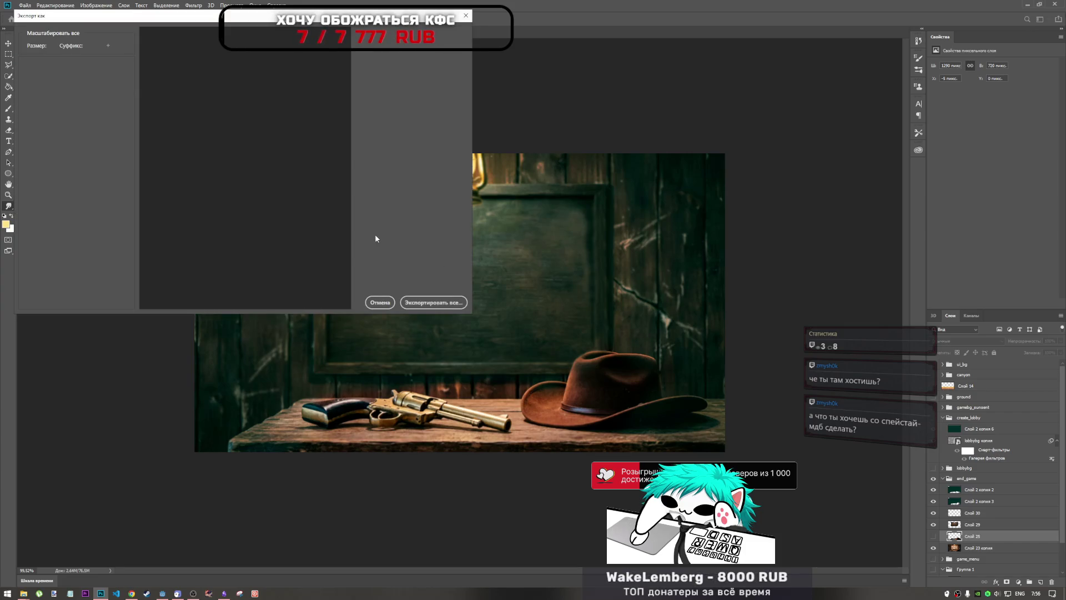
pyautogui.click(438, 301)
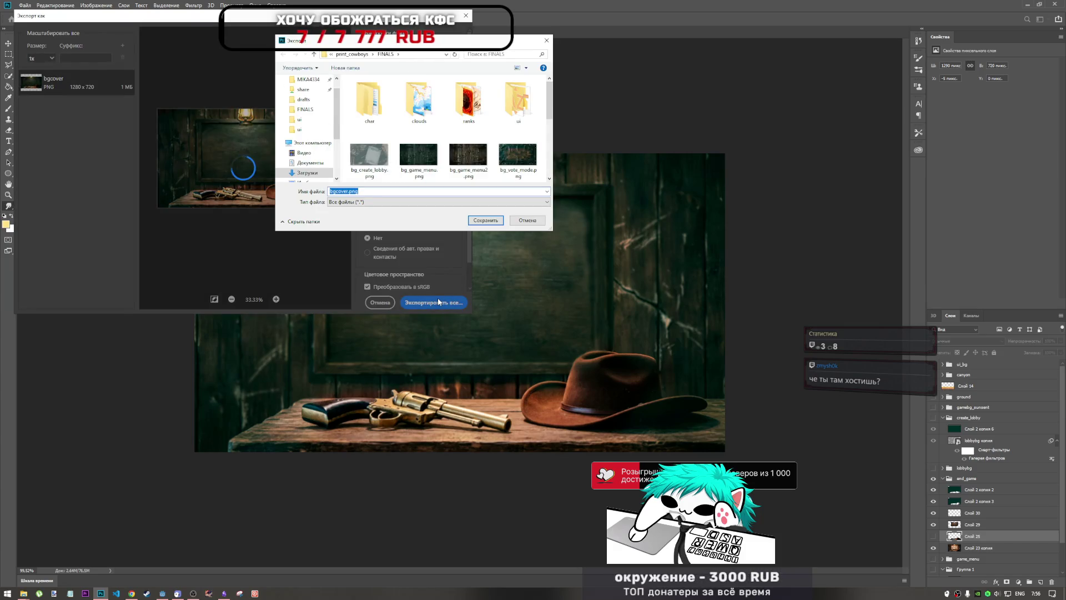
pyautogui.scroll(-1, 509, 126)
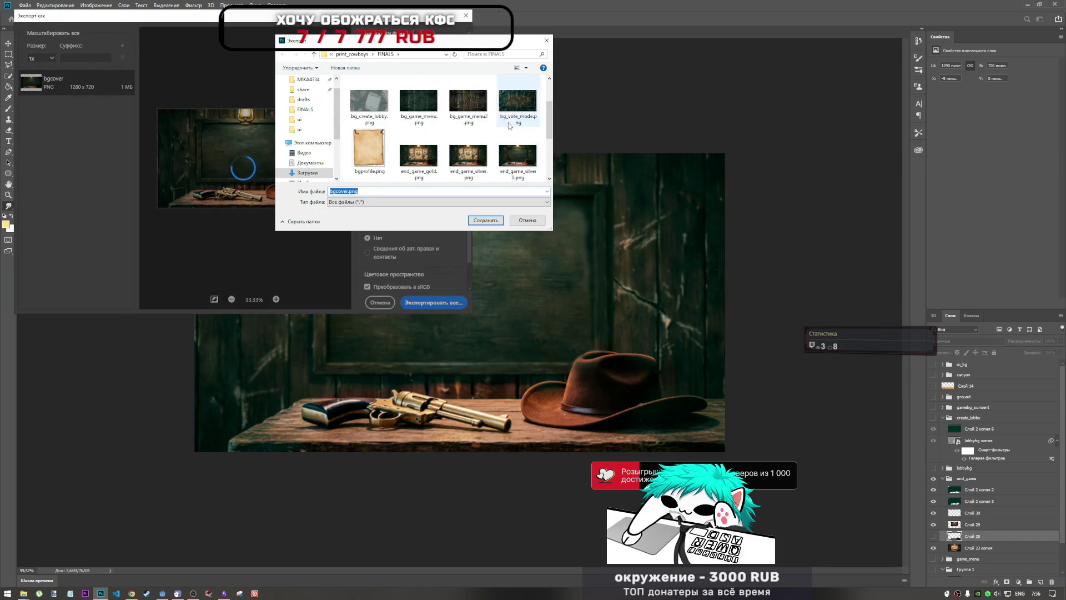
pyautogui.click(481, 162)
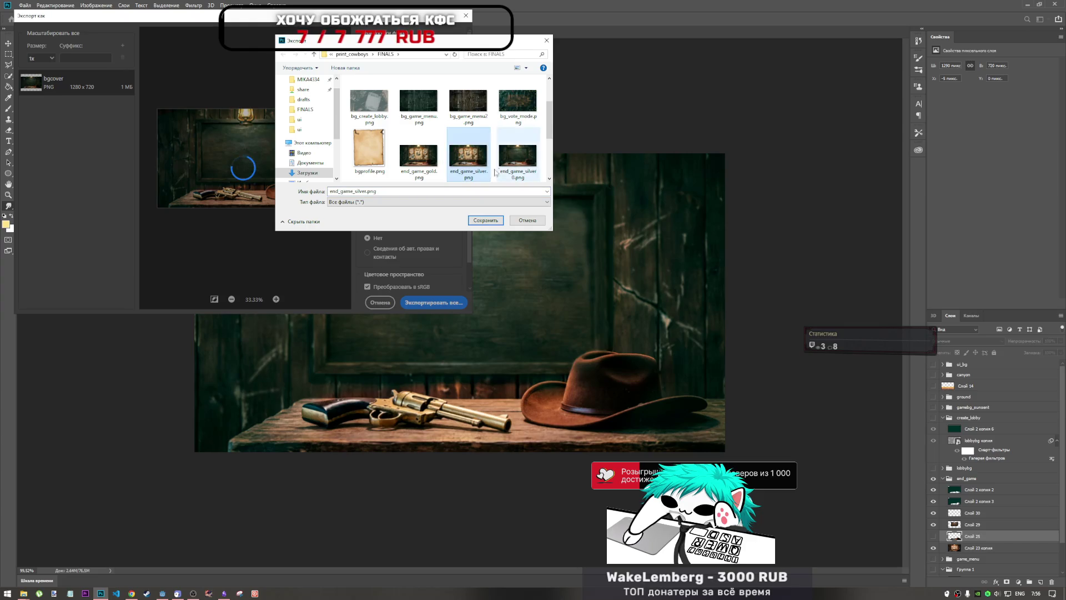
pyautogui.click(419, 158)
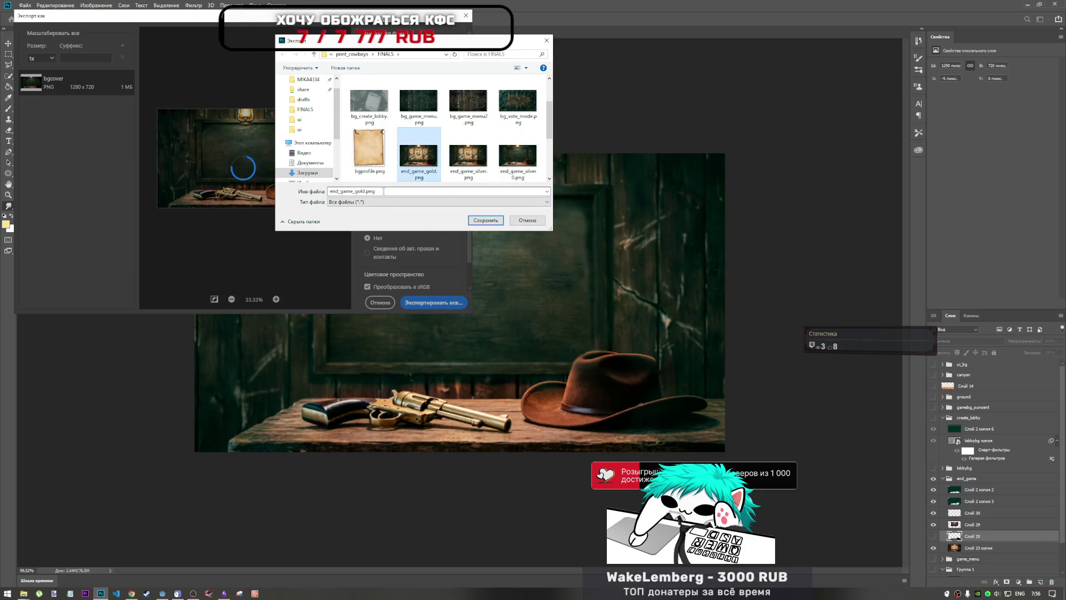
pyautogui.click(362, 191)
pyautogui.write('0')
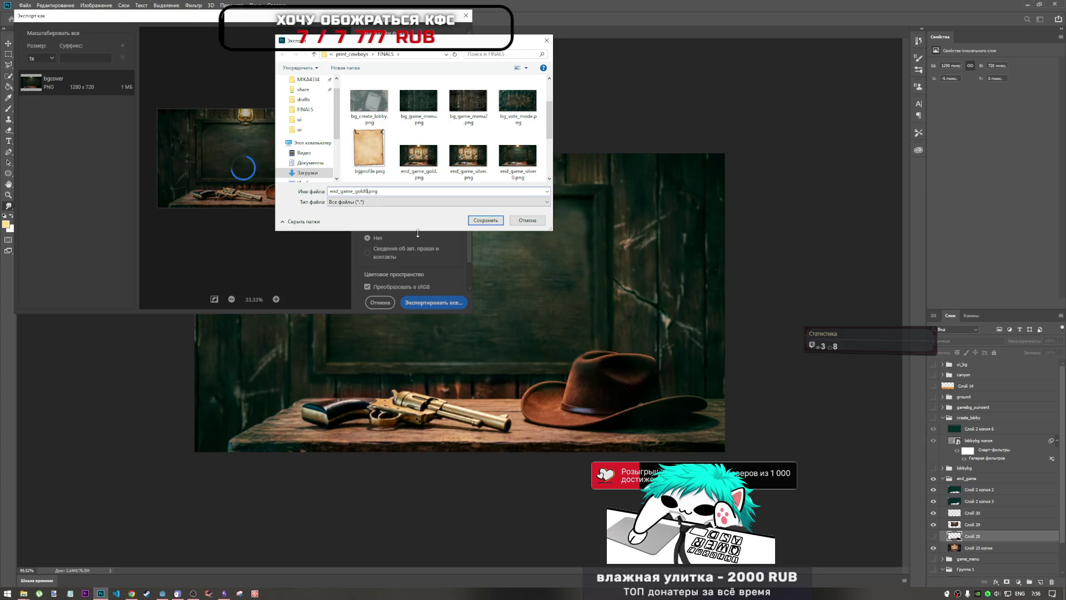
pyautogui.click(483, 220)
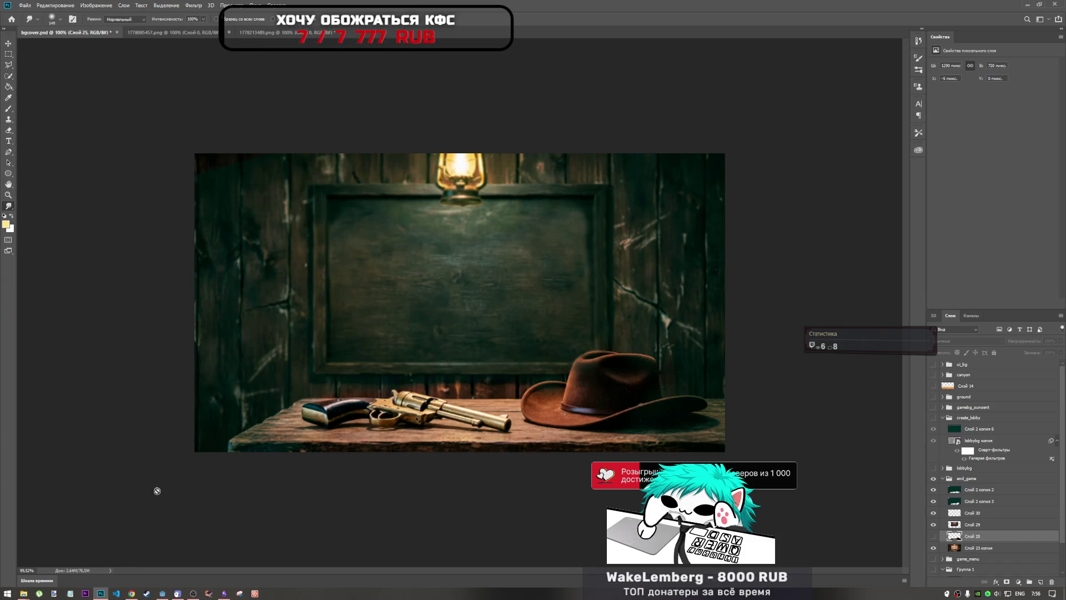
# - Glance at the Godot editor, then save bgcover.psd
pyautogui.click(166, 596)
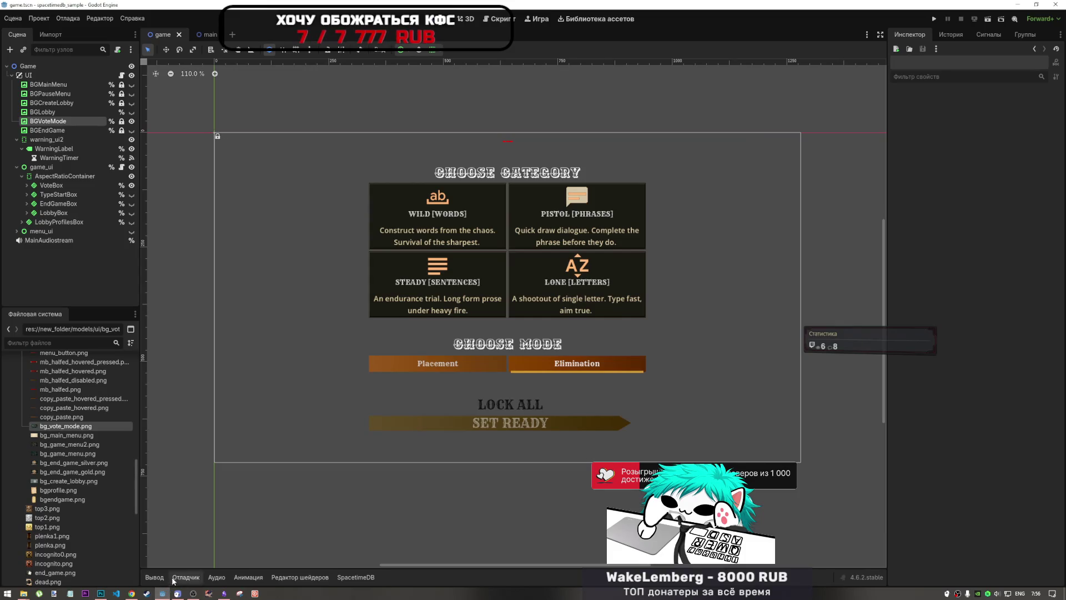
pyautogui.click(101, 593)
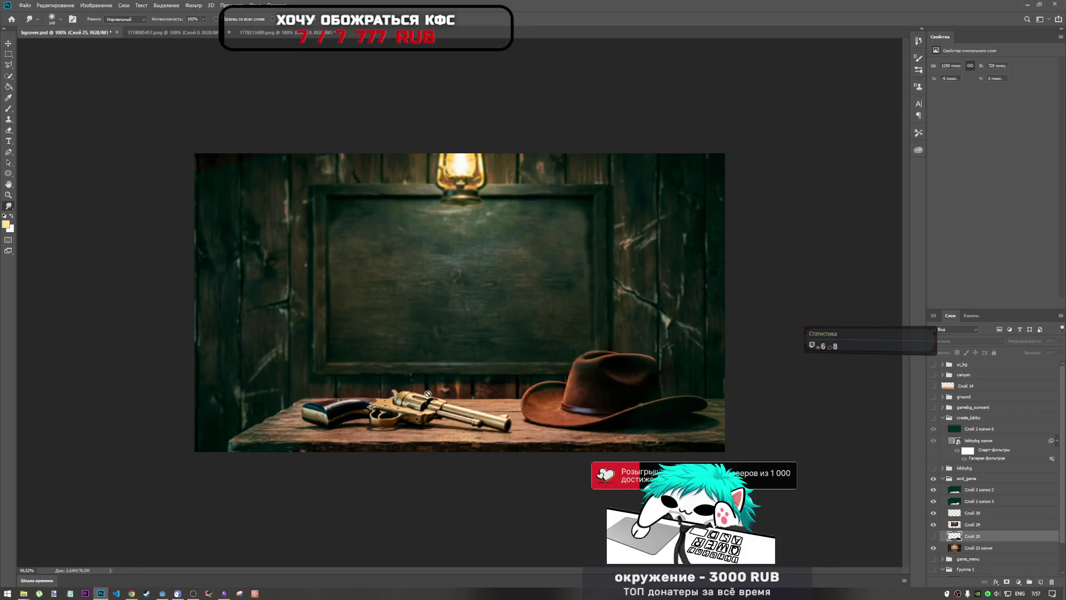
pyautogui.hotkey('ctrl', 's')
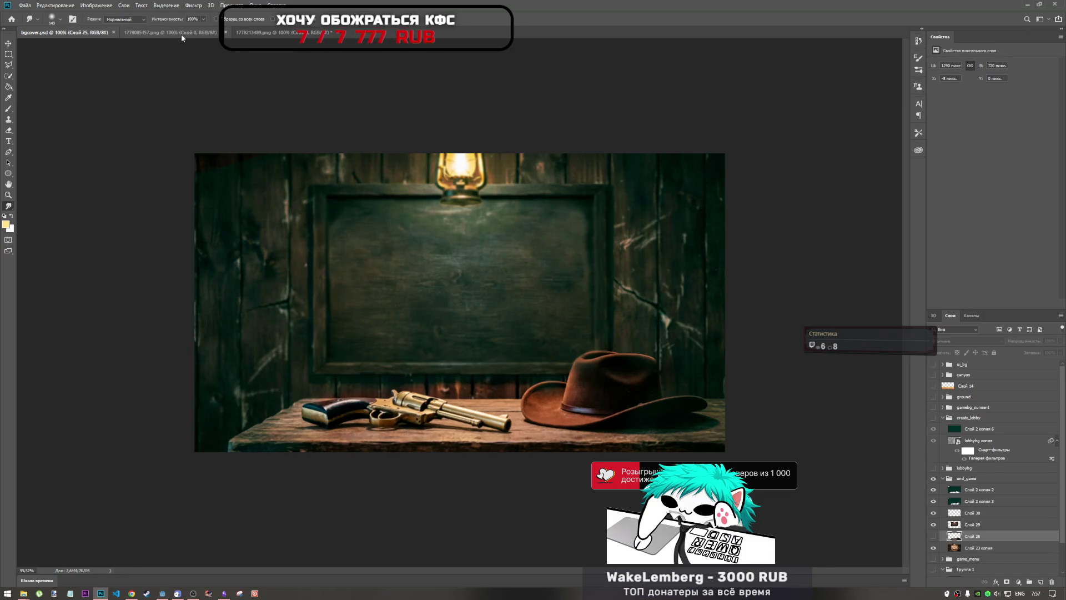
# - Close the leather texture and wanted-poster scene images without saving changes
pyautogui.click(181, 35)
pyautogui.hotkey('ctrl', 'w')
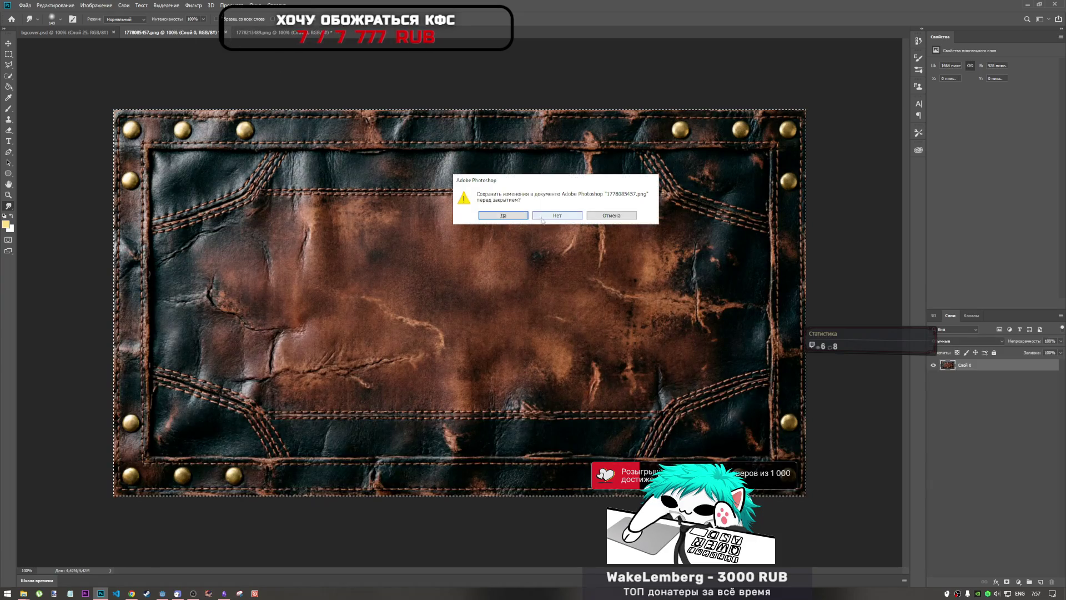
pyautogui.click(541, 220)
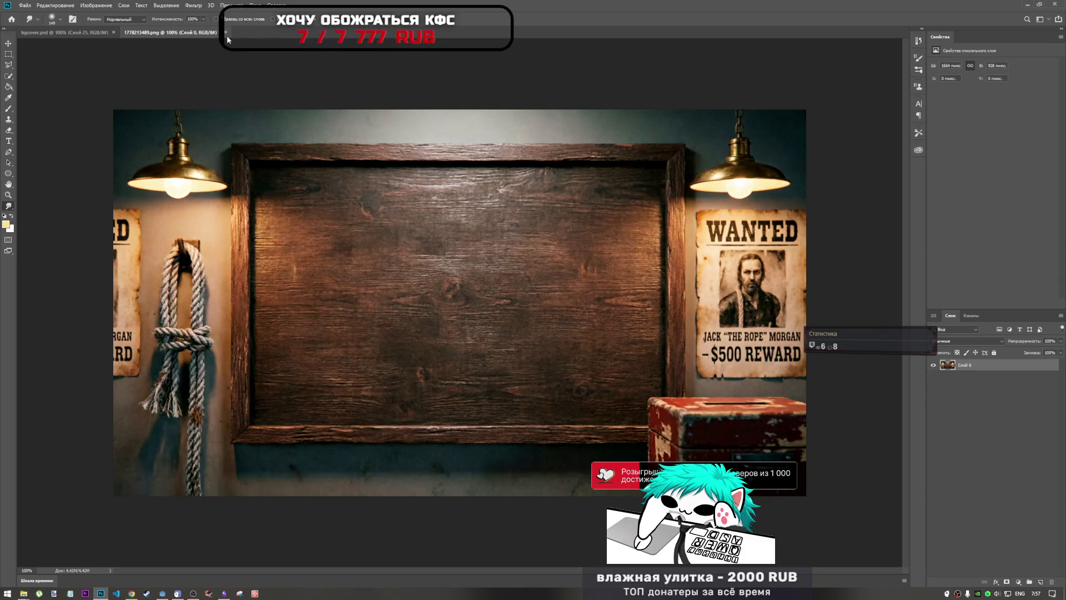
pyautogui.click(225, 32)
pyautogui.click(557, 217)
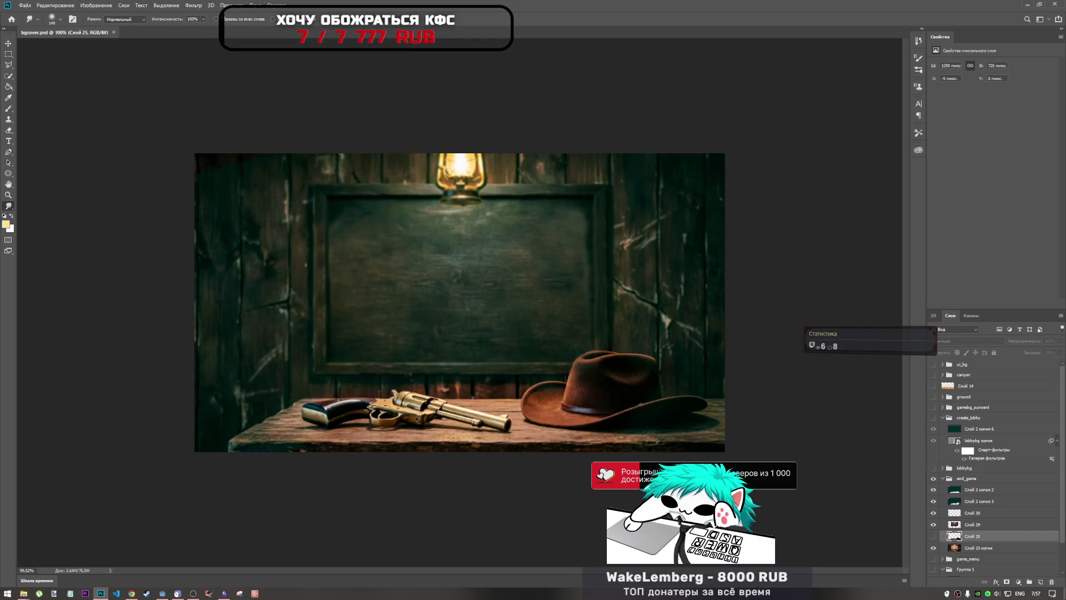
# - Bring up the Qwen Chat conversation and close the enlarged background preview
pyautogui.click(131, 593)
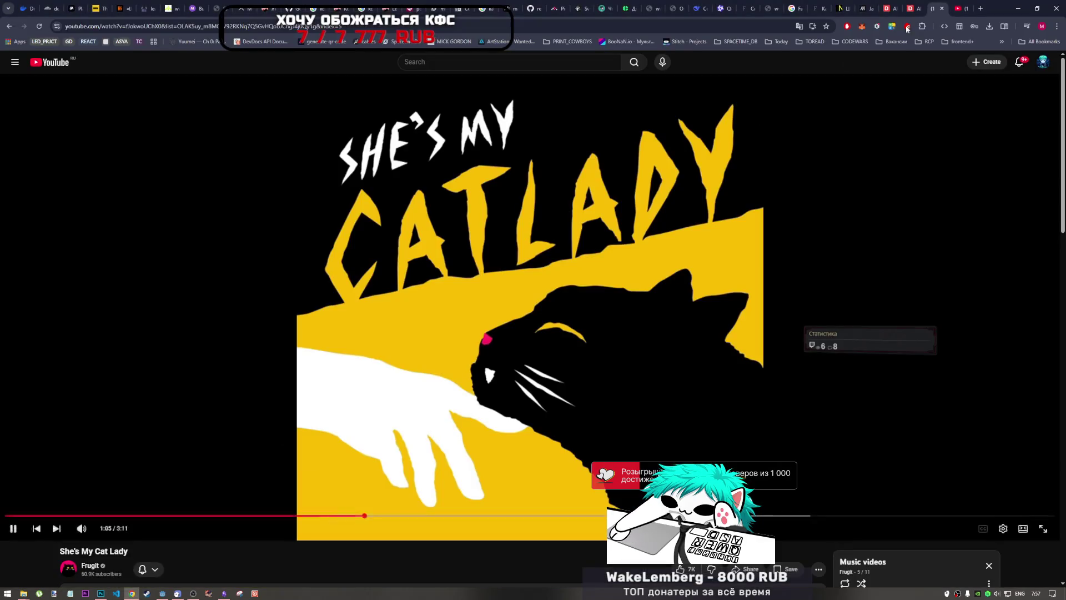
pyautogui.click(721, 8)
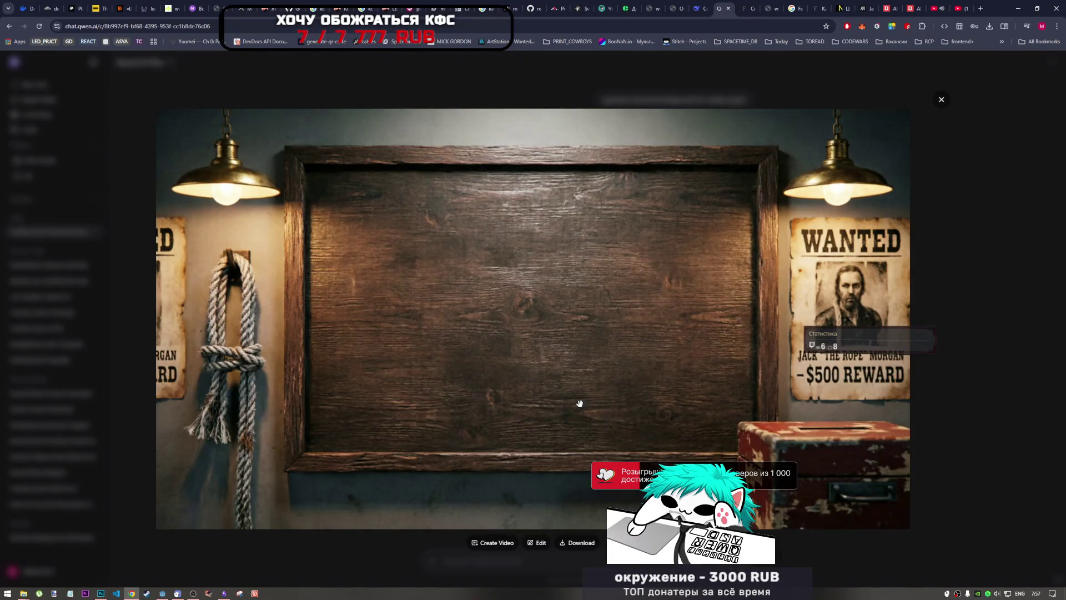
pyautogui.click(927, 69)
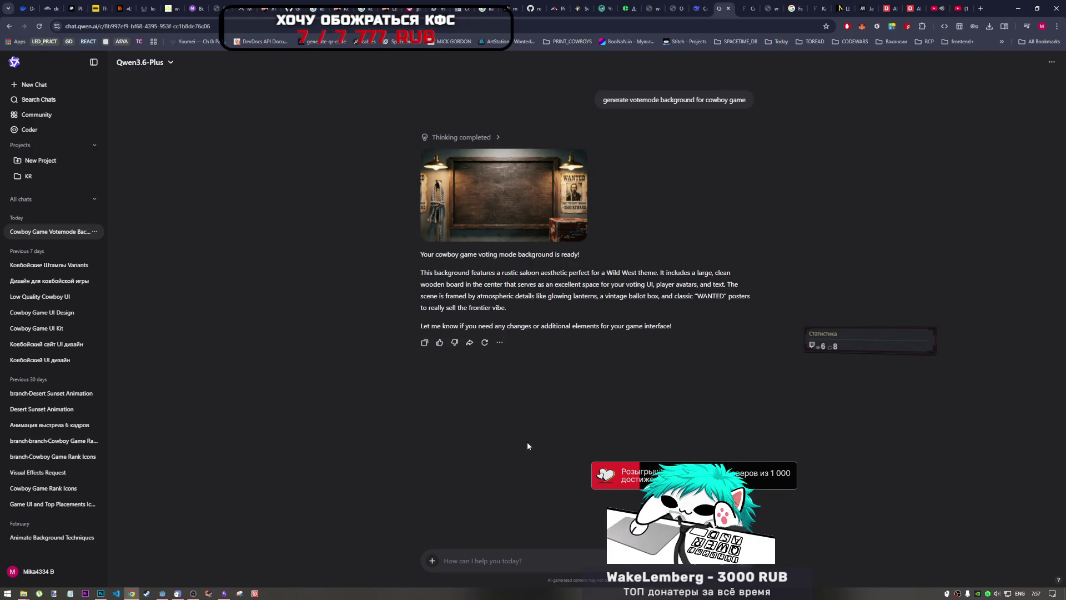
# - Send the prompt 'another one completely different', fixing the misspelling of 'completely'
pyautogui.write('ano')
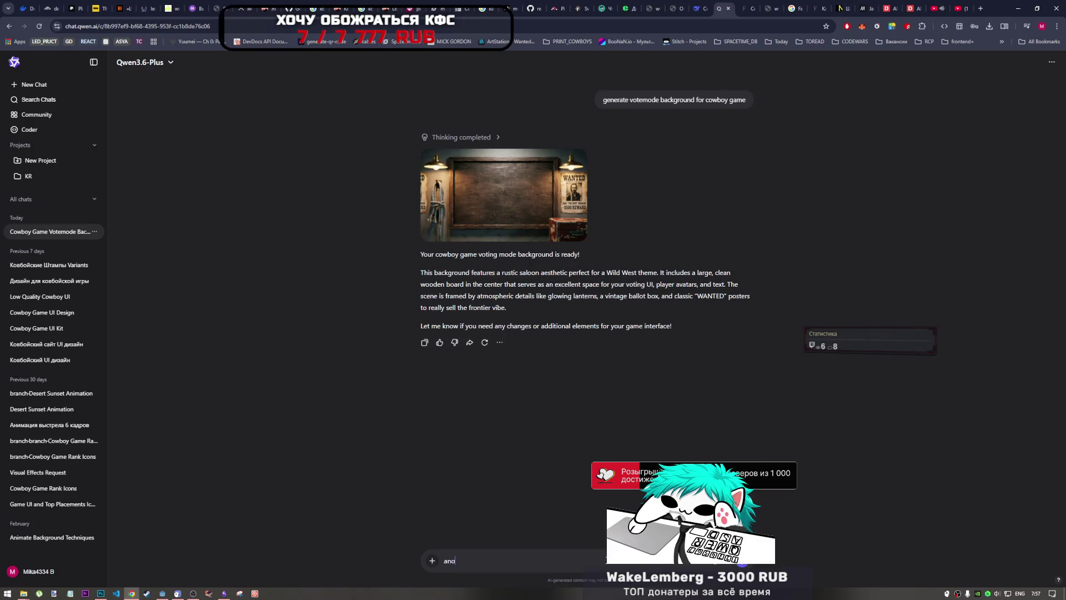
pyautogui.write('ther one')
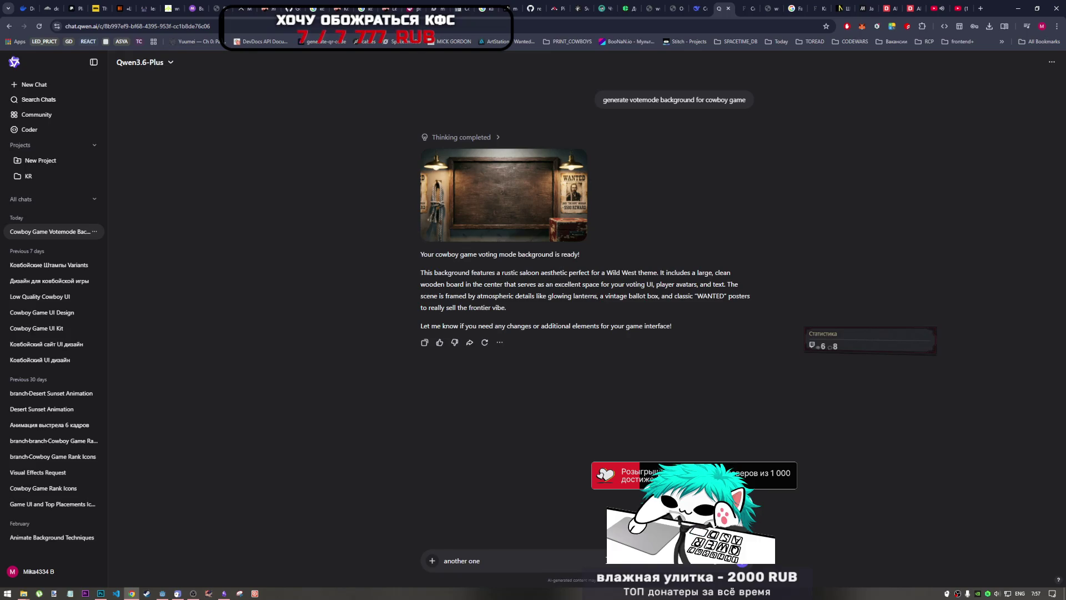
pyautogui.write(' d')
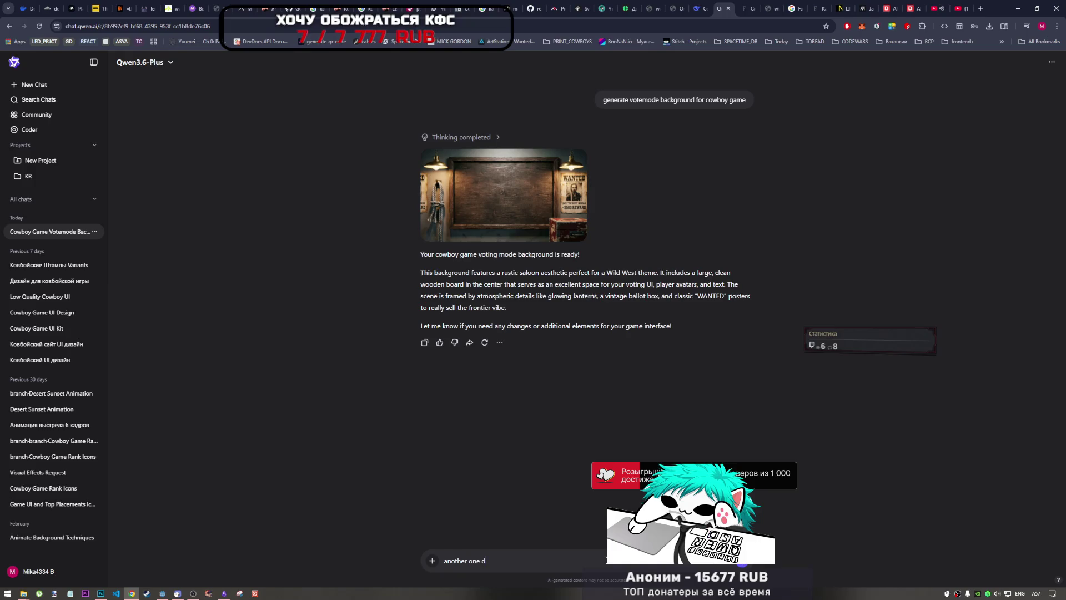
pyautogui.press('BackSpace')
pyautogui.write('completley')
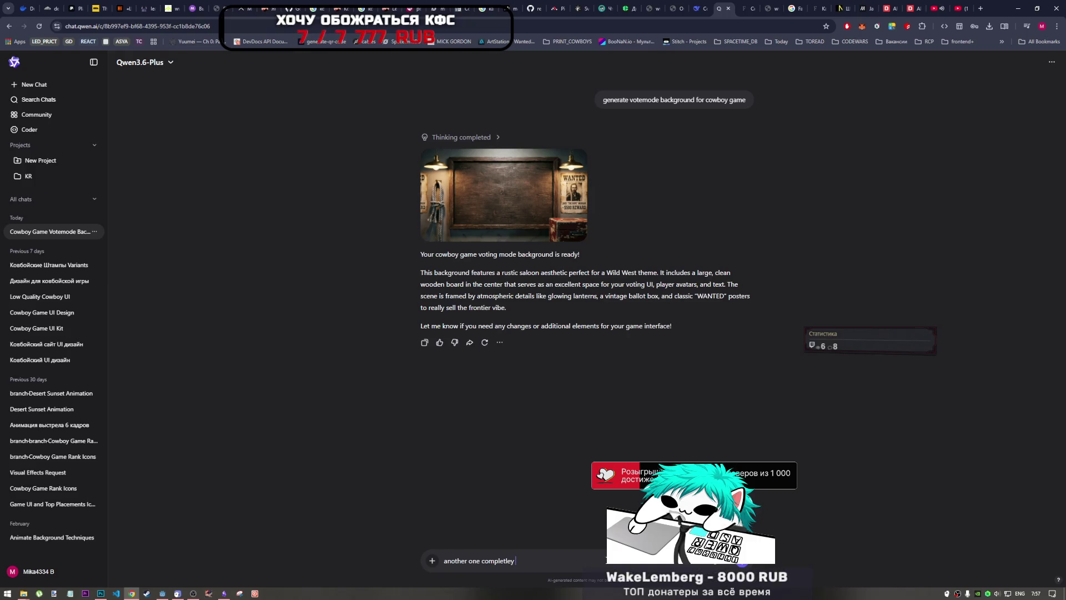
pyautogui.write(' different')
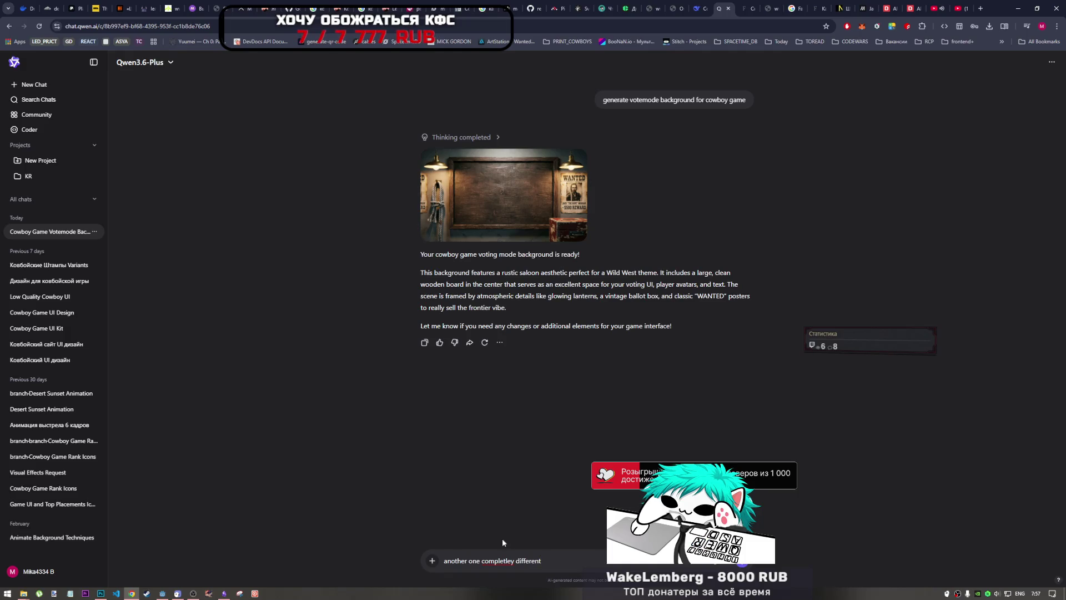
pyautogui.rightClick(503, 561)
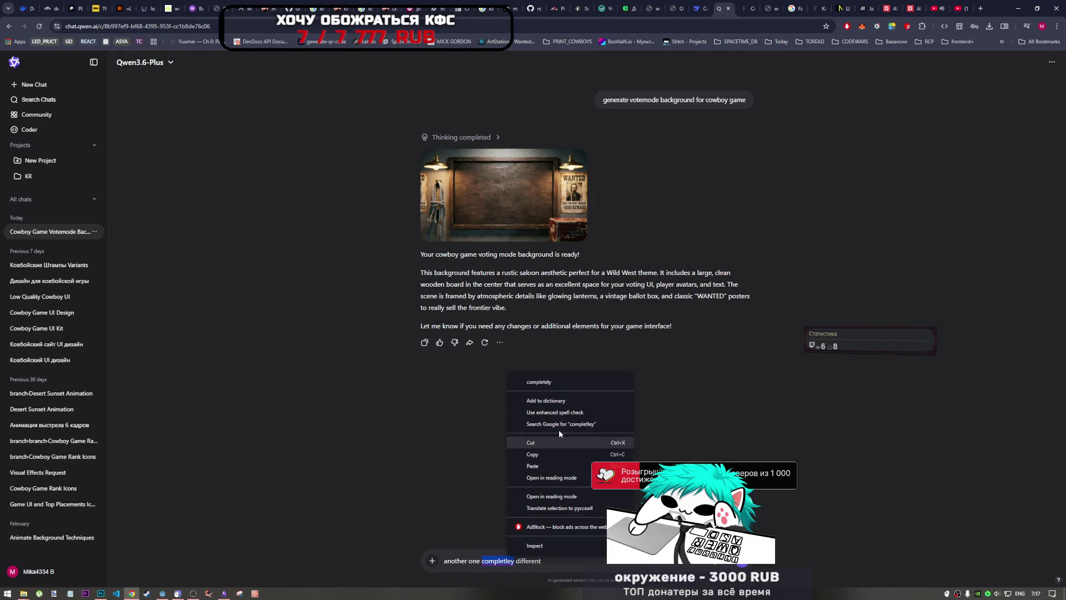
pyautogui.click(572, 382)
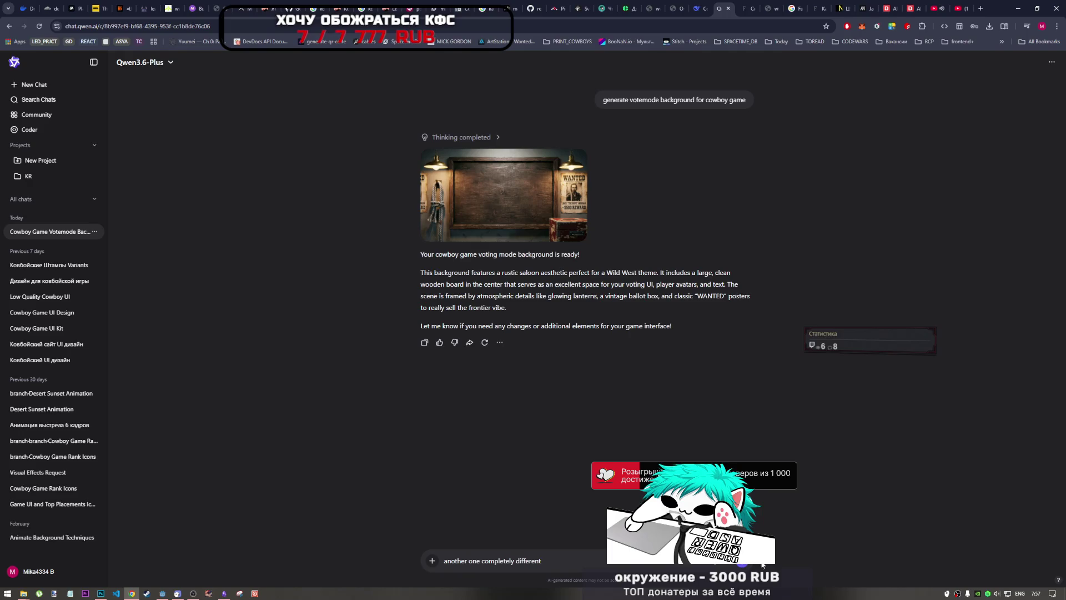
pyautogui.press('Return')
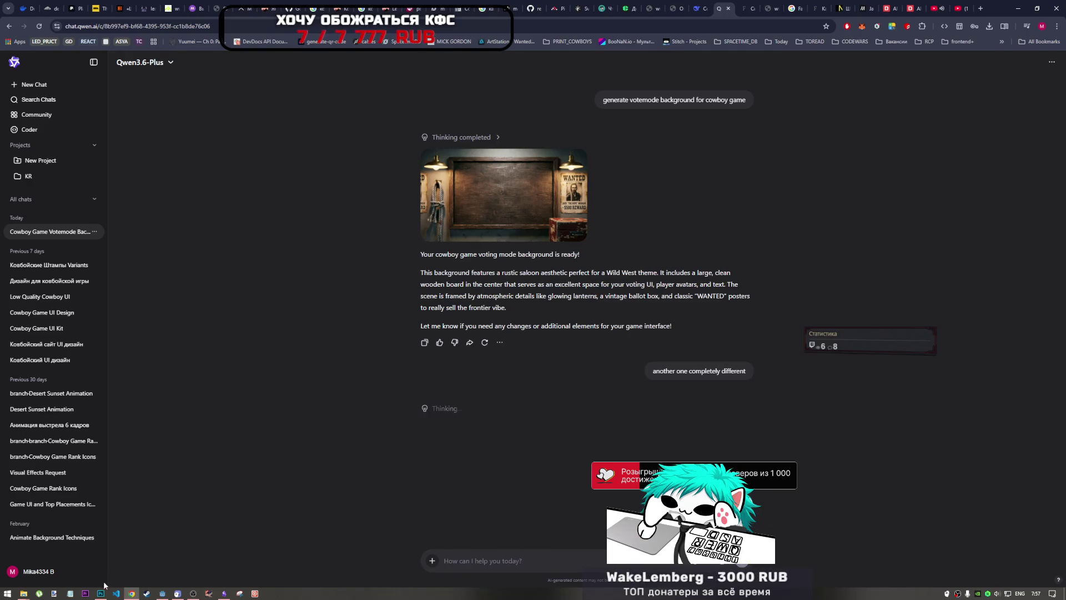
pyautogui.click(101, 593)
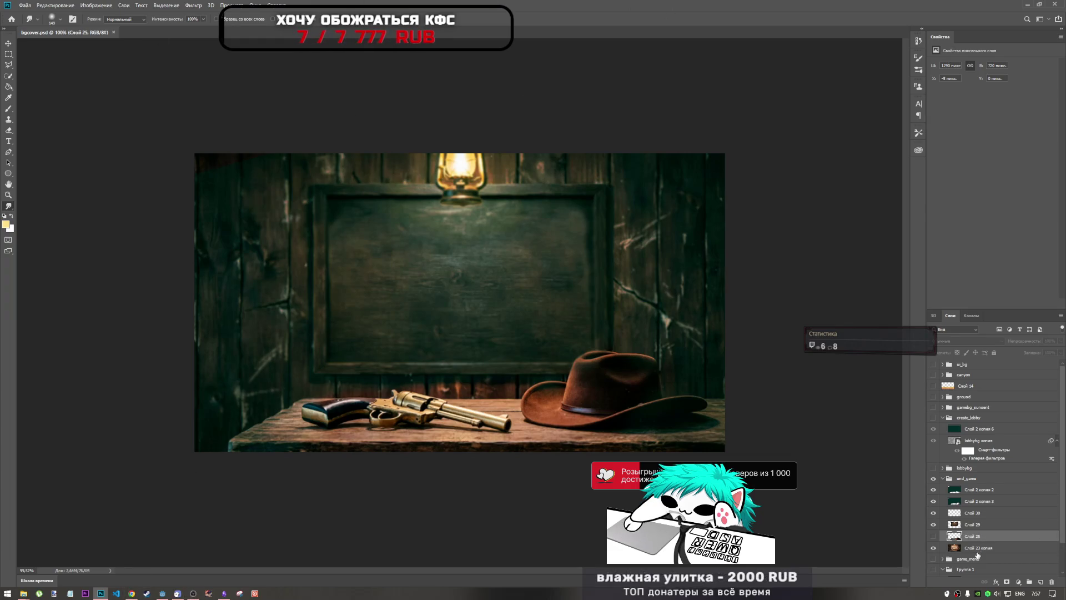
# - Delete layer Слой 26 from bgcover.psd and save the file
pyautogui.scroll(-2, 977, 556)
pyautogui.click(982, 574)
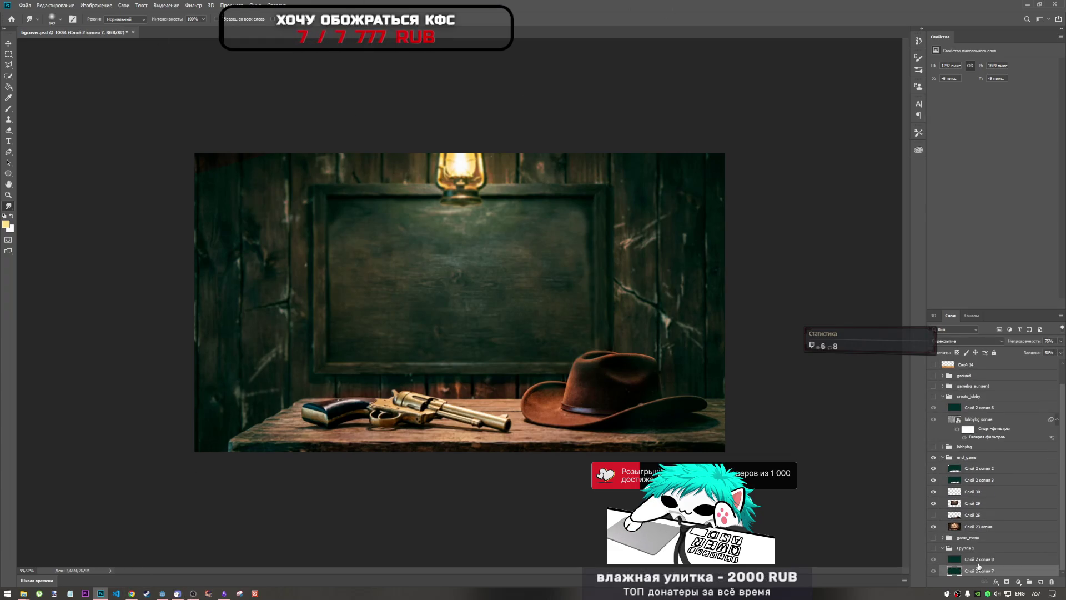
pyautogui.press('Delete')
pyautogui.press('Delete')
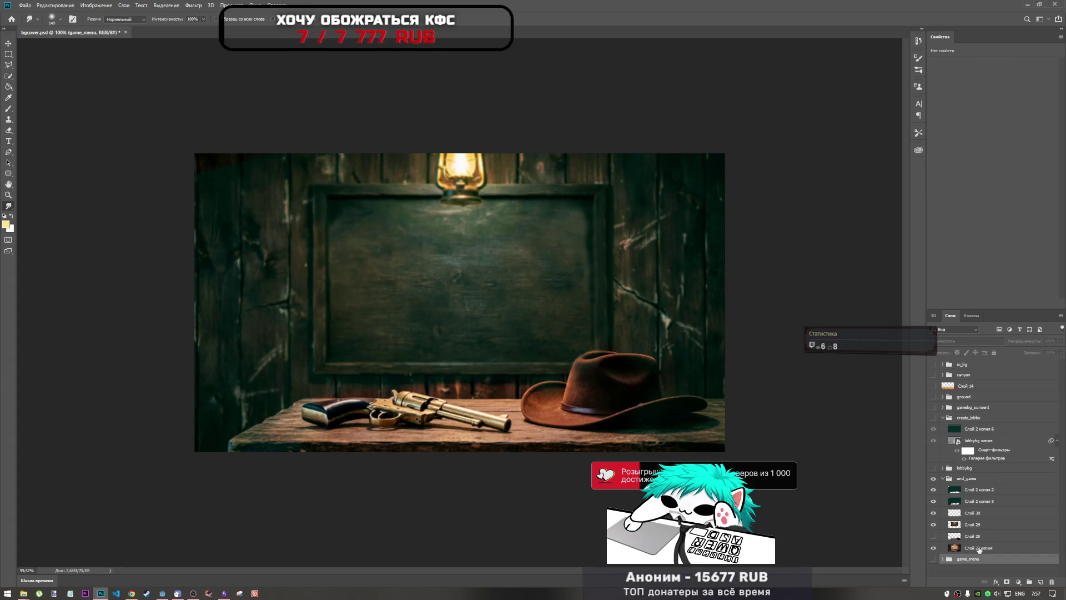
pyautogui.hotkey('ctrl', 's')
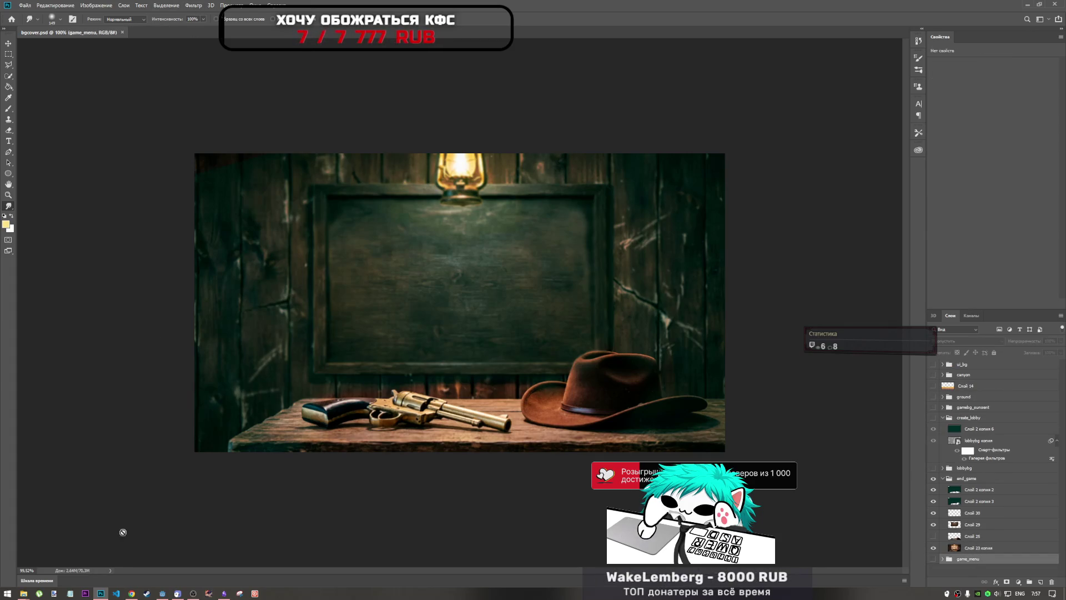
pyautogui.click(164, 594)
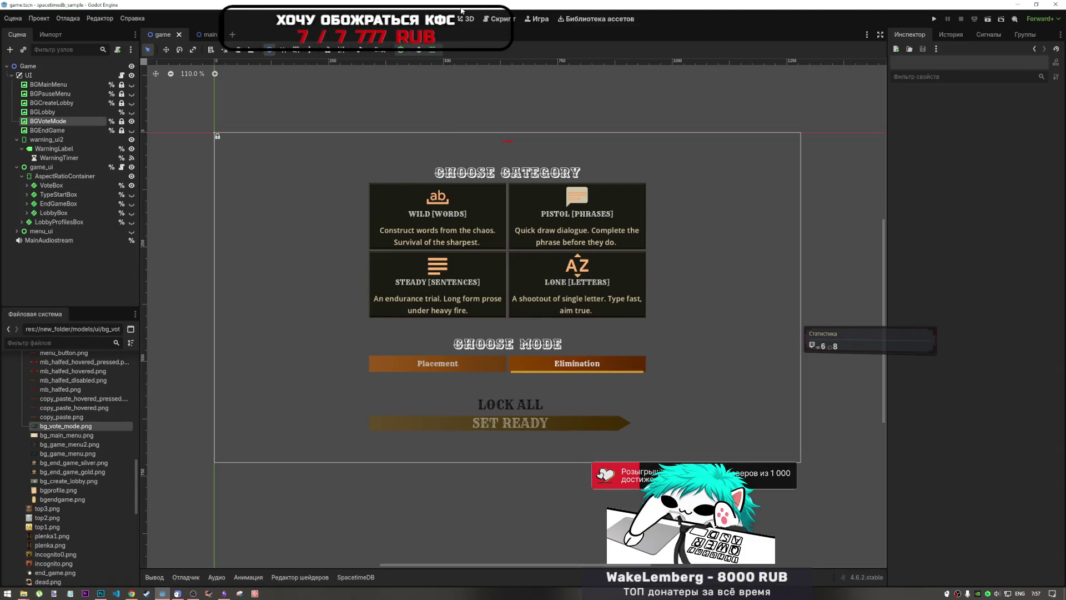
# - Hide the vote-mode background and check BGLobby's visibility in ui.gd and the Inspector
pyautogui.click(132, 112)
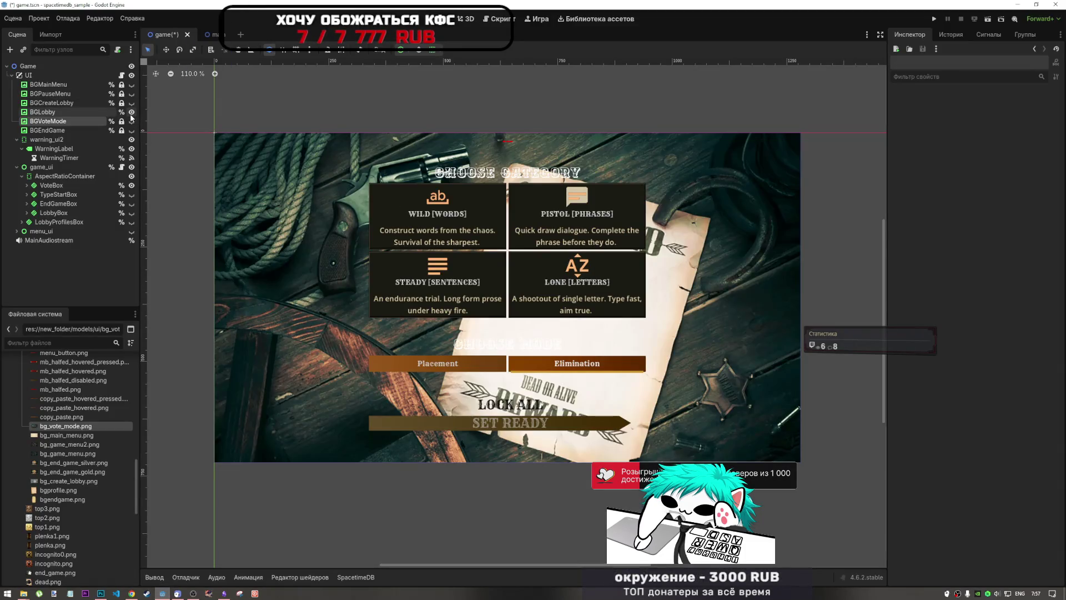
pyautogui.click(132, 112)
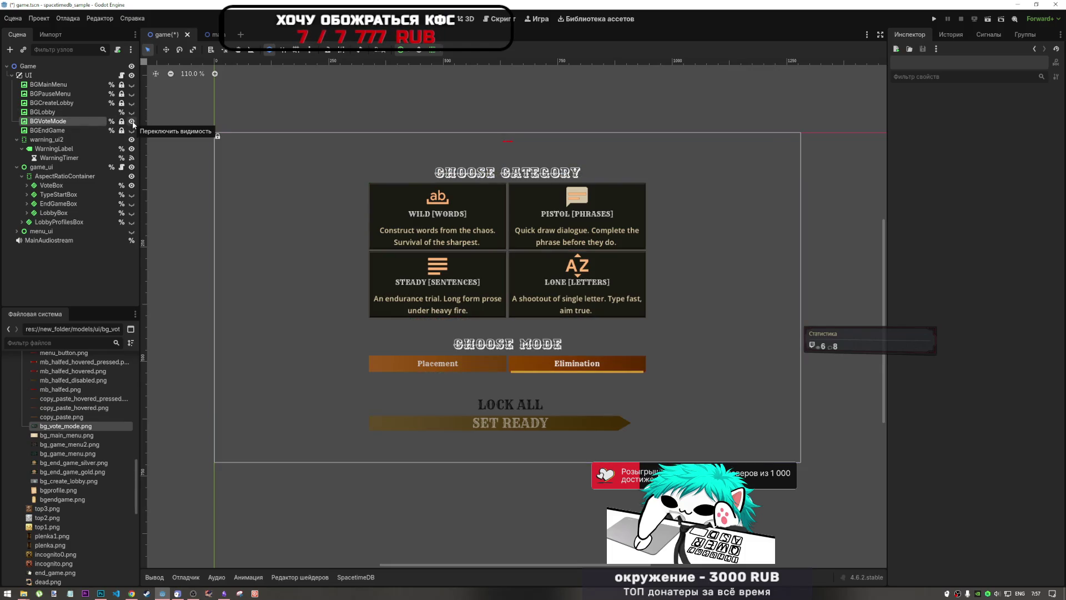
pyautogui.click(131, 121)
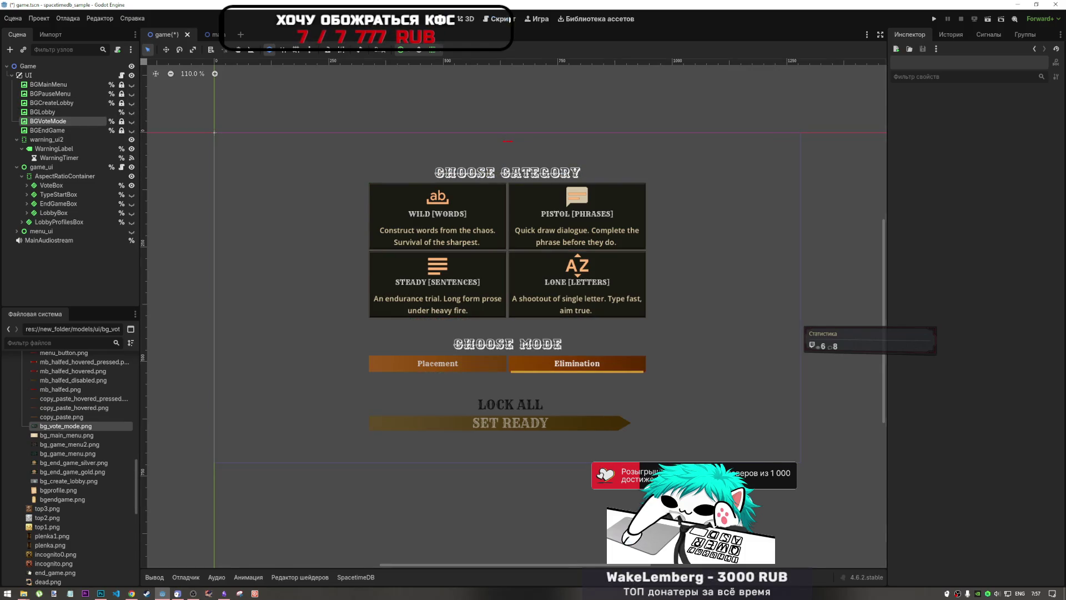
pyautogui.hotkey('ctrl', 'F3')
pyautogui.click(42, 111)
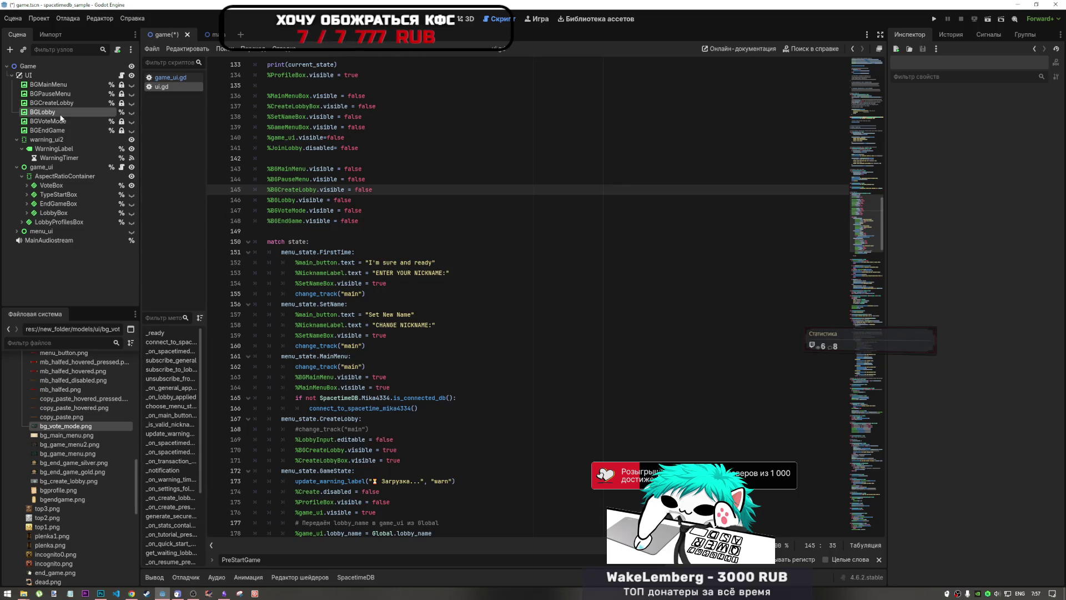
pyautogui.hotkey('ctrl', 'F1')
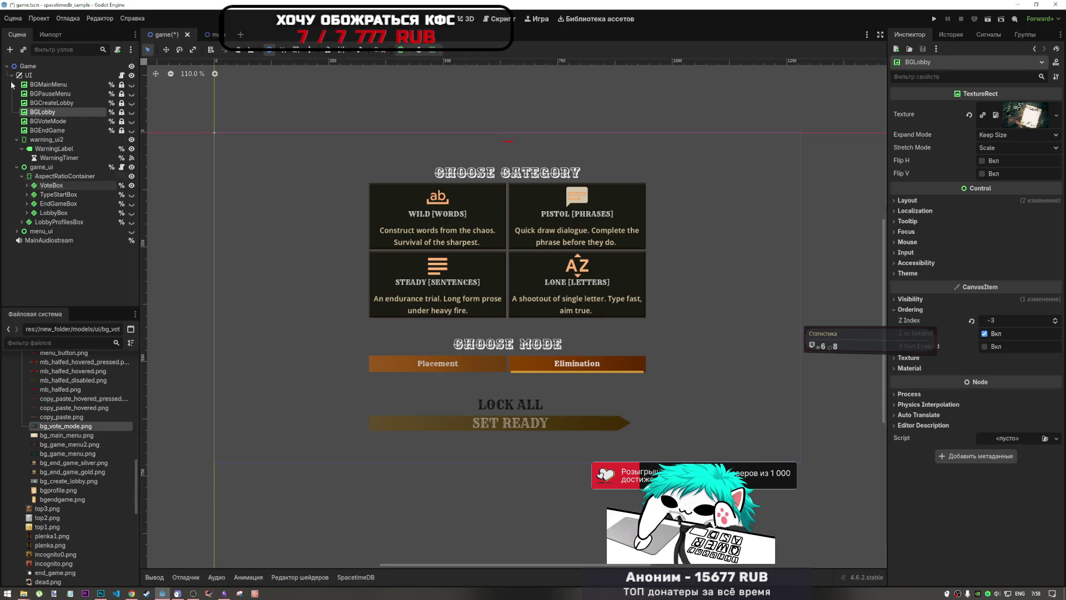
# - Hide VoteBox and TypeStartBox, show EndGameBox and BGEndGame, and inspect BGEndGame's texture
pyautogui.click(131, 185)
pyautogui.click(131, 194)
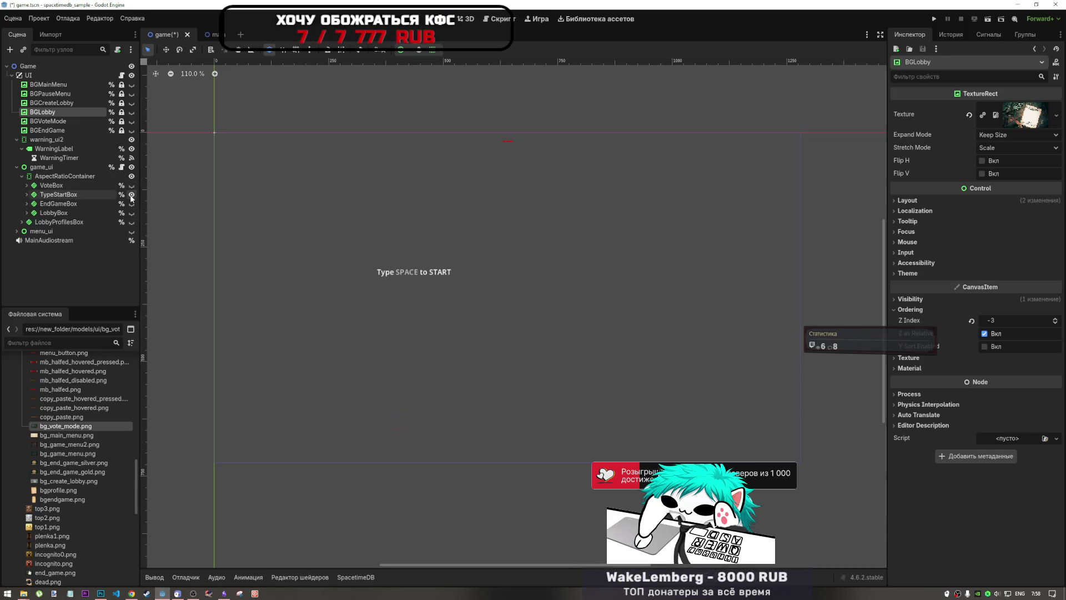
pyautogui.click(132, 194)
pyautogui.click(131, 204)
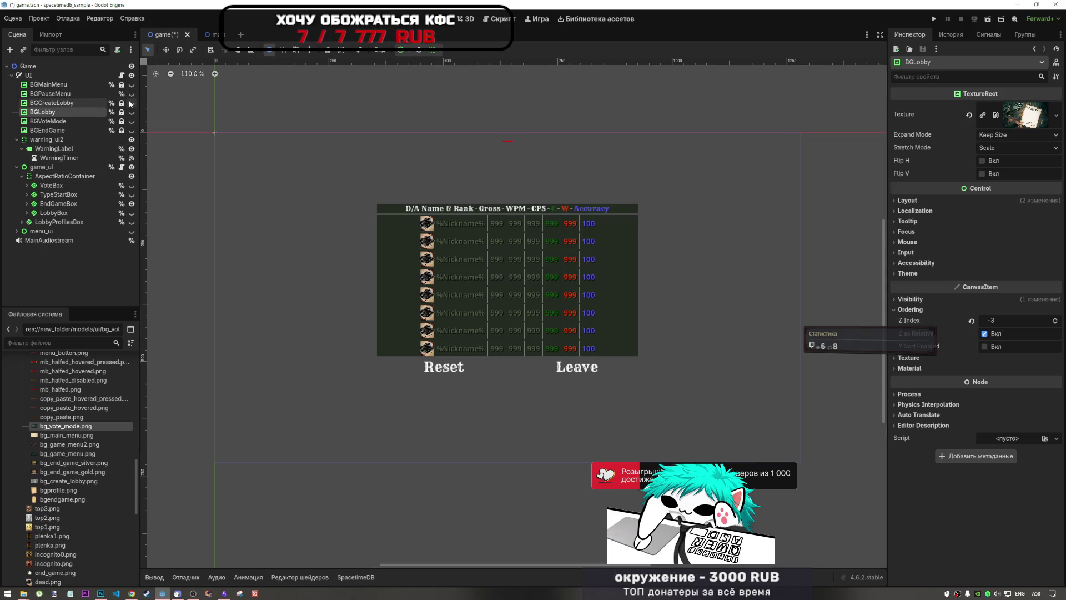
pyautogui.click(132, 131)
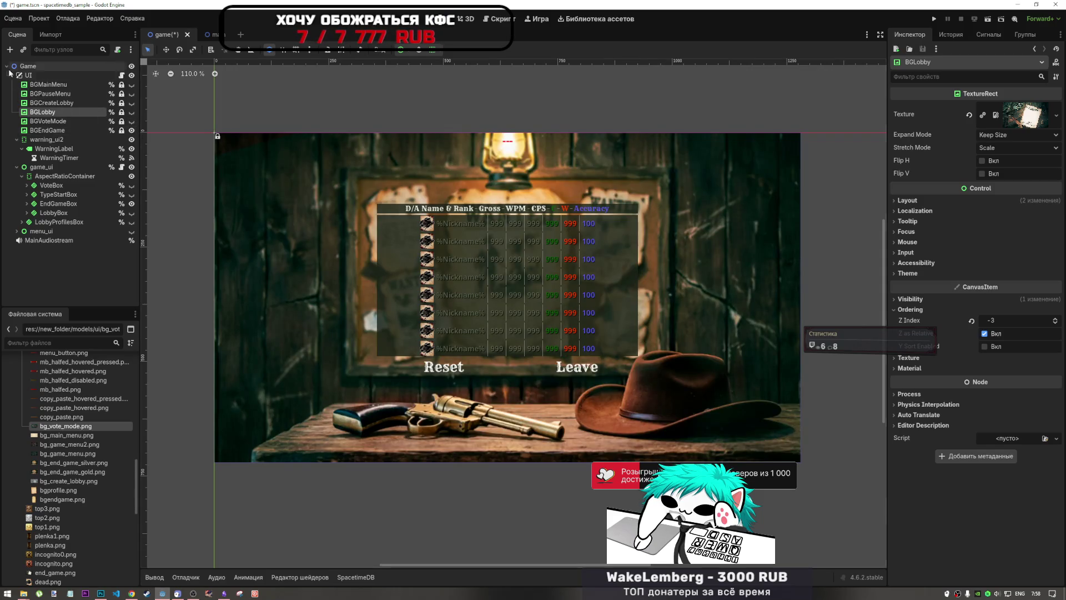
pyautogui.click(67, 130)
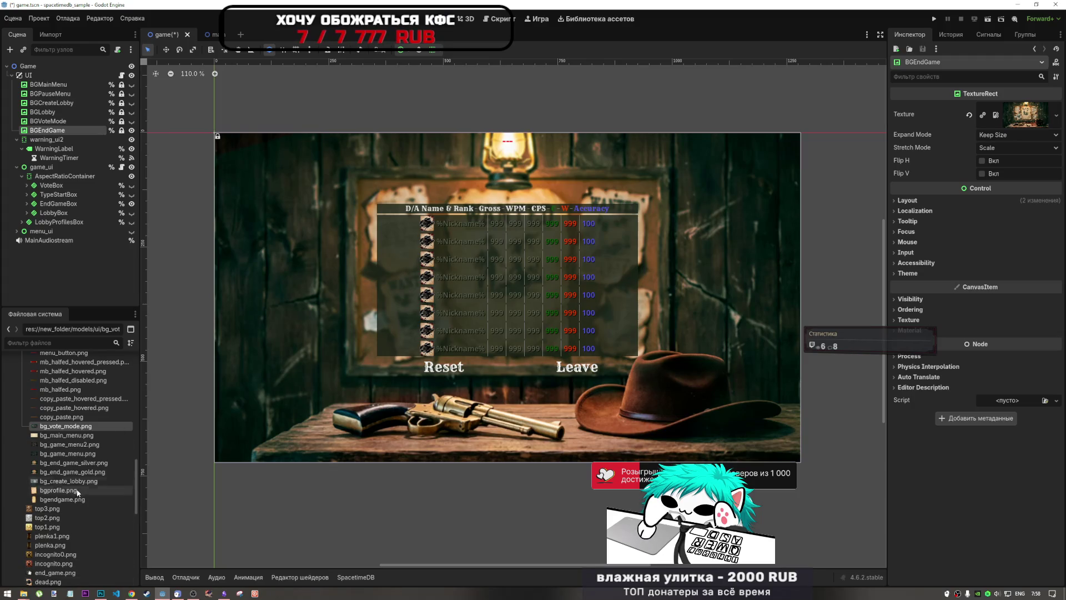
pyautogui.scroll(-2, 23, 564)
# - Copy end_game_gold0.png and end_game_silver0.png from FINALS and paste them into models/ui
pyautogui.moveTo(23, 593)
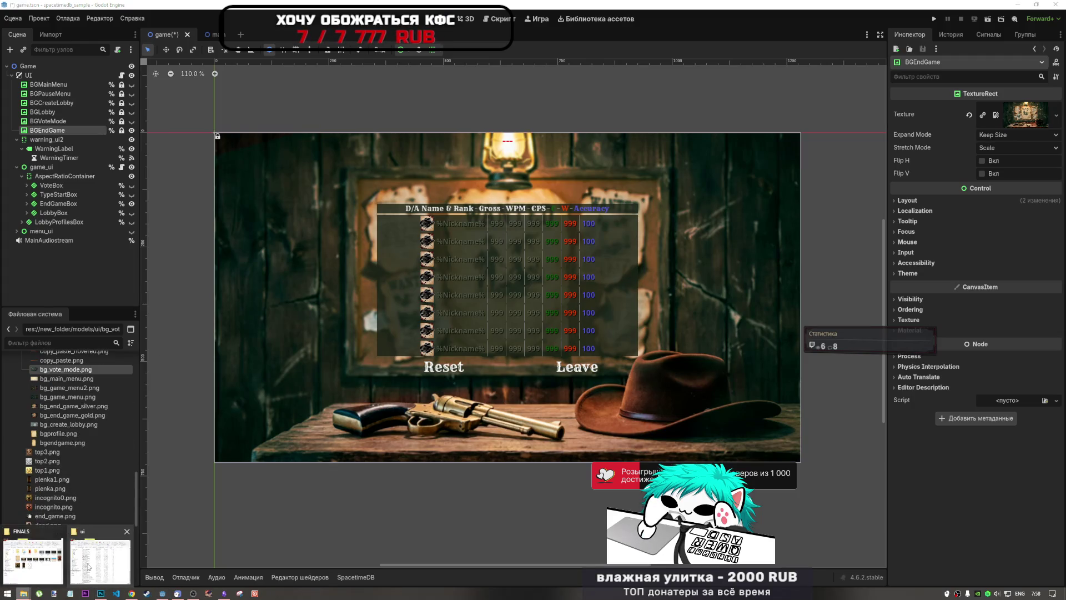
pyautogui.click(66, 555)
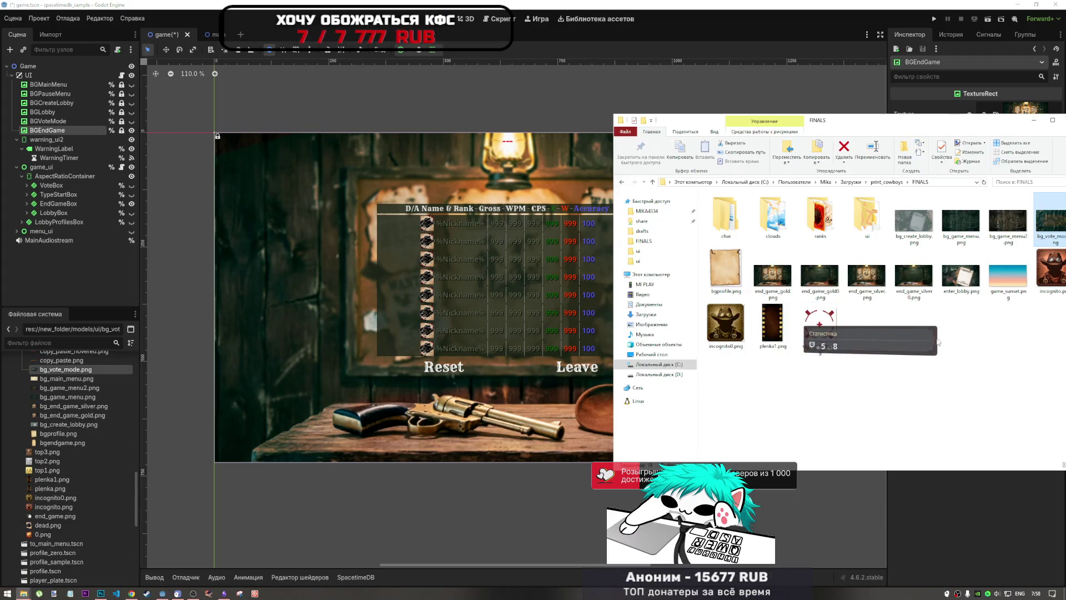
pyautogui.click(821, 278)
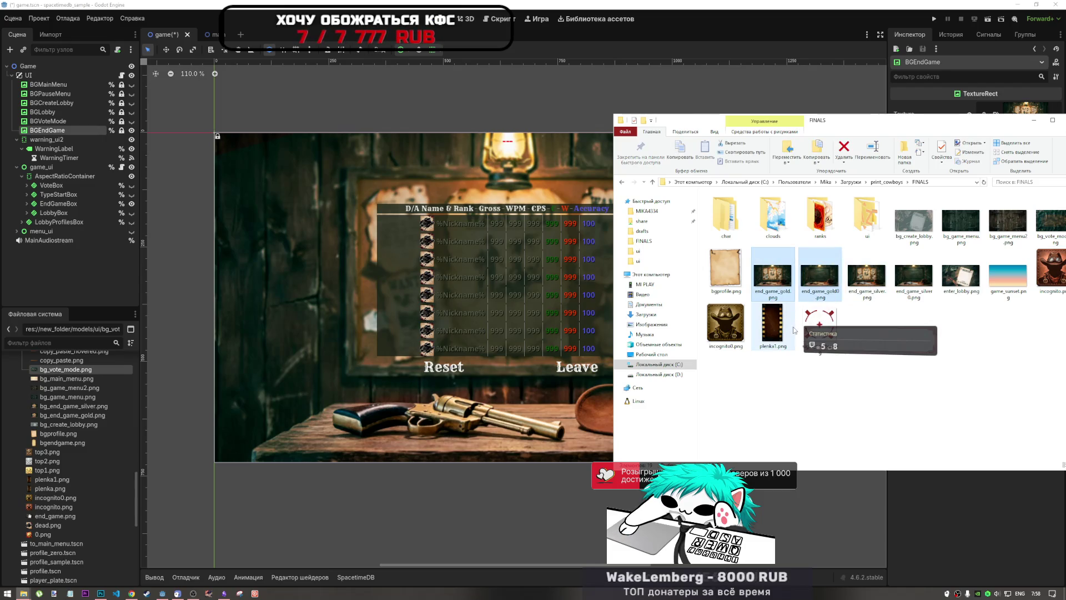
pyautogui.keyDown('ctrl'); pyautogui.click(903, 297); pyautogui.keyUp('ctrl')
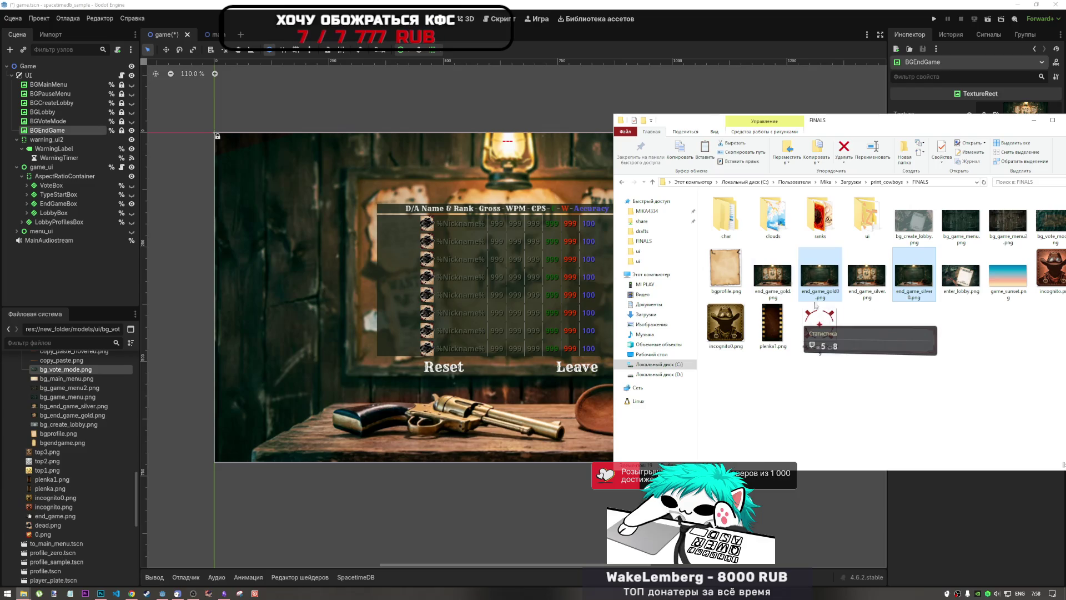
pyautogui.moveTo(23, 593)
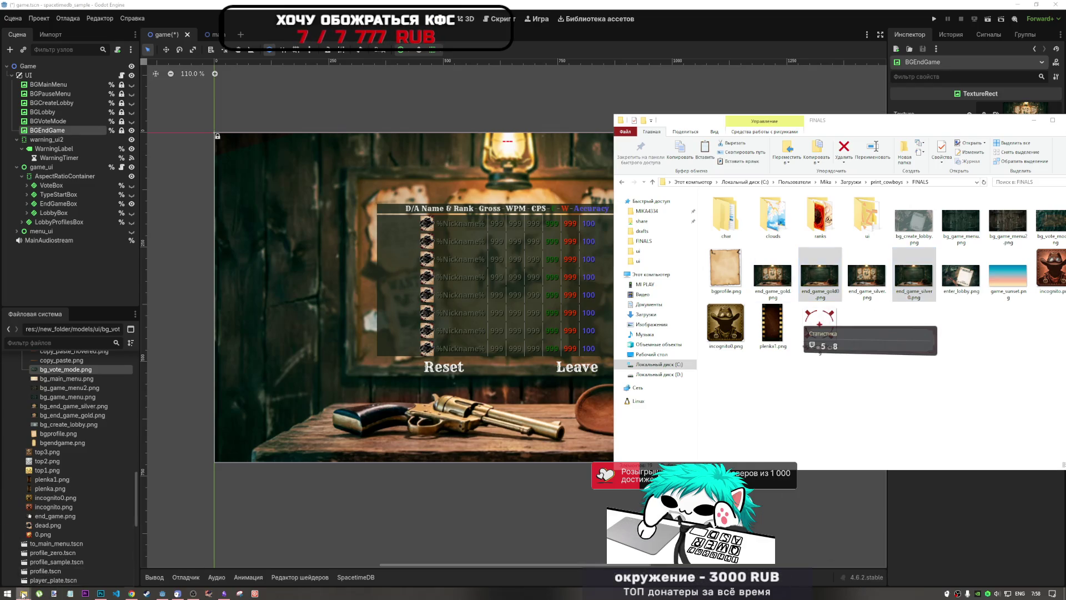
pyautogui.click(50, 555)
pyautogui.rightClick(376, 256)
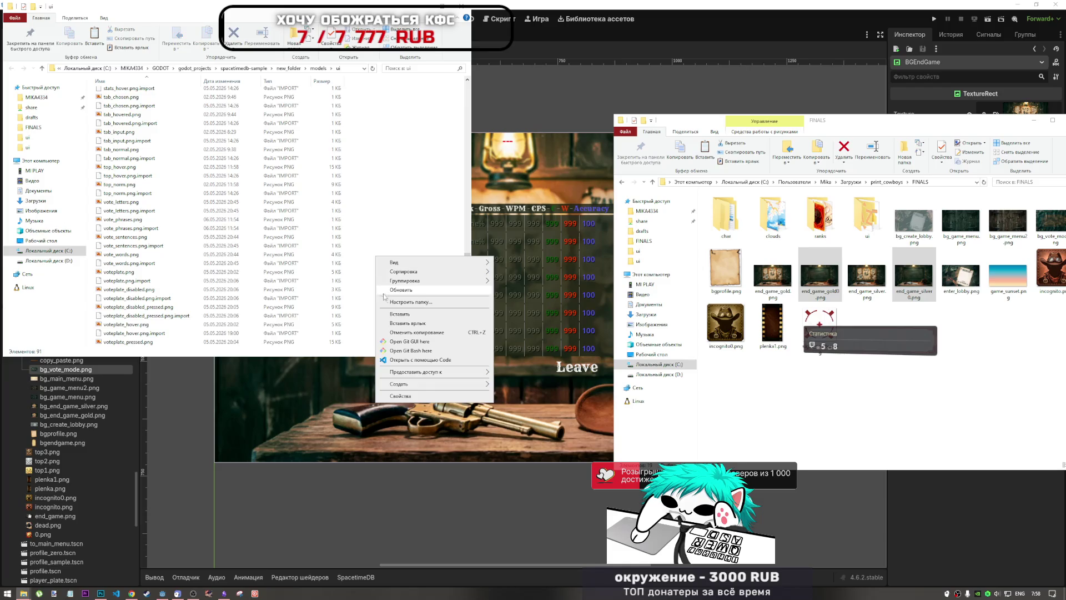
pyautogui.click(450, 308)
pyautogui.click(162, 593)
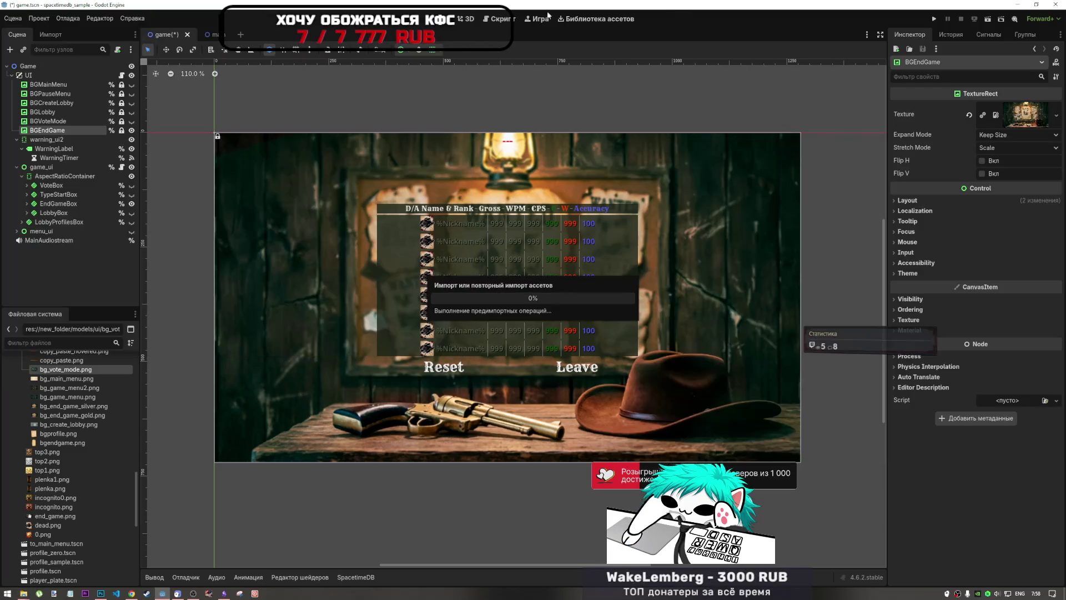
# - Browse the FileSystem dock, briefly filtering by 'end', to locate the new end-game images
pyautogui.click(69, 406)
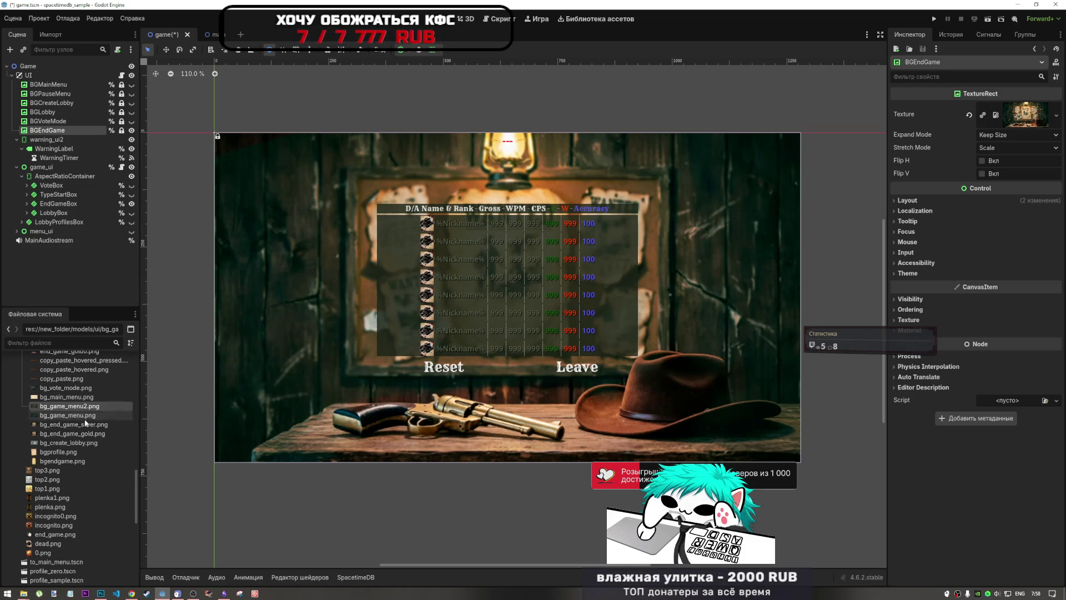
pyautogui.click(89, 425)
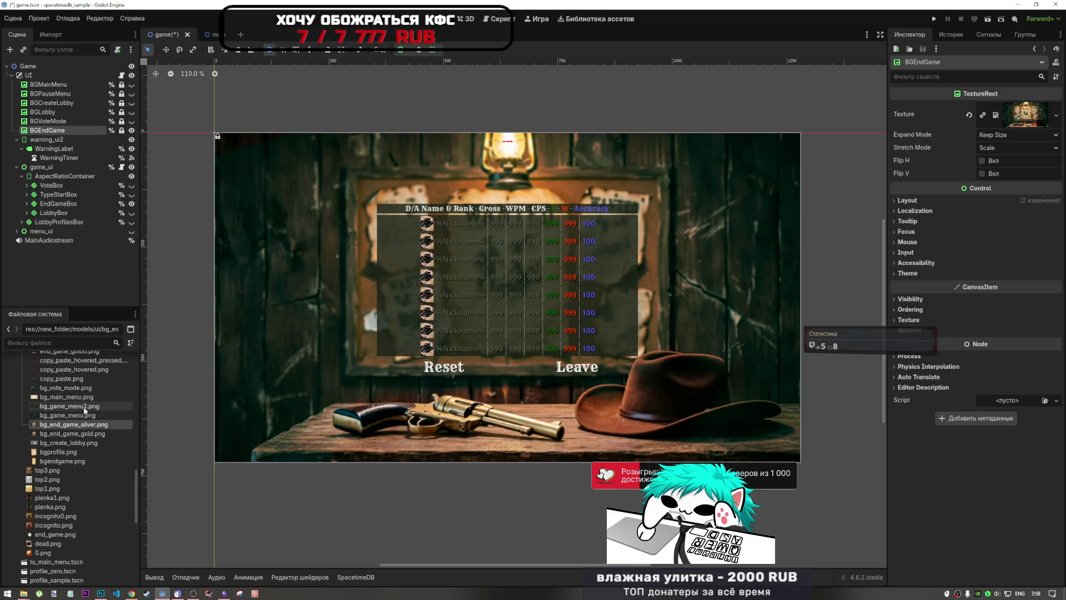
pyautogui.scroll(6, 92, 424)
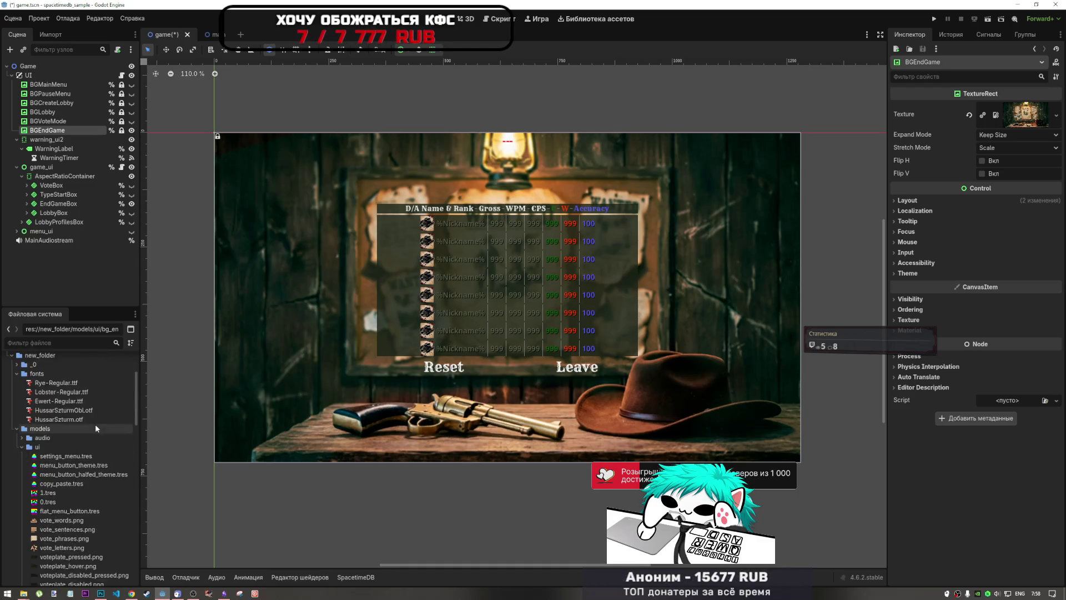
pyautogui.scroll(-8, 71, 469)
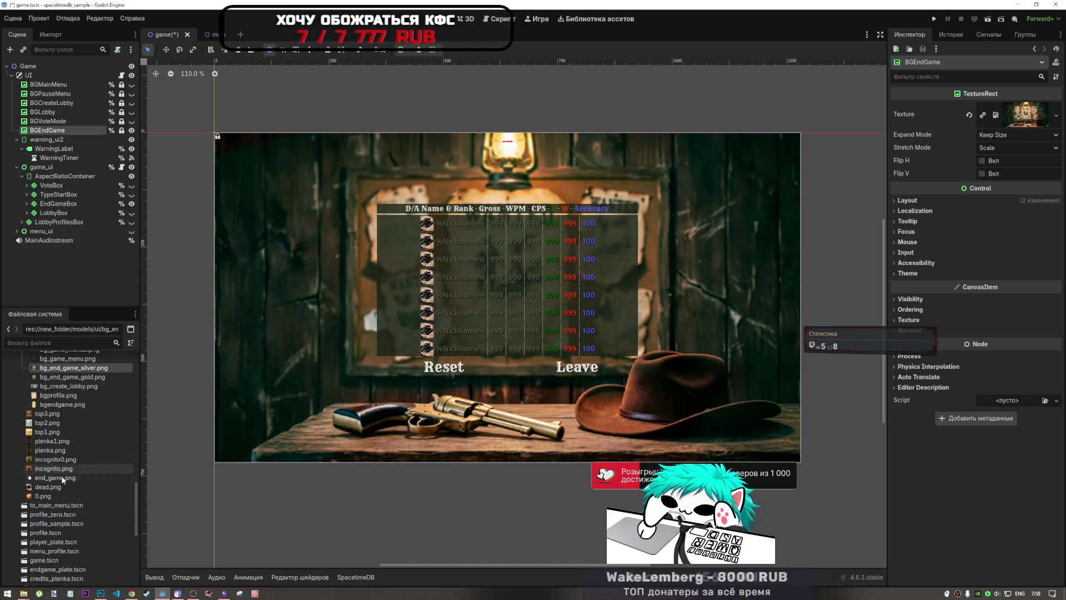
pyautogui.scroll(2, 93, 396)
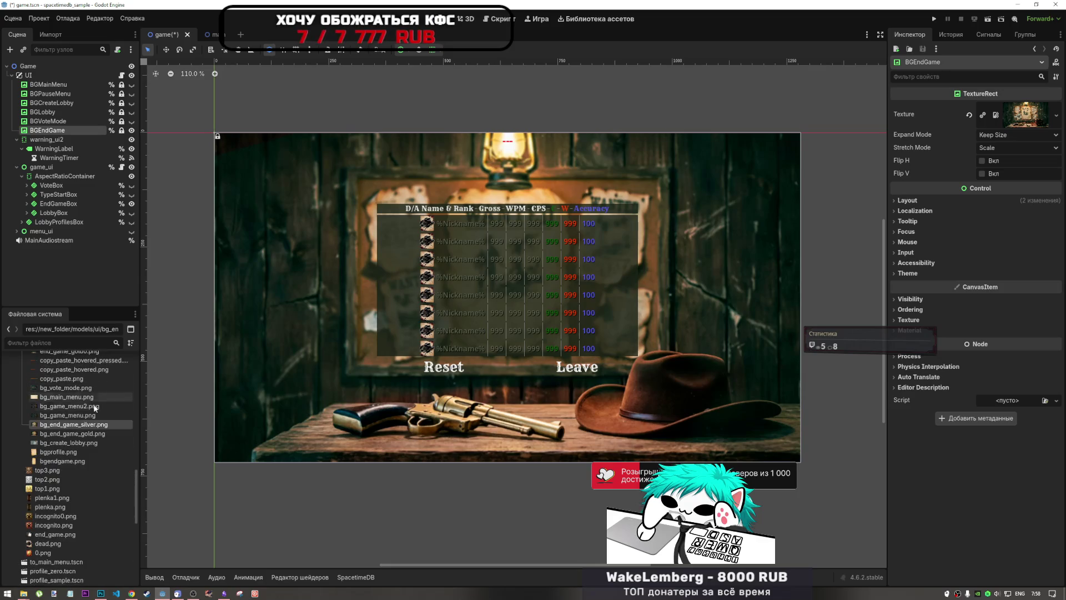
pyautogui.moveTo(95, 435)
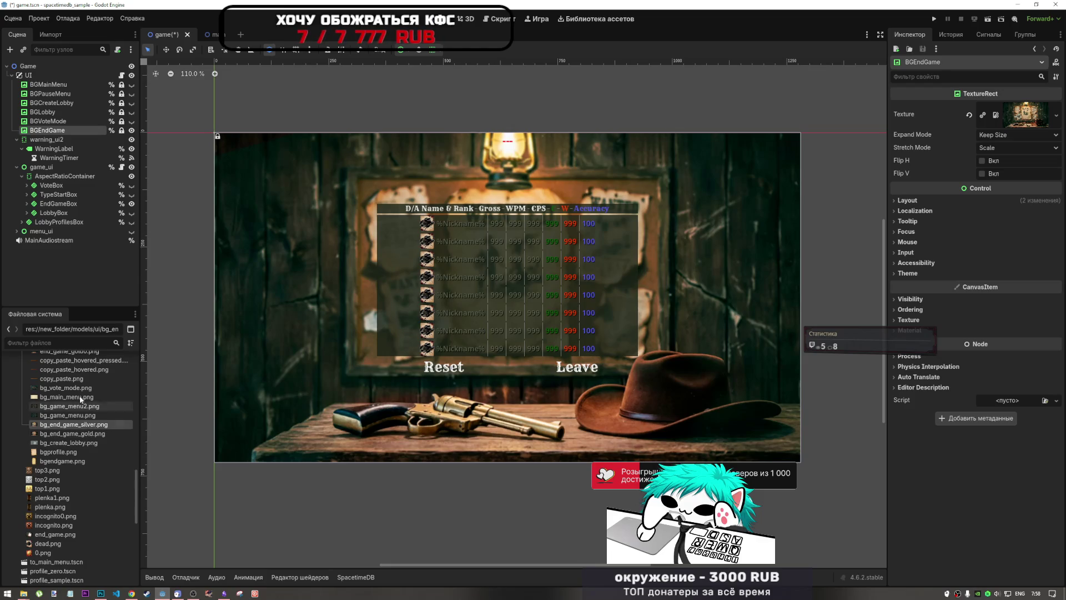
pyautogui.click(56, 344)
pyautogui.write('end')
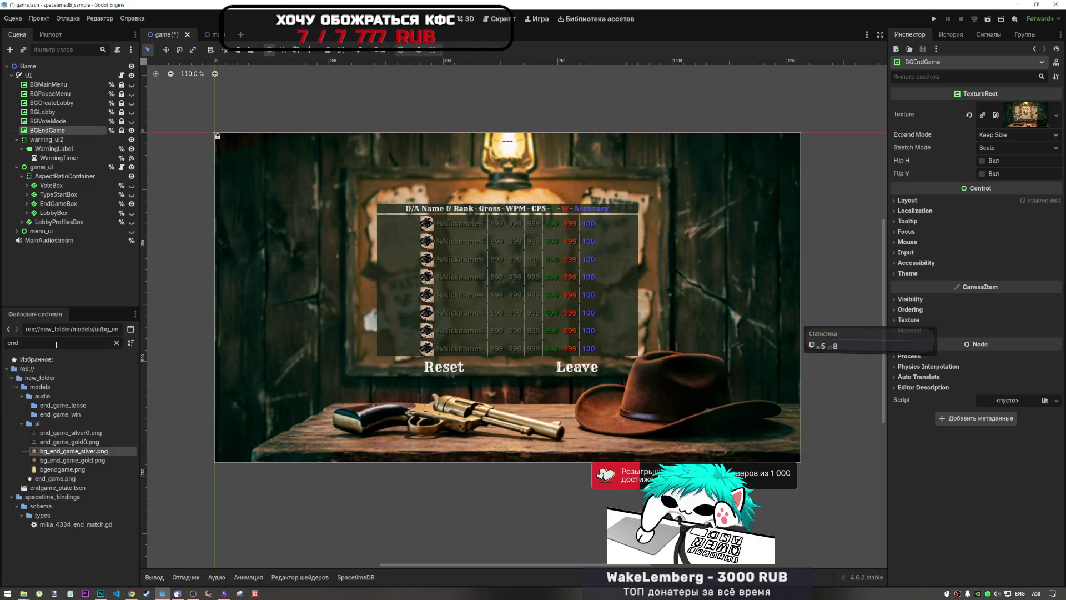
pyautogui.press('BackSpace')
pyautogui.press('BackSpace')
pyautogui.press('BackSpace')
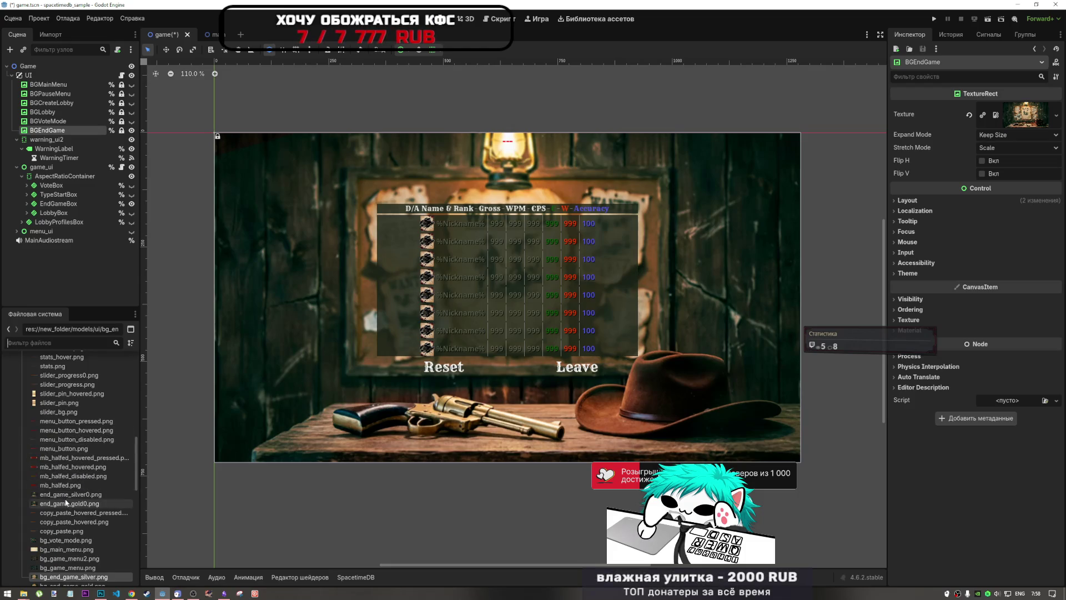
# - Rename end_game_silver0.png to bg_end_game_silver0.png in the FileSystem dock
pyautogui.click(66, 495)
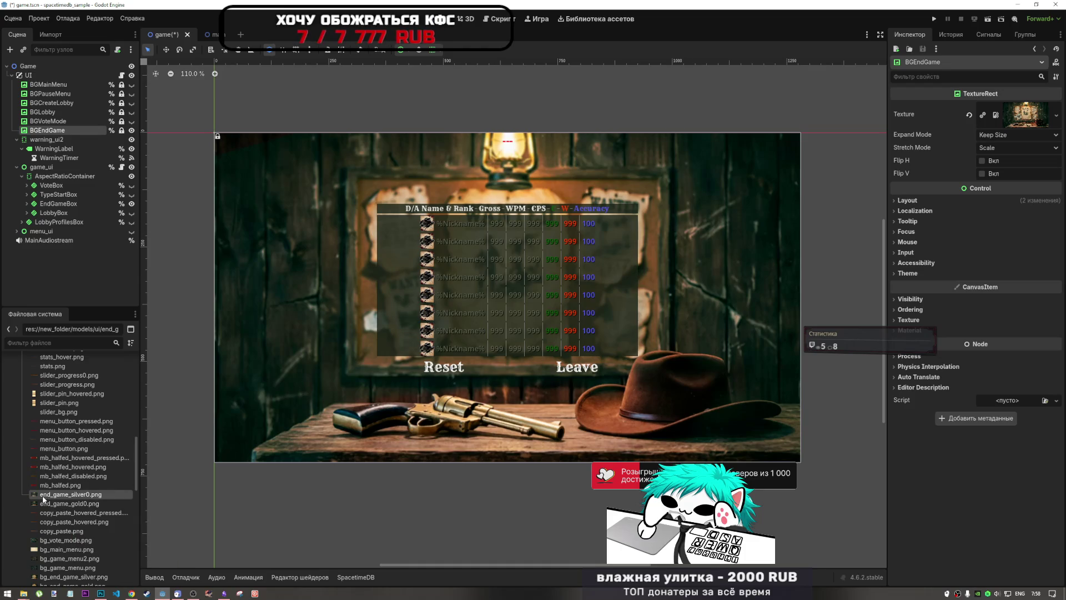
pyautogui.rightClick(42, 495)
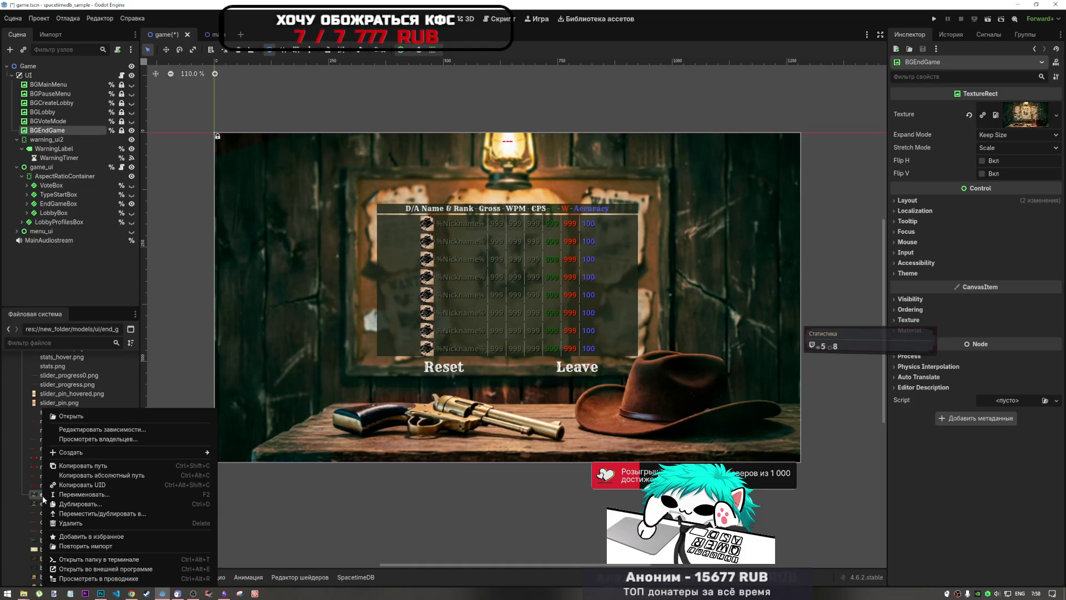
pyautogui.click(23, 593)
pyautogui.click(68, 566)
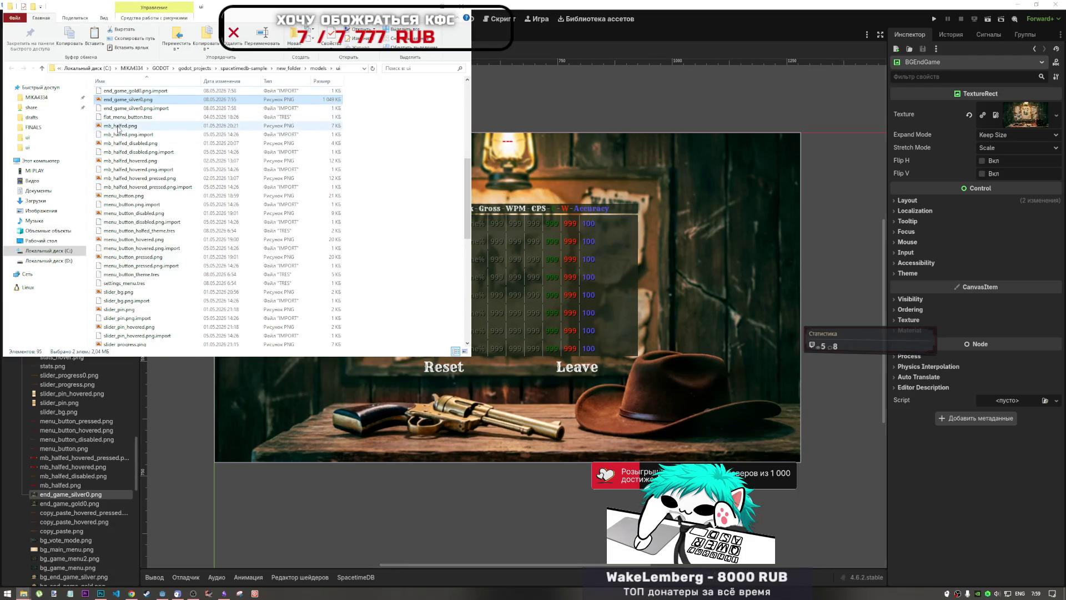
pyautogui.press('F2')
pyautogui.press('Escape')
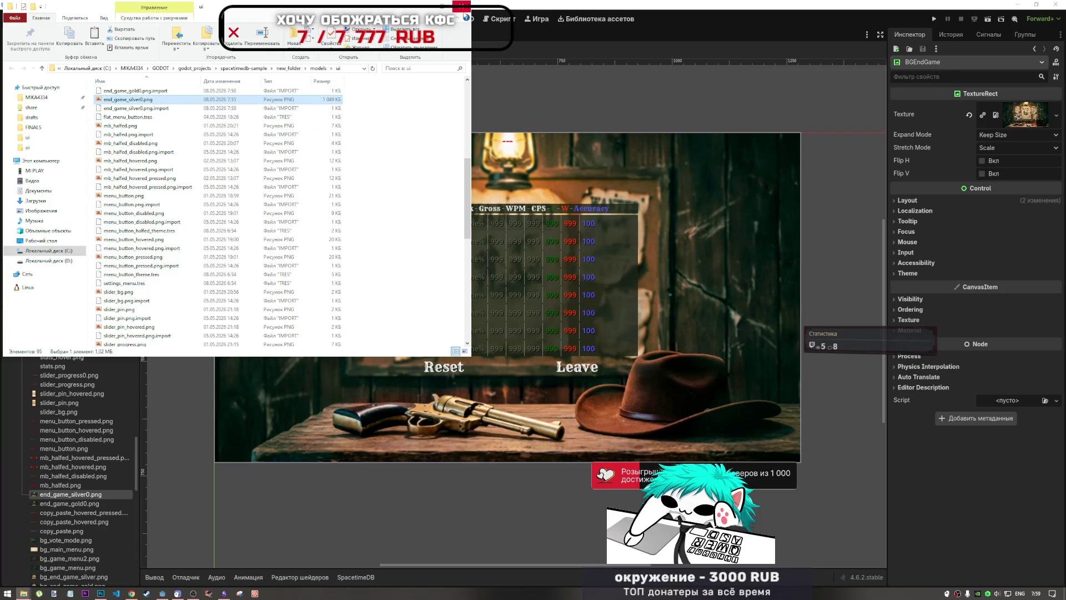
pyautogui.click(49, 496)
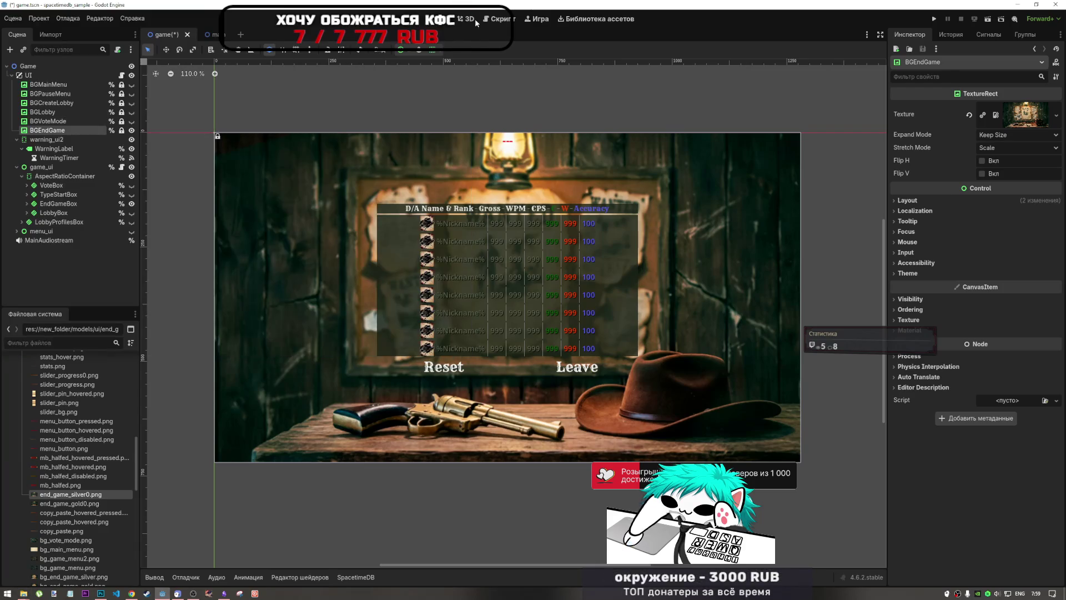
pyautogui.press('F2')
pyautogui.click(43, 496)
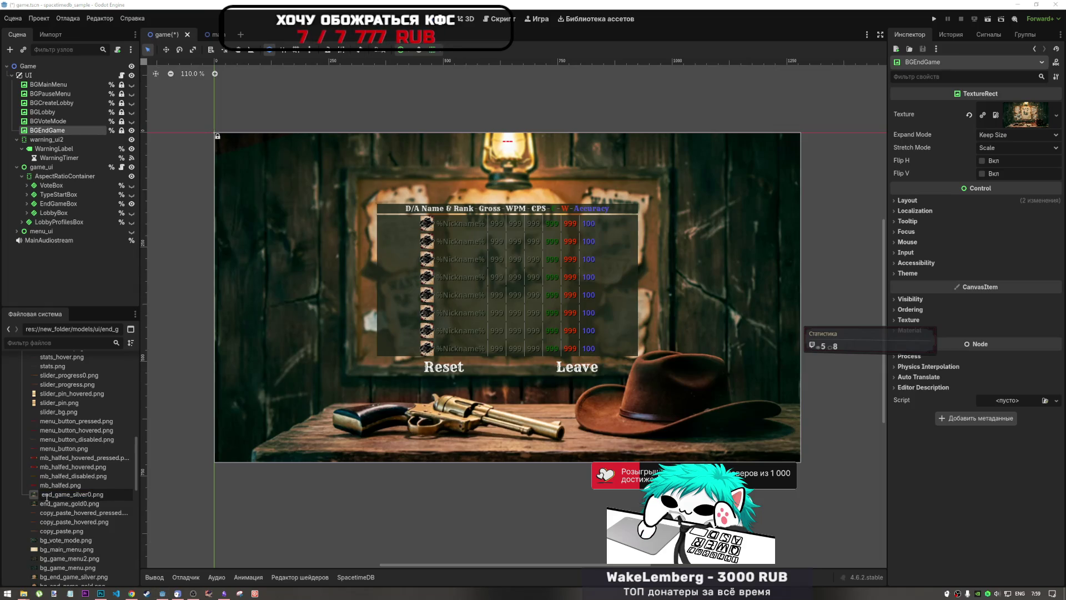
pyautogui.write('bg_')
pyautogui.press('Return')
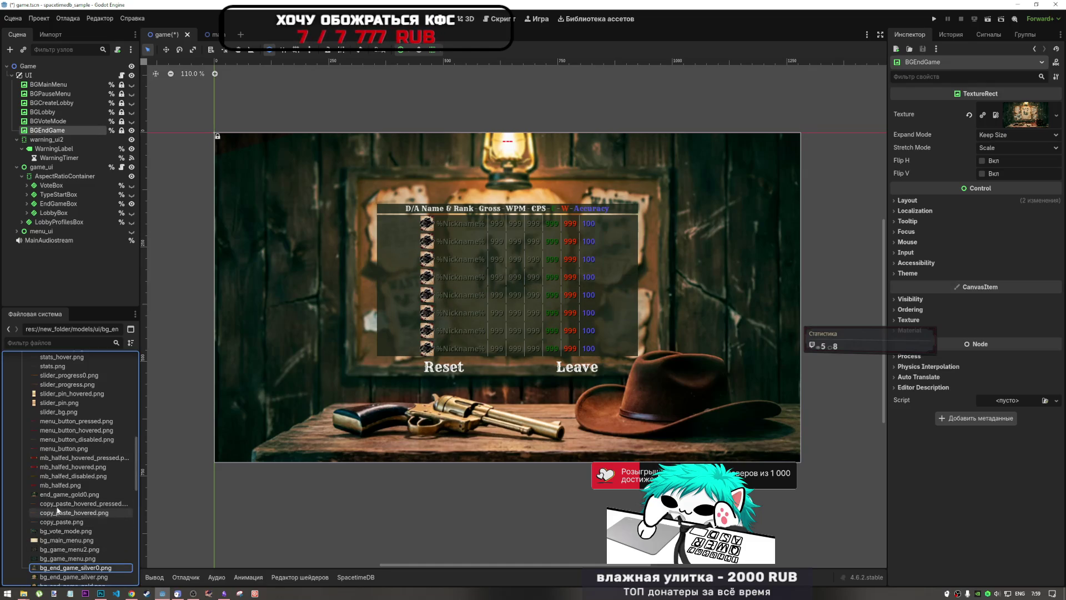
# - Rename end_game_gold0.png to bg_end_game_gold0.png
pyautogui.click(42, 496)
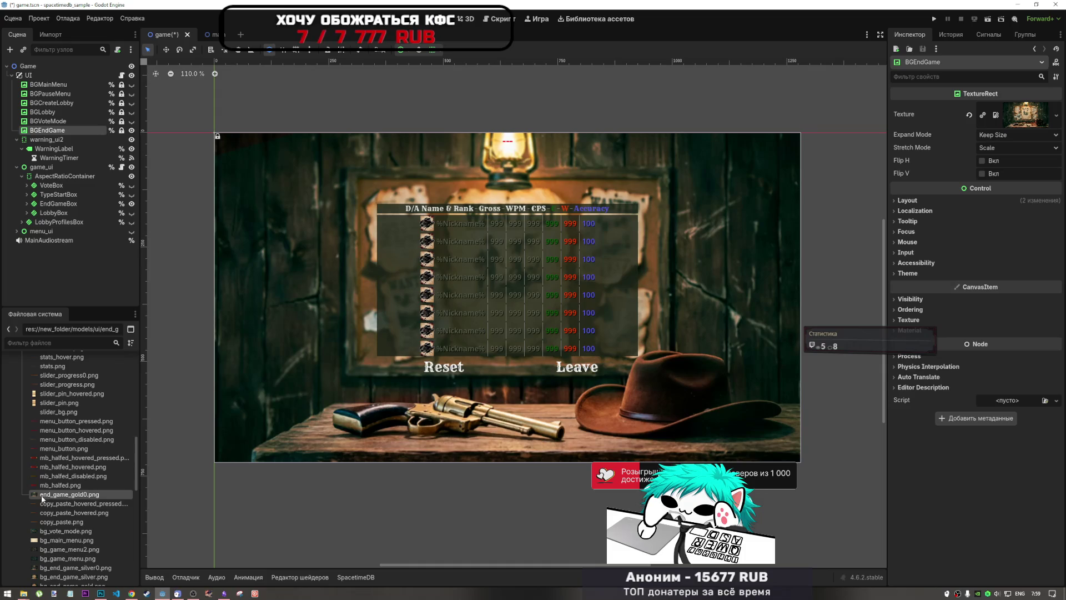
pyautogui.rightClick(42, 495)
pyautogui.press('F2')
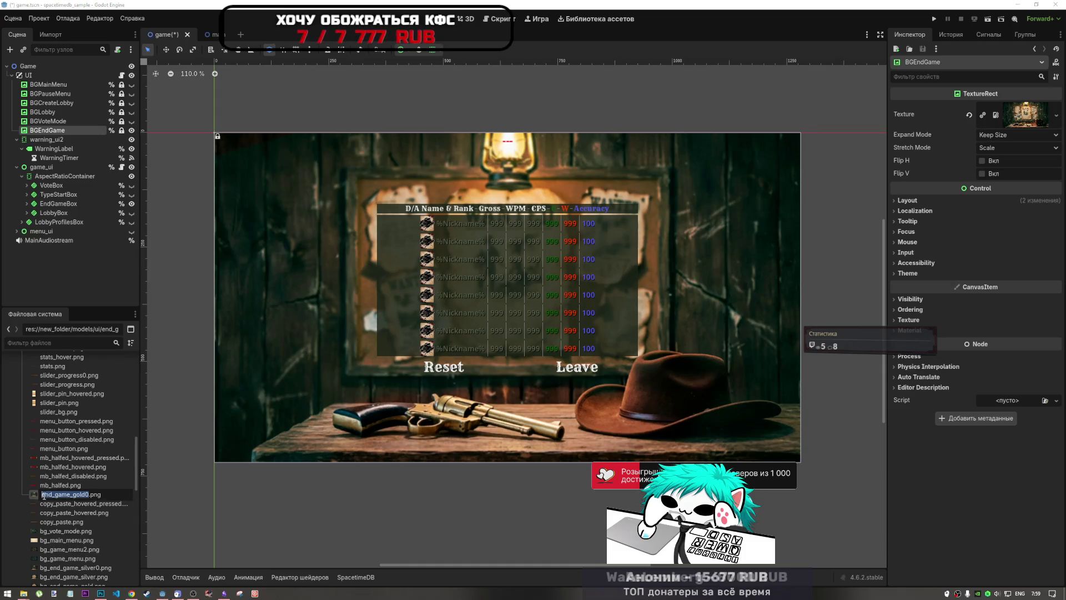
pyautogui.click(43, 495)
pyautogui.write('bg_')
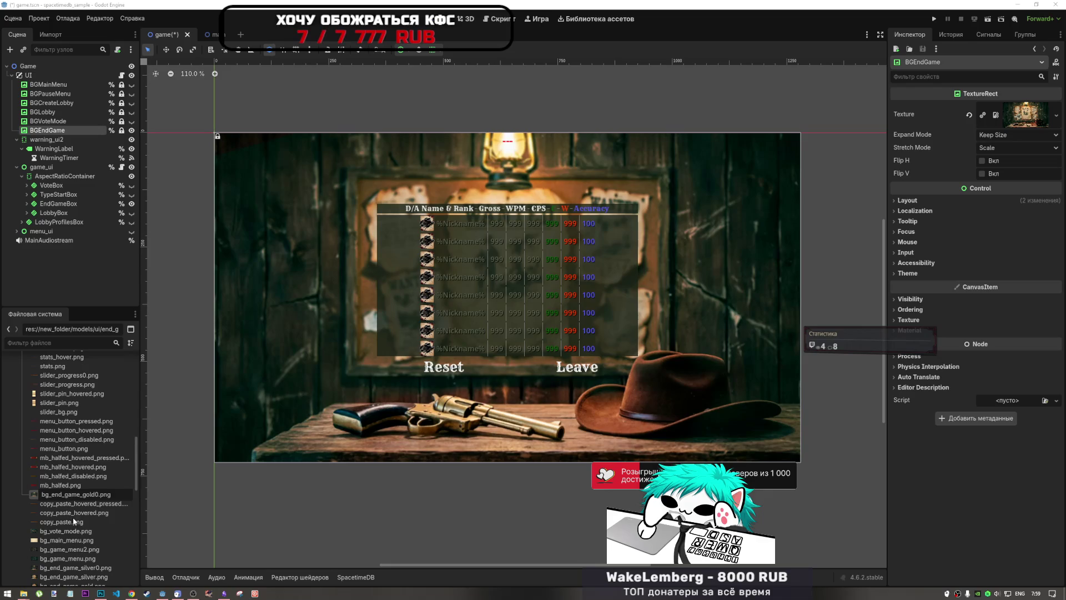
pyautogui.press('Return')
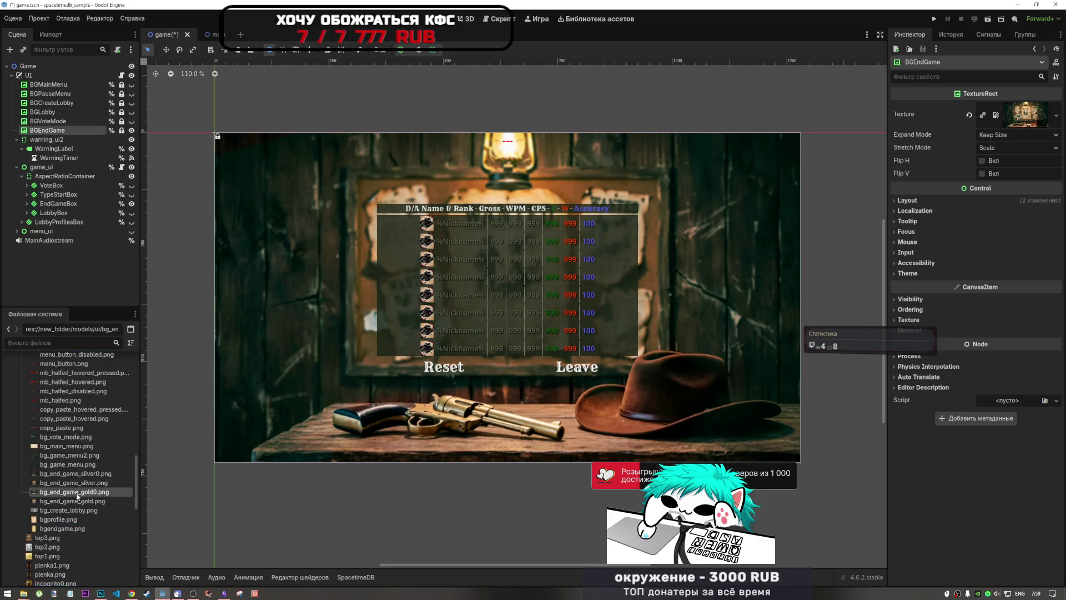
# - Assign bg_end_game_gold0.png to the BGEndGame Texture slot, then select the EndGameBox node
pyautogui.moveTo(76, 494)
pyautogui.mouseDown()
pyautogui.moveTo(91, 500)
pyautogui.moveTo(1020, 114)
pyautogui.mouseUp()
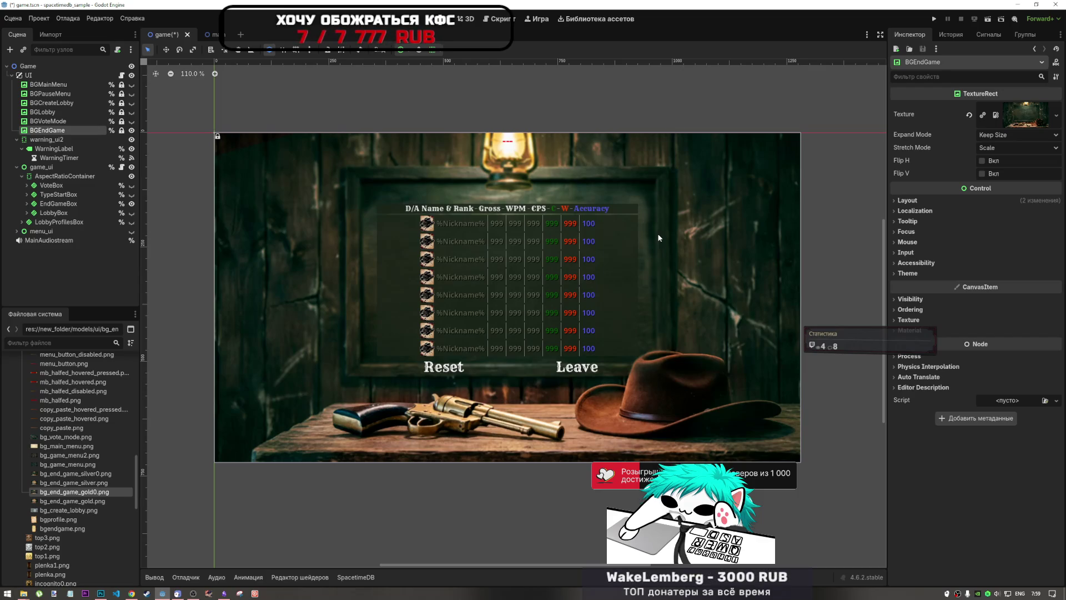
pyautogui.click(659, 238)
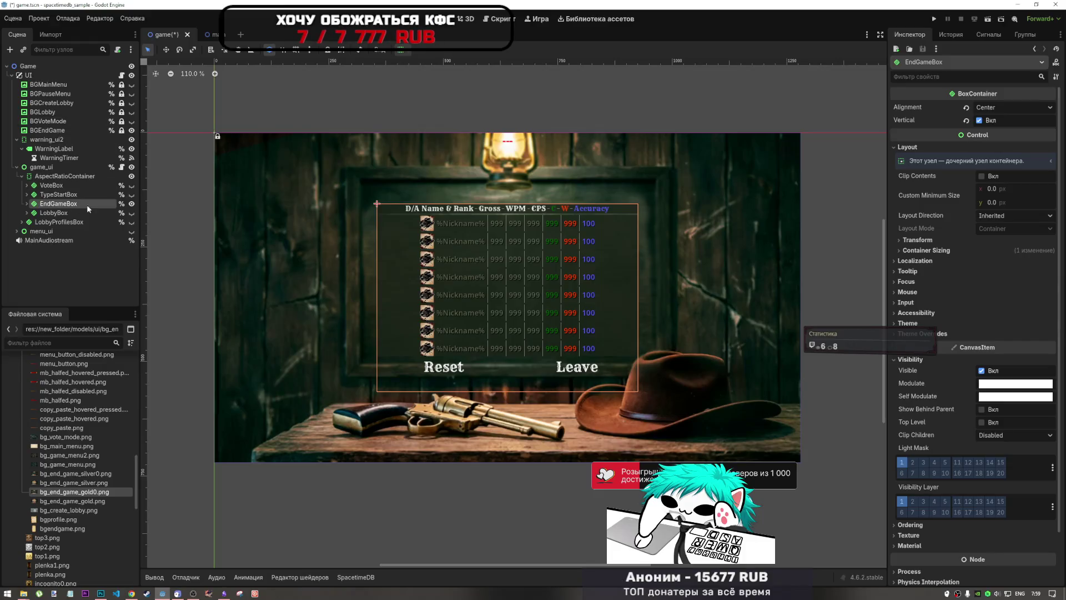
pyautogui.scroll(-3, 79, 250)
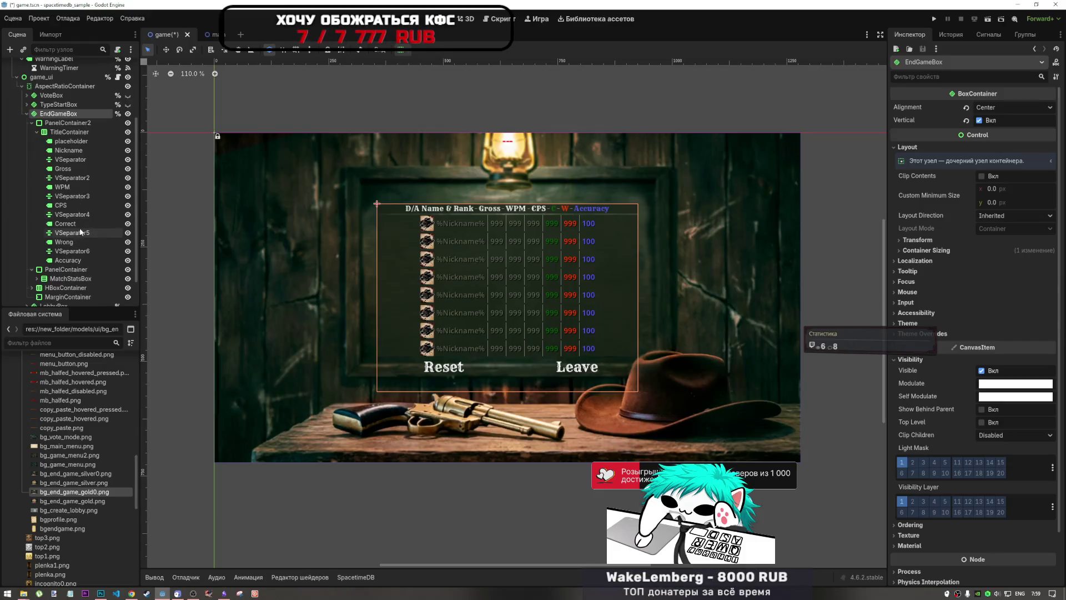
pyautogui.click(68, 123)
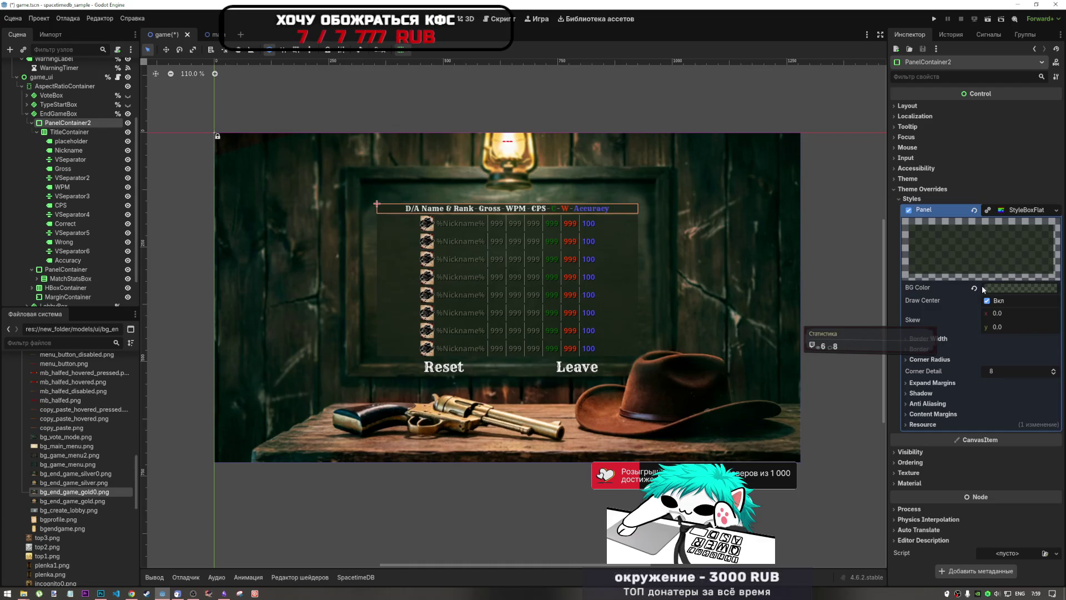
pyautogui.moveTo(991, 294)
pyautogui.click(974, 210)
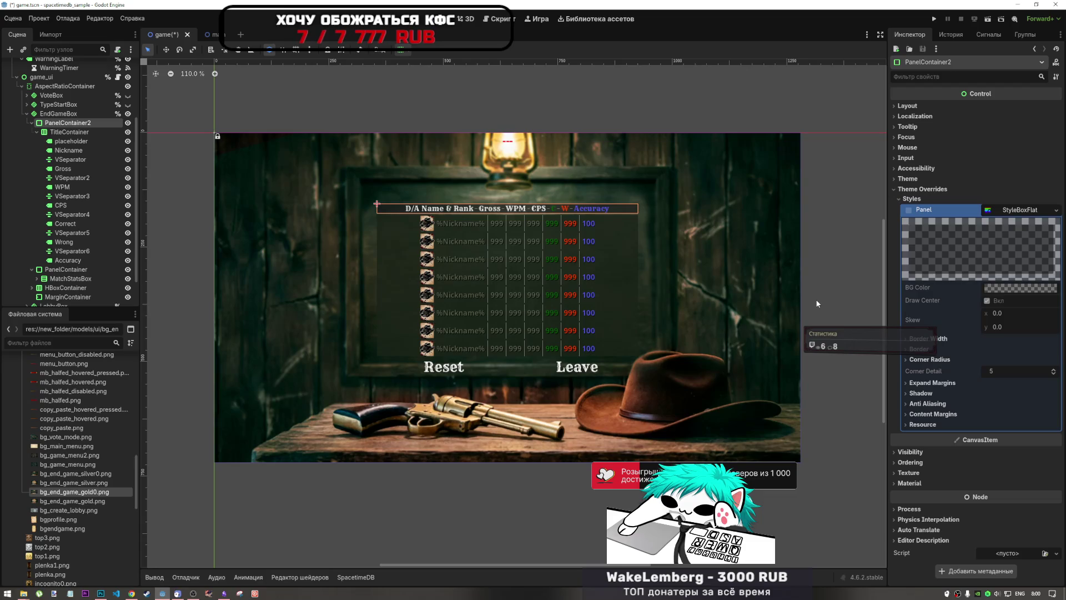
pyautogui.hotkey('ctrl', 'z')
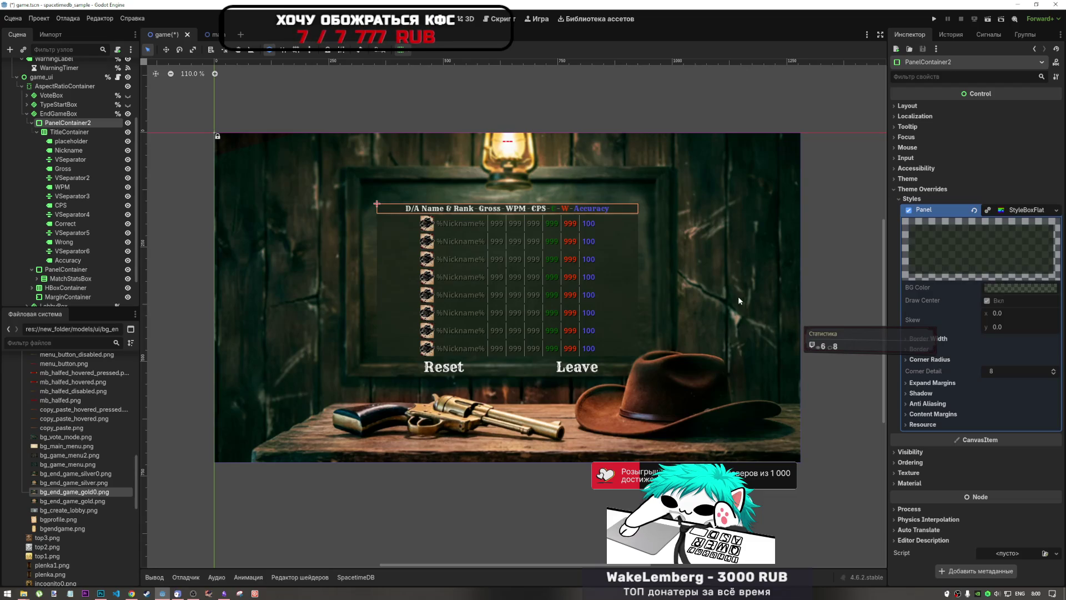
pyautogui.click(595, 274)
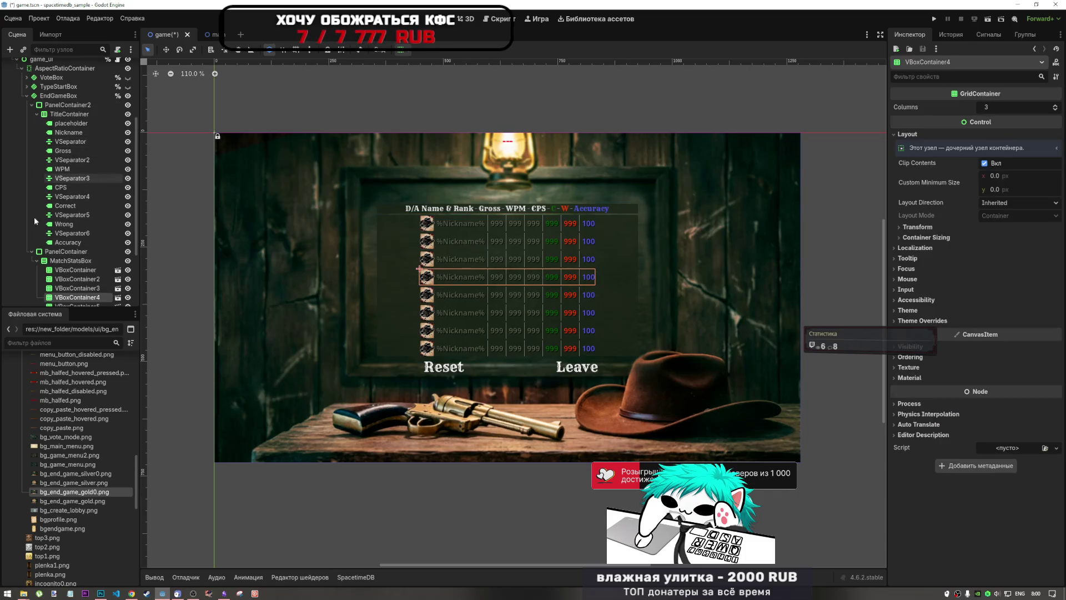
pyautogui.click(61, 261)
pyautogui.click(66, 251)
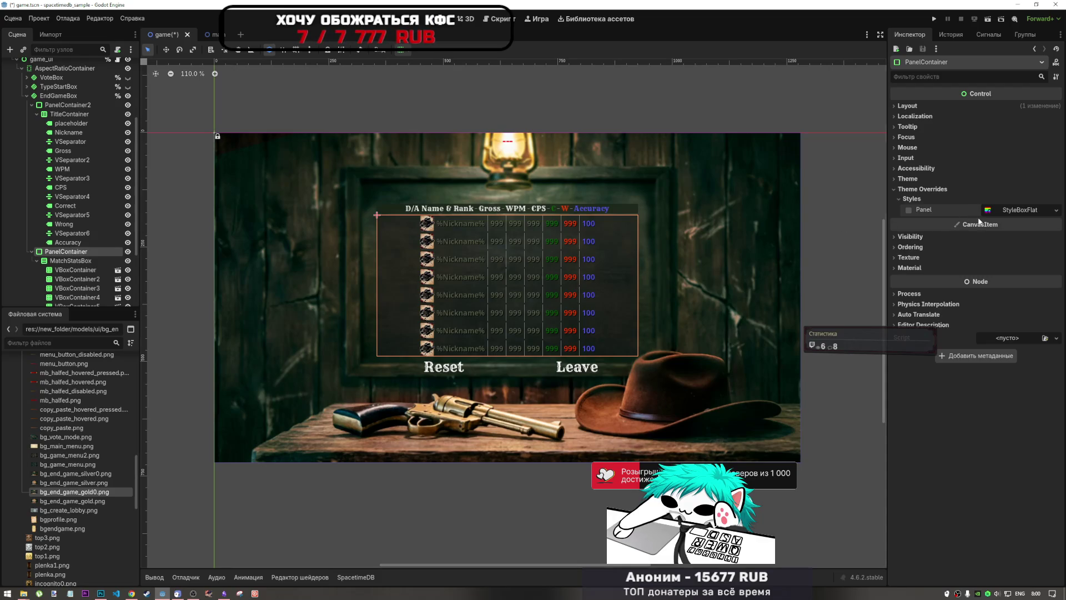
pyautogui.moveTo(976, 224)
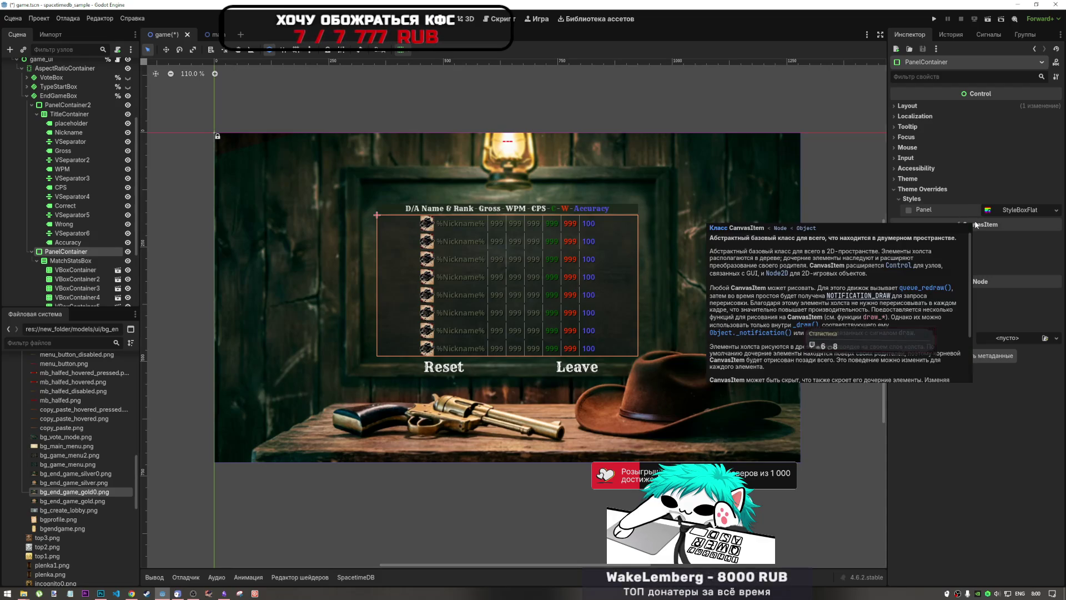
pyautogui.click(1026, 211)
pyautogui.click(1021, 288)
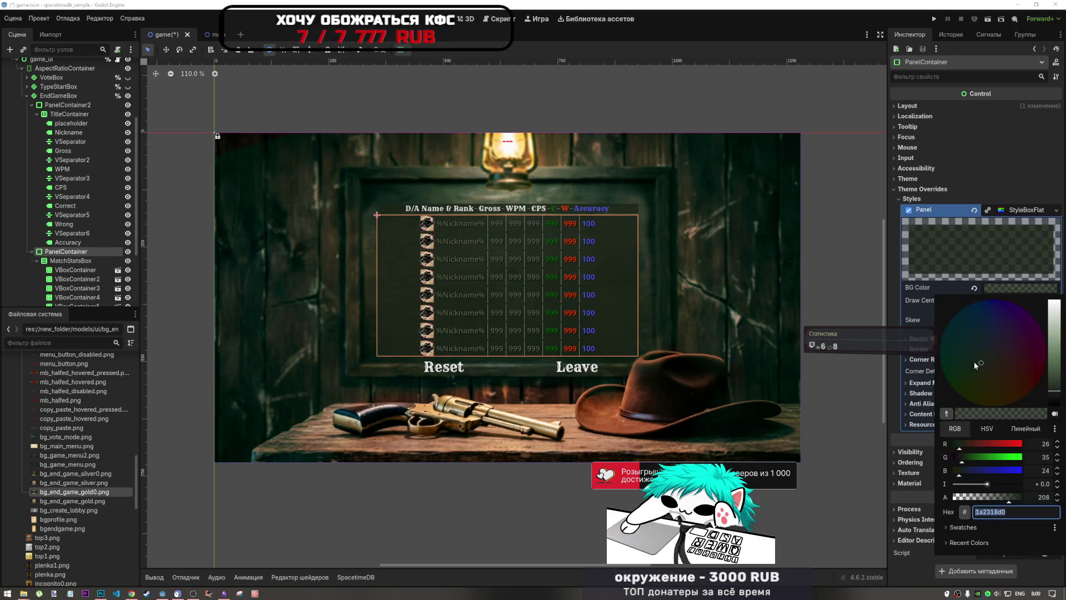
pyautogui.moveTo(970, 498); pyautogui.dragTo(812, 497)
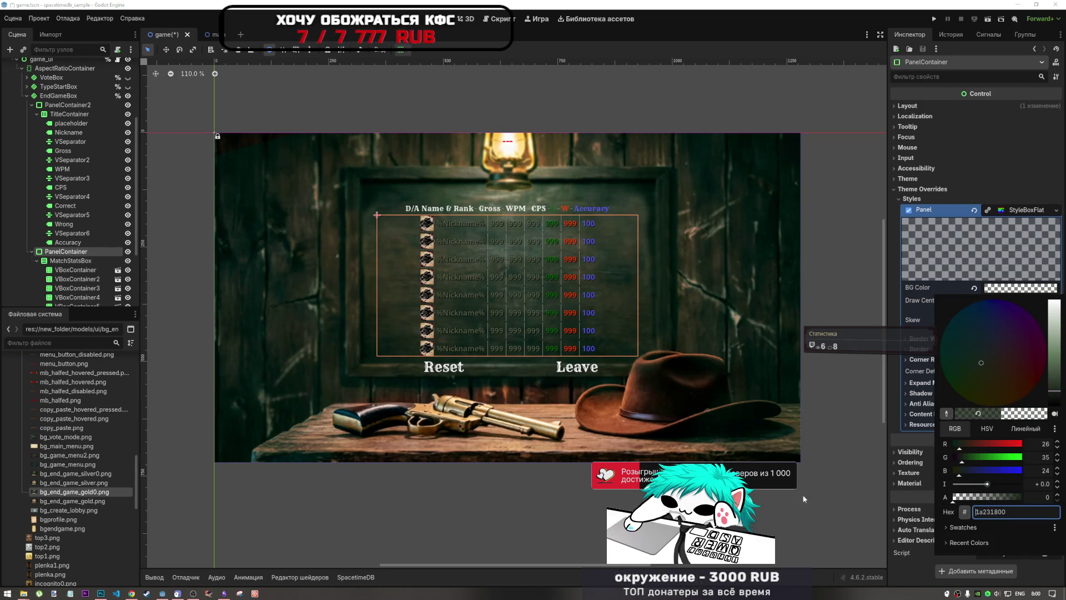
pyautogui.click(613, 506)
pyautogui.click(771, 99)
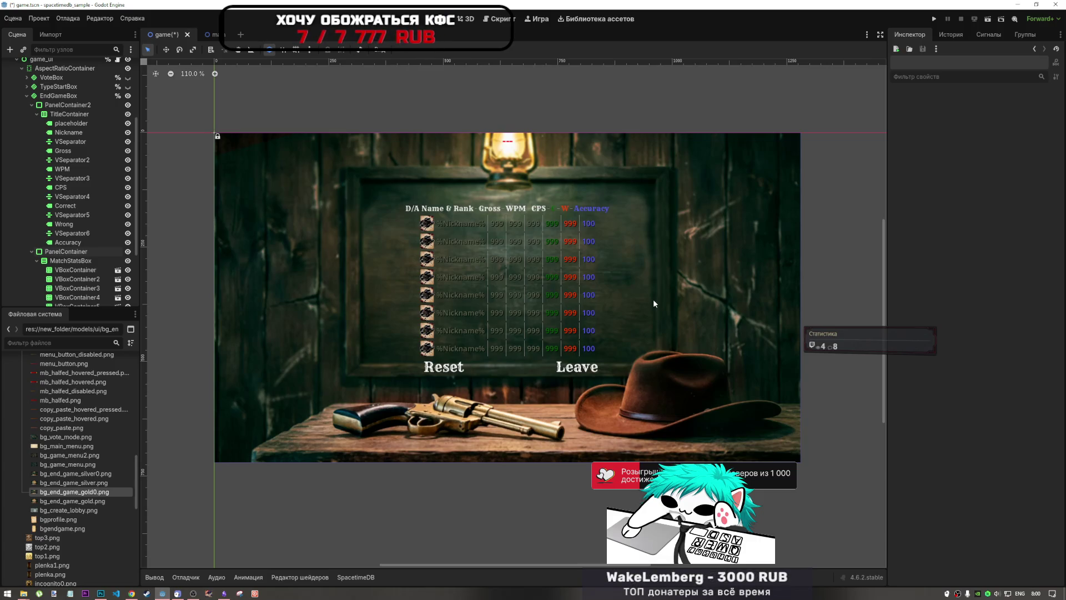
pyautogui.click(66, 252)
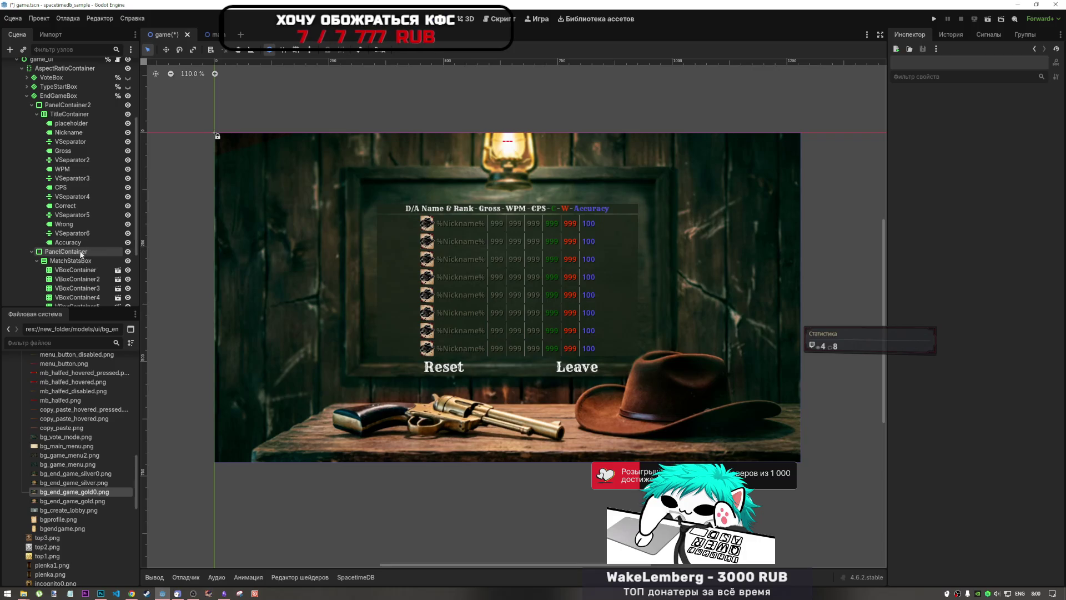
pyautogui.click(1020, 287)
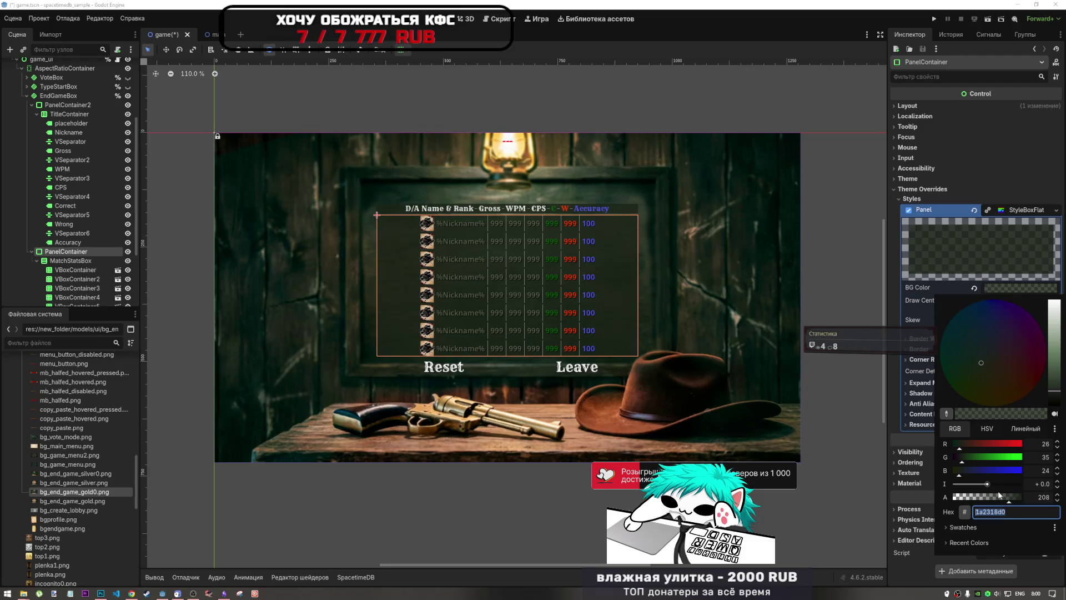
pyautogui.moveTo(999, 495)
pyautogui.mouseDown()
pyautogui.moveTo(970, 500)
pyautogui.moveTo(981, 500)
pyautogui.mouseUp()
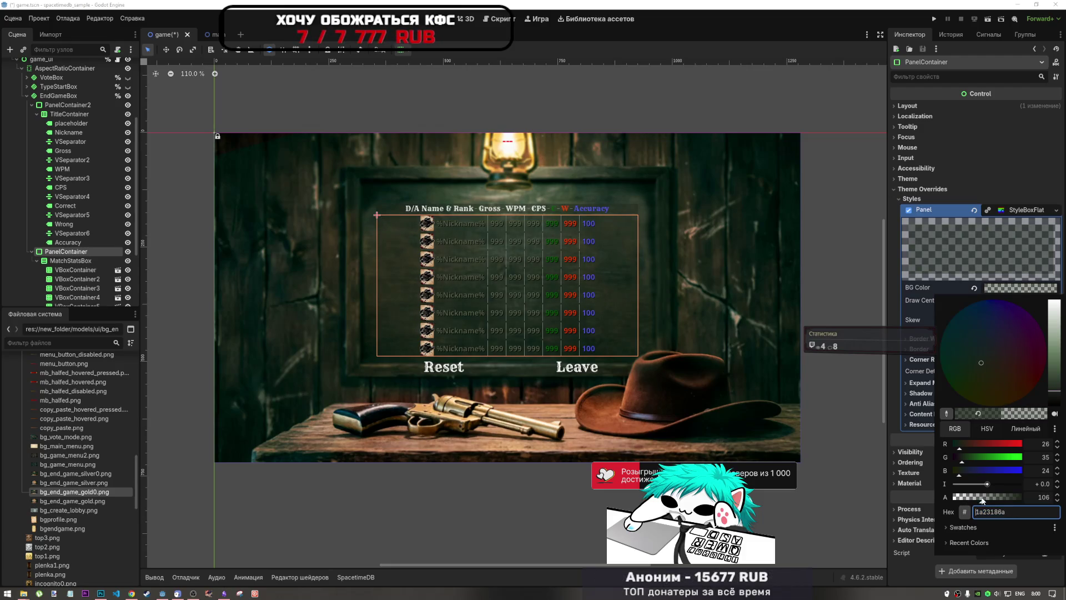
pyautogui.click(862, 235)
pyautogui.scroll(-5, 789, 298)
pyautogui.scroll(2, 604, 242)
pyautogui.scroll(6, 620, 259)
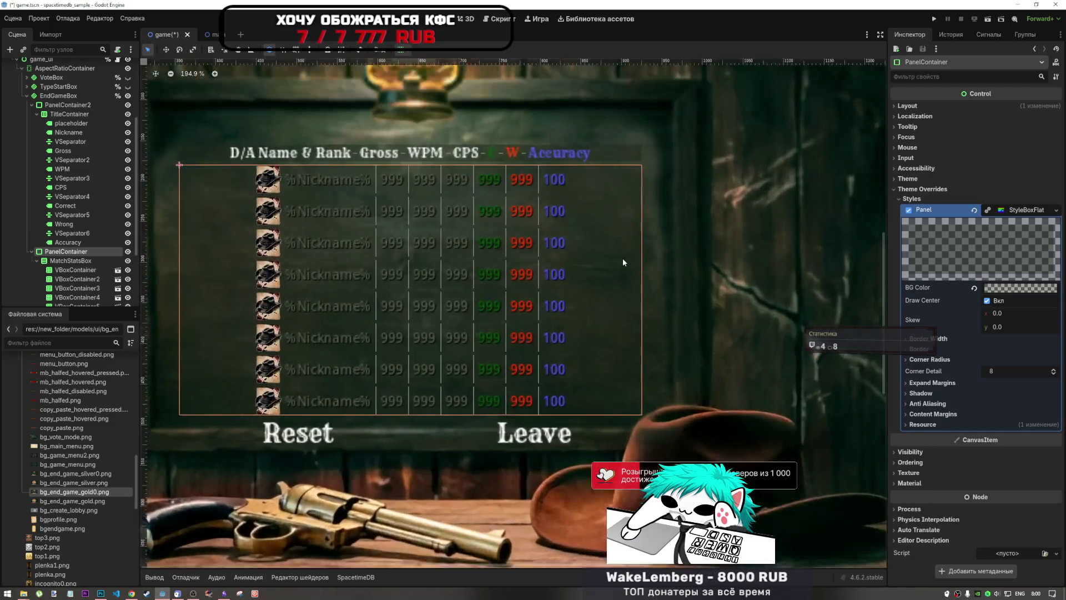
pyautogui.scroll(-4, 644, 272)
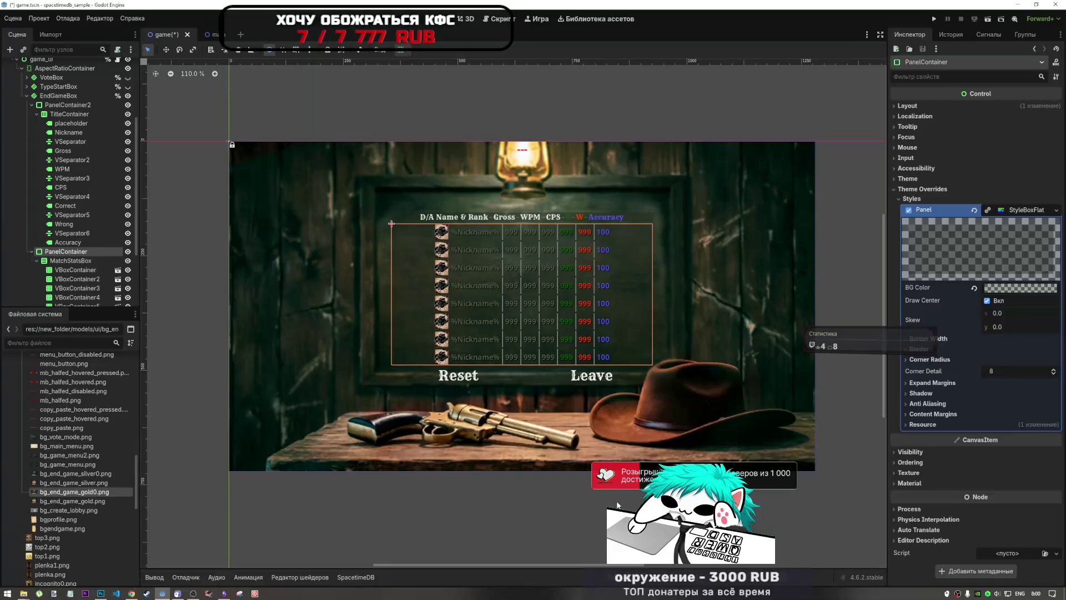
pyautogui.press('Escape')
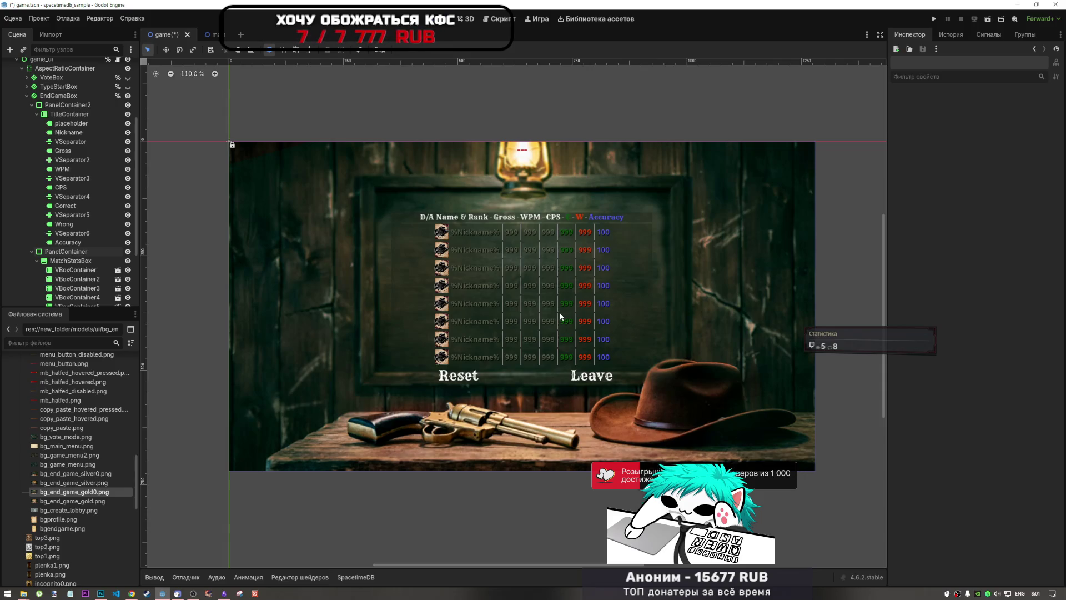
pyautogui.scroll(-3, 83, 419)
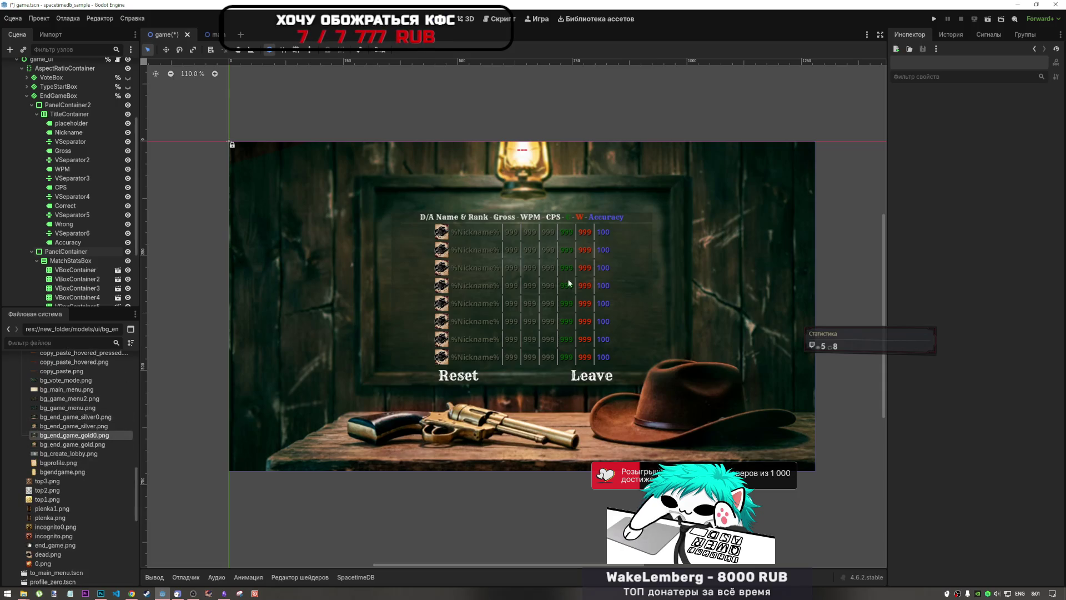
pyautogui.scroll(5, 94, 208)
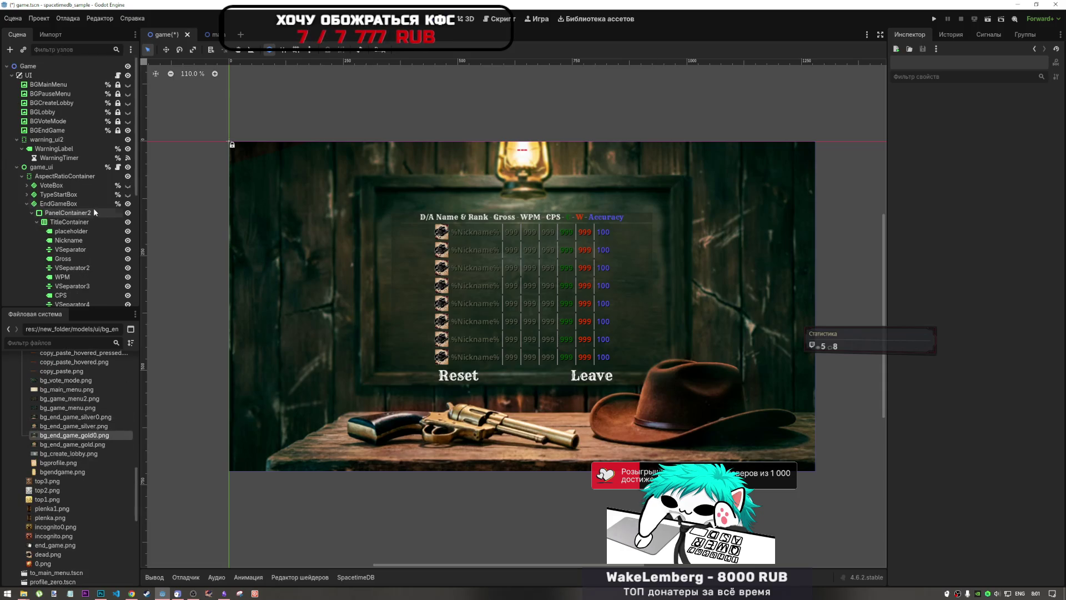
# - Try bg_end_game_gold.png (wanted-posters wall) as BGEndGame's texture, then undo the swap
pyautogui.click(55, 130)
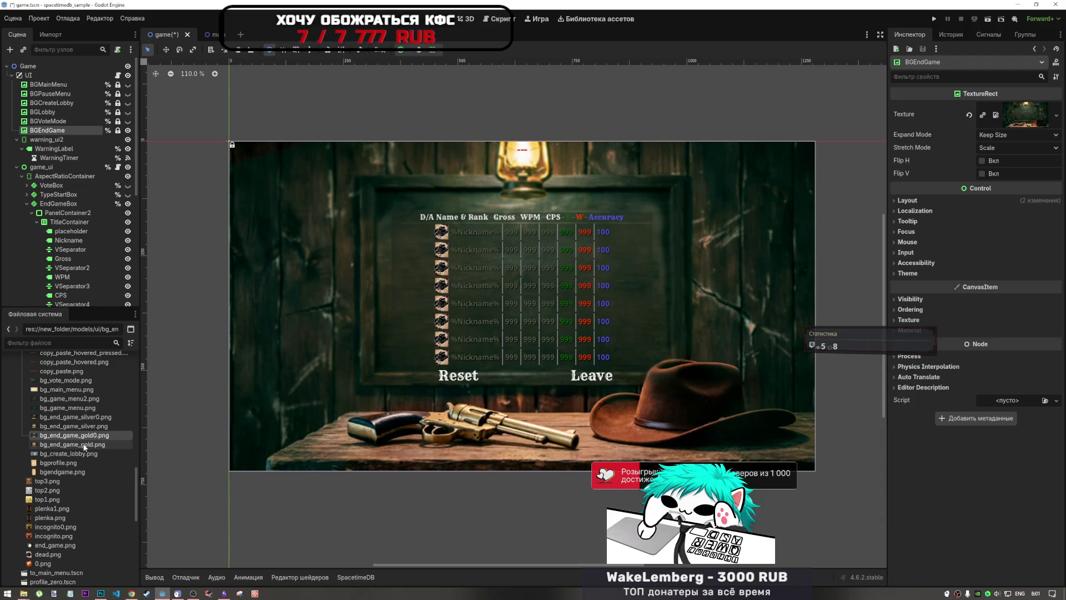
pyautogui.moveTo(85, 445); pyautogui.dragTo(1026, 119)
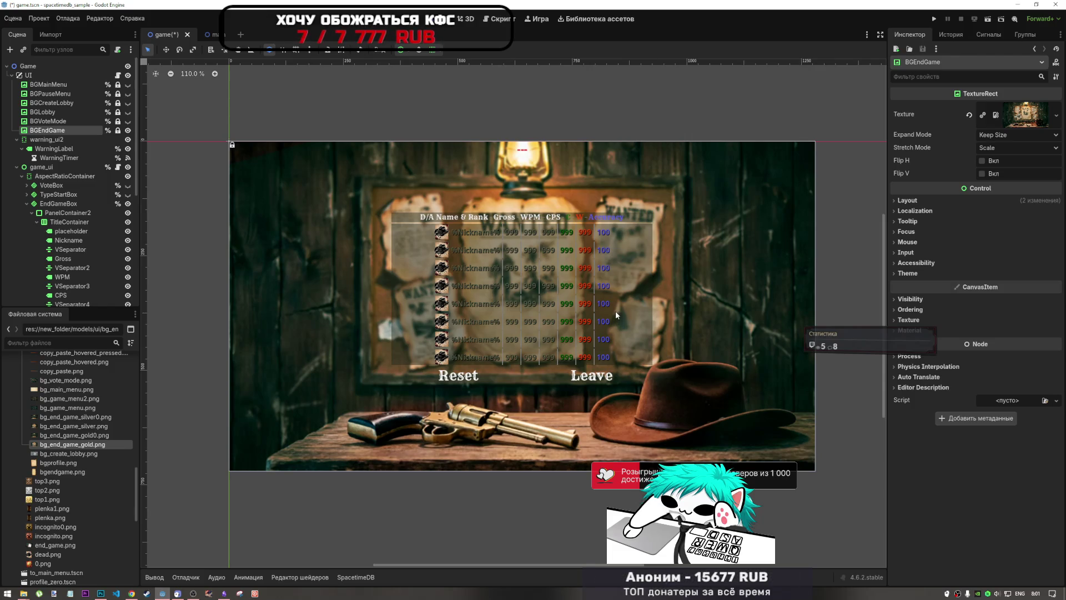
pyautogui.hotkey('ctrl', 'z')
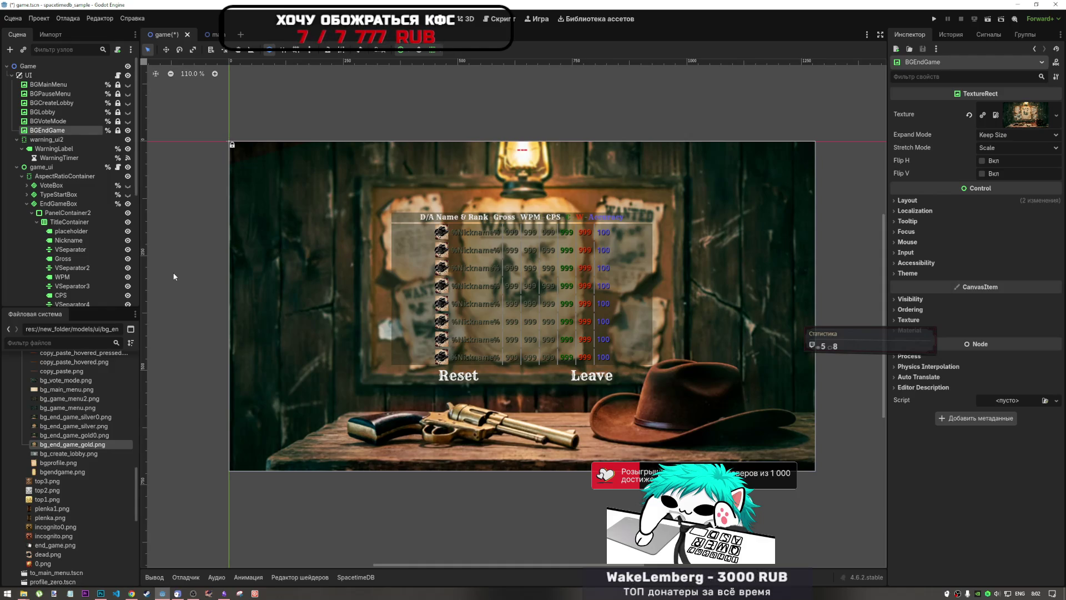
# - Compare the wanted-posters and dark framed board backgrounds, keeping the dark board
pyautogui.hotkey('ctrl', 'z')
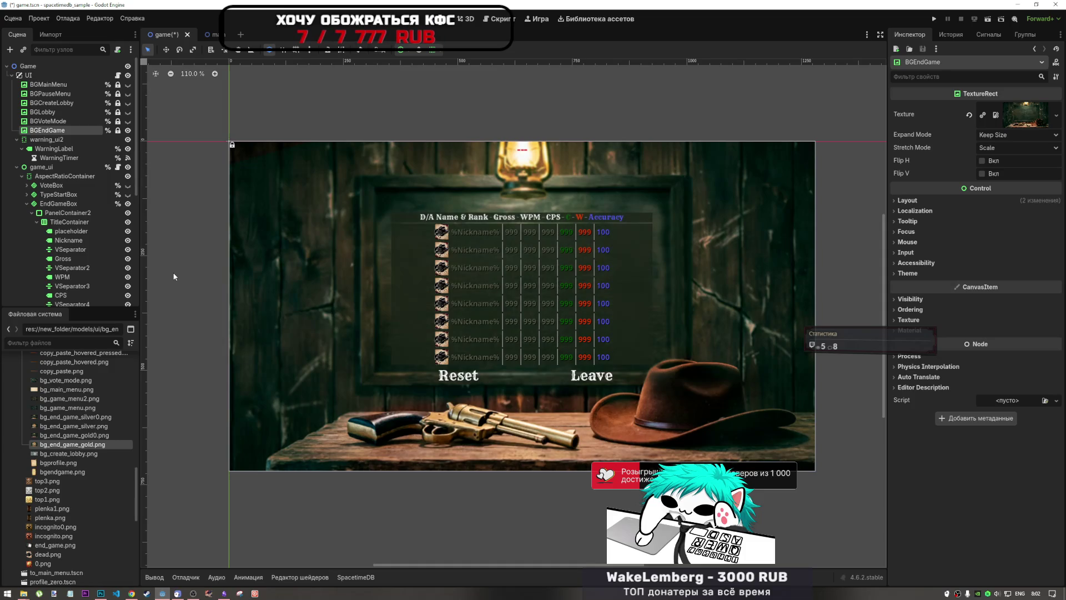
pyautogui.hotkey('ctrl', 'shift', 'z')
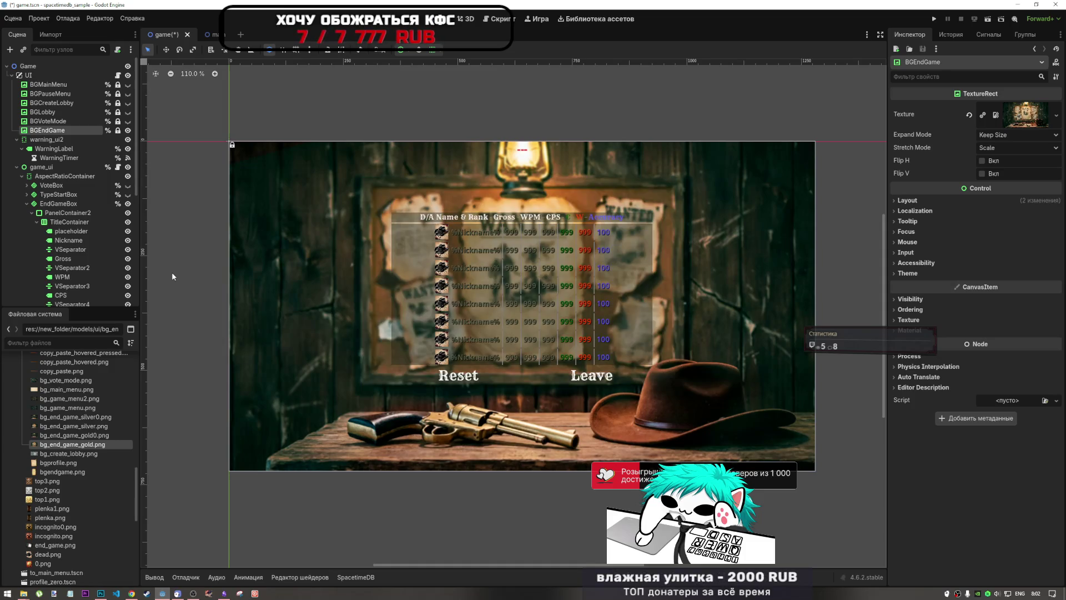
pyautogui.hotkey('ctrl', 'z')
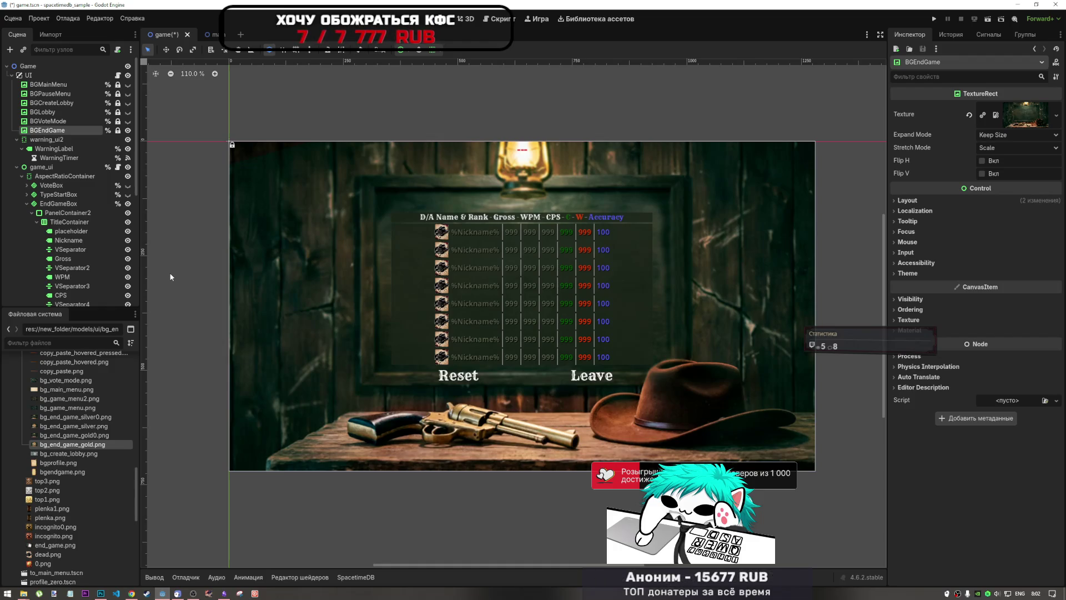
pyautogui.hotkey('ctrl', 'shift', 'z')
pyautogui.hotkey('ctrl', 'z')
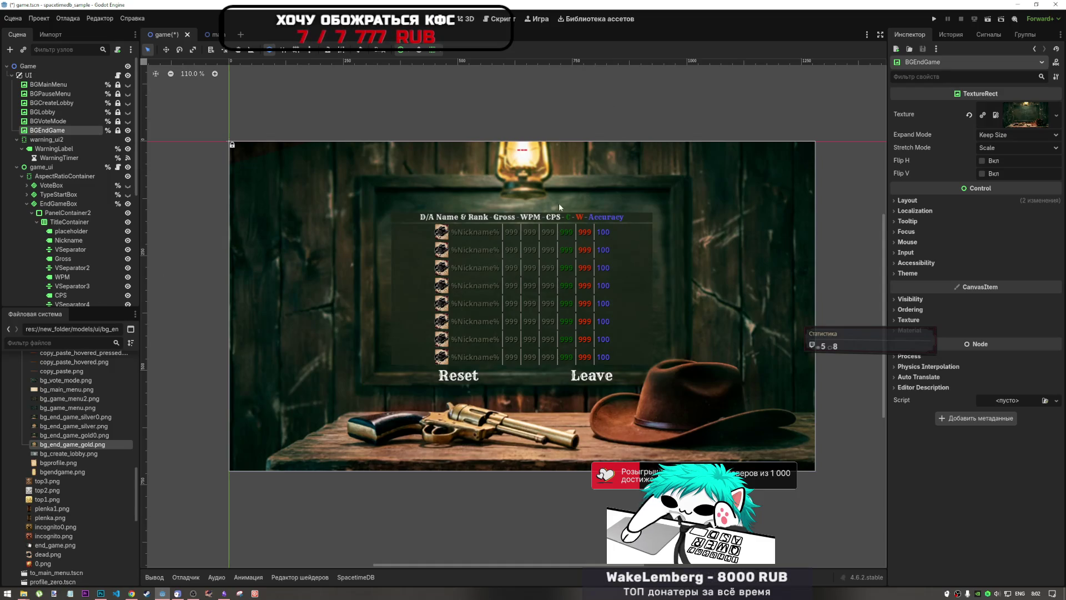
pyautogui.hotkey('ctrl', 'shift', 'z')
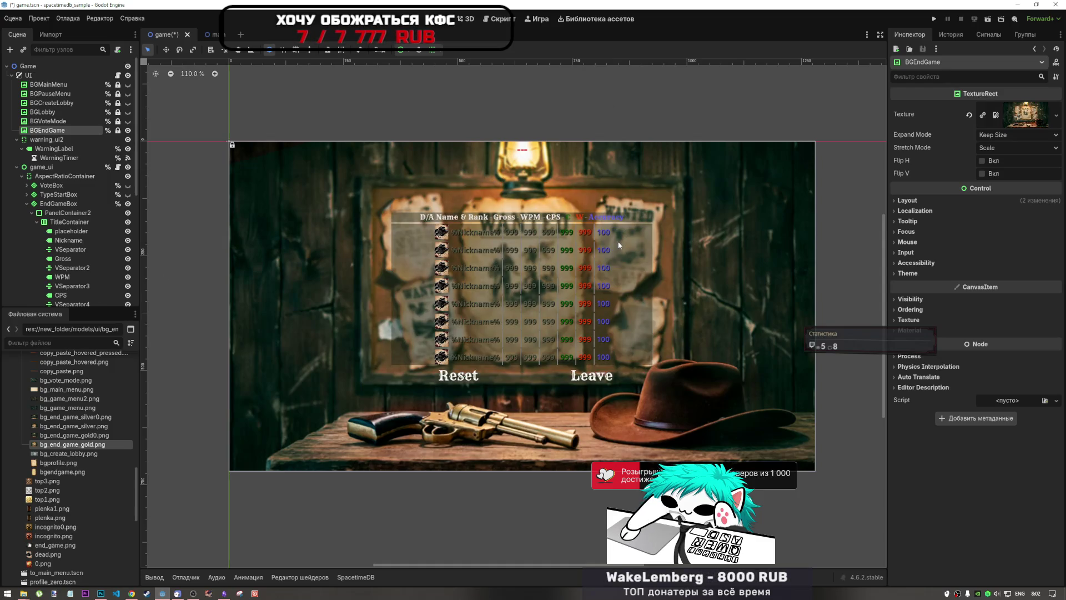
pyautogui.hotkey('ctrl', 'z')
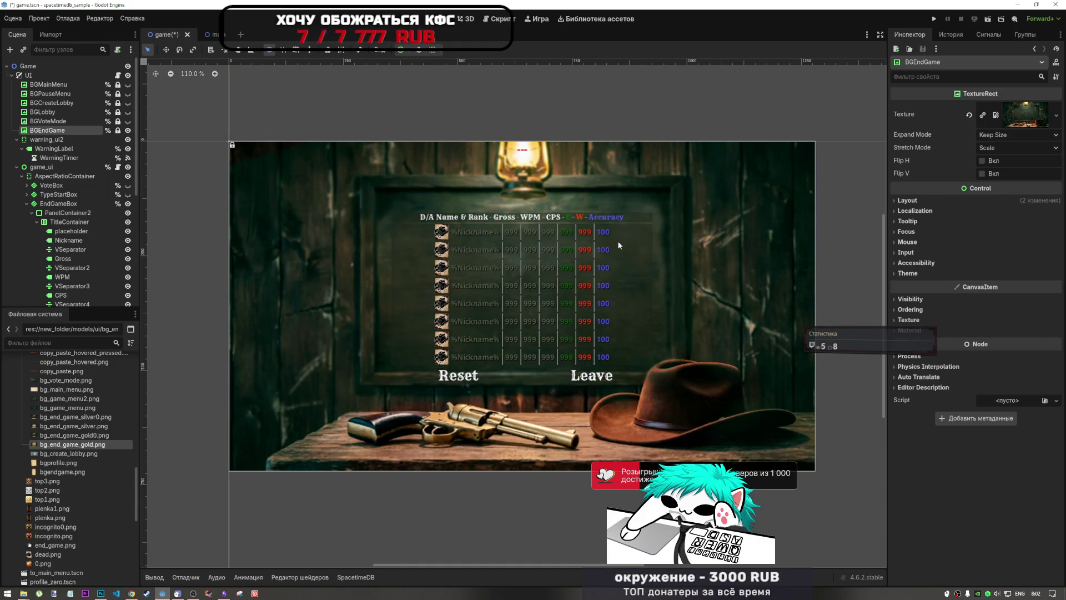
pyautogui.hotkey('ctrl', 'shift', 'z')
pyautogui.hotkey('ctrl', 'z')
pyautogui.hotkey('ctrl', 'shift', 'z')
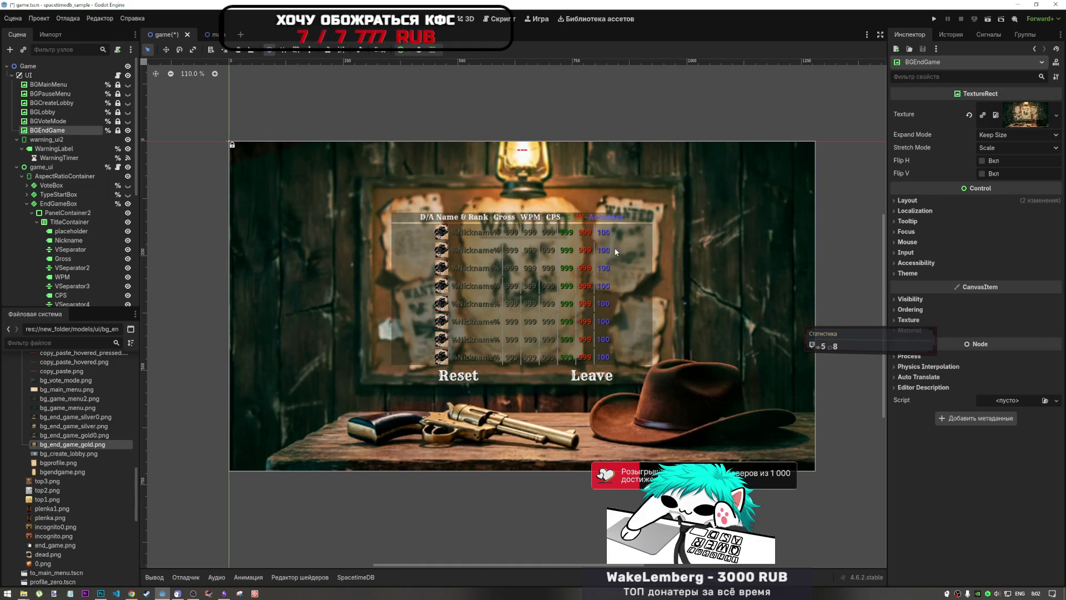
pyautogui.hotkey('ctrl', 'z')
pyautogui.hotkey('ctrl', 'shift', 'z')
pyautogui.hotkey('ctrl', 'z')
pyautogui.hotkey('ctrl', 'shift', 'z')
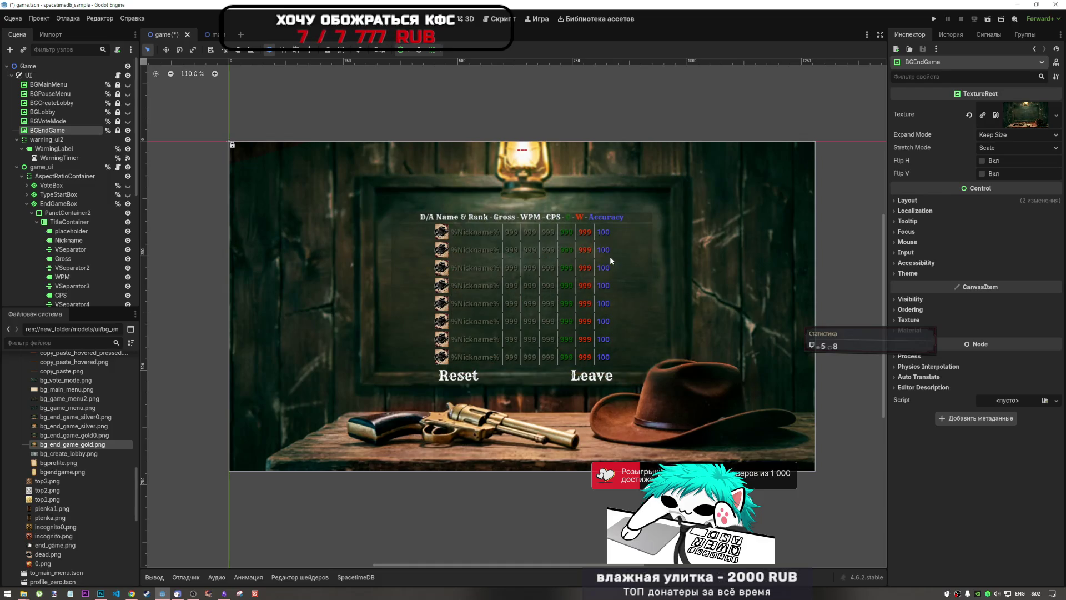
pyautogui.hotkey('ctrl', 'z')
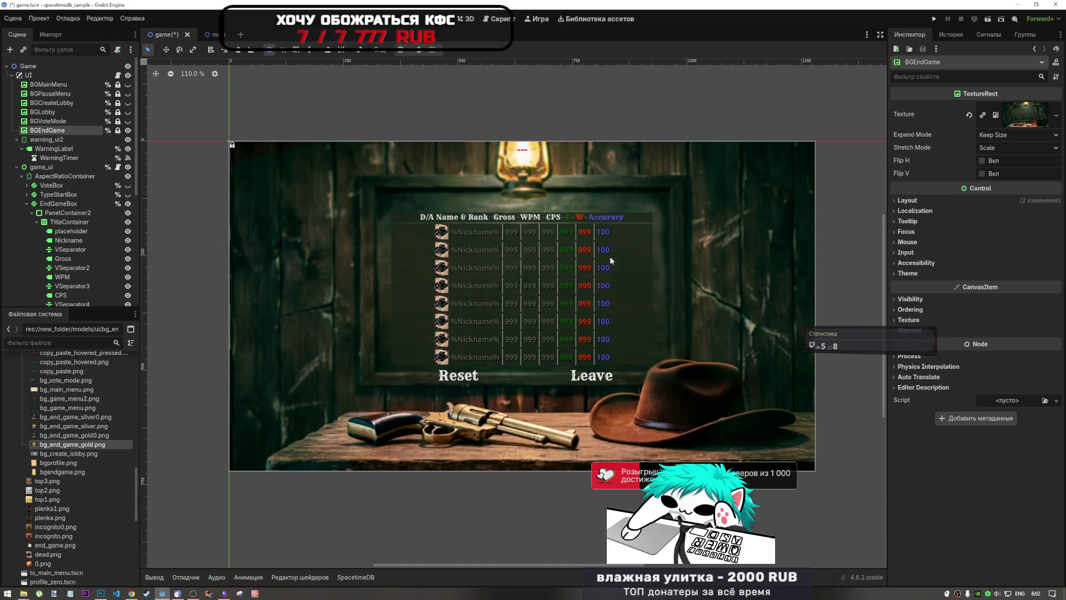
pyautogui.hotkey('ctrl', 'shift', 'z')
pyautogui.hotkey('ctrl', 'shift', 'z')
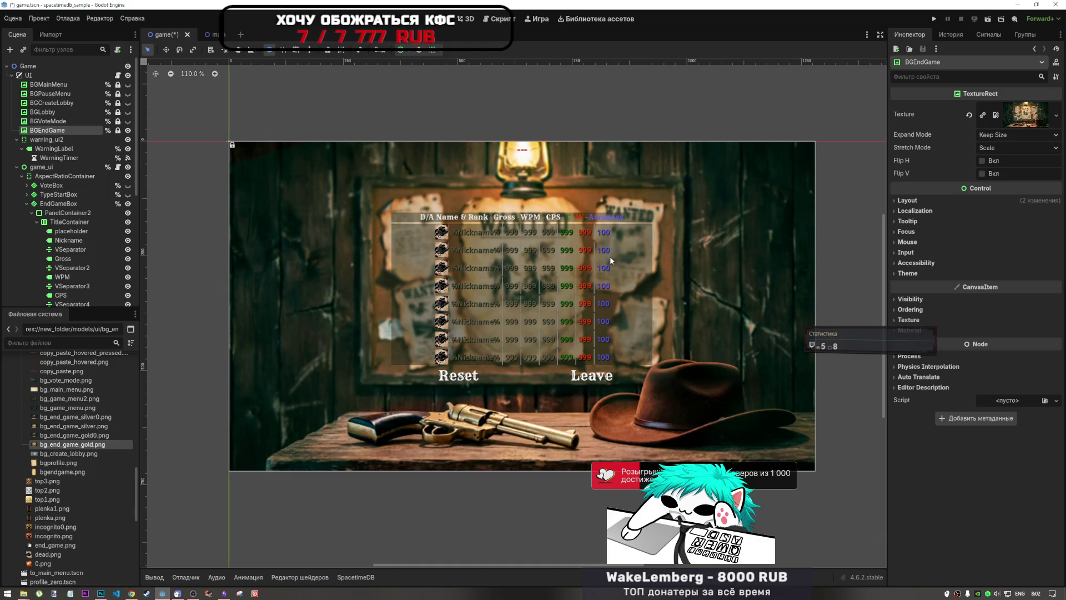
pyautogui.hotkey('ctrl', 'z')
pyautogui.hotkey('ctrl', 'z')
pyautogui.hotkey('ctrl', 'shift', 'z')
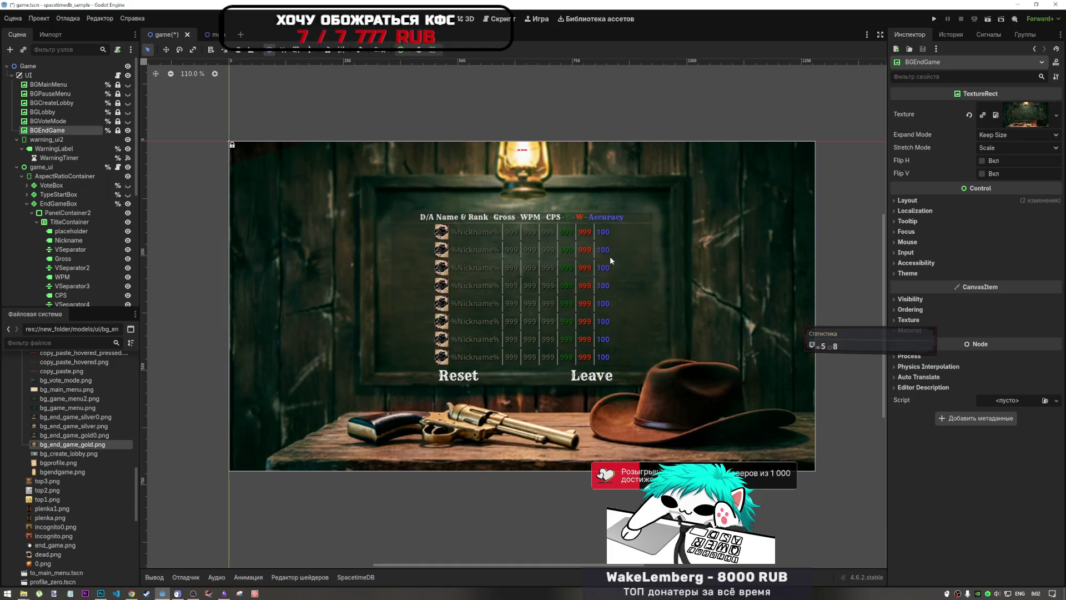
pyautogui.hotkey('ctrl', 'shift', 'z')
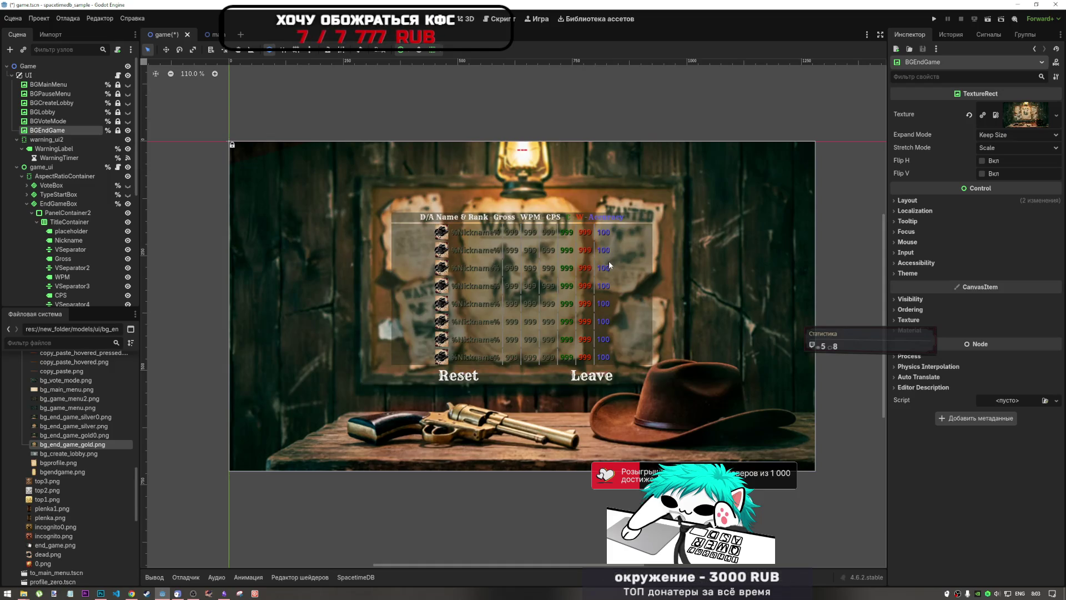
pyautogui.hotkey('ctrl', 'z')
pyautogui.hotkey('ctrl', 'z')
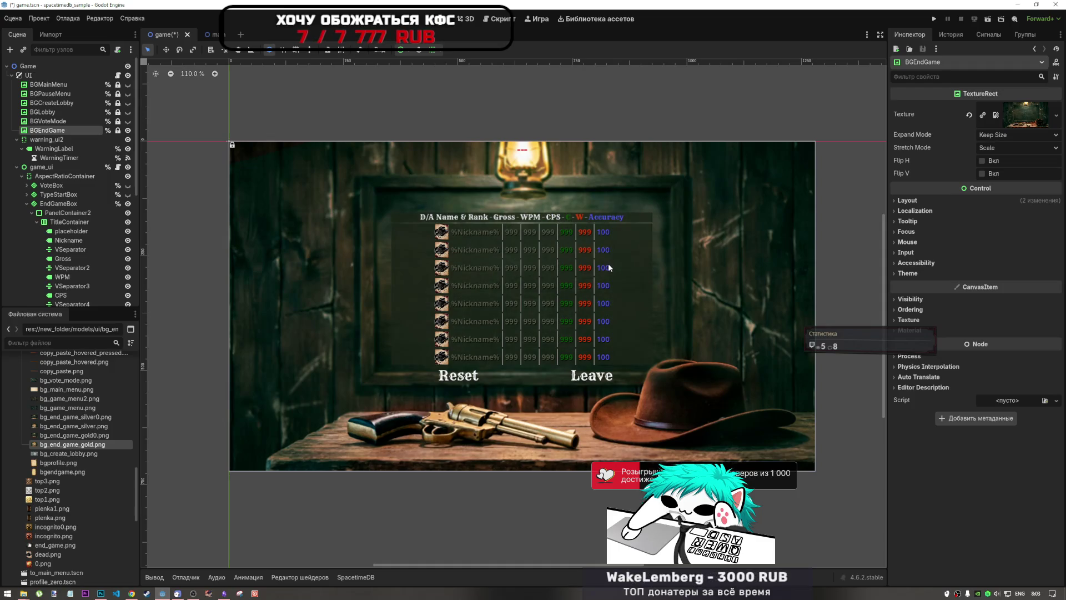
pyautogui.hotkey('ctrl', 'shift', 'z')
pyautogui.hotkey('ctrl', 'z')
pyautogui.hotkey('ctrl', 'shift', 'z')
pyautogui.hotkey('ctrl', 'z')
pyautogui.hotkey('ctrl', 'shift', 'z')
pyautogui.hotkey('ctrl', 'z')
pyautogui.hotkey('ctrl', 'shift', 'z')
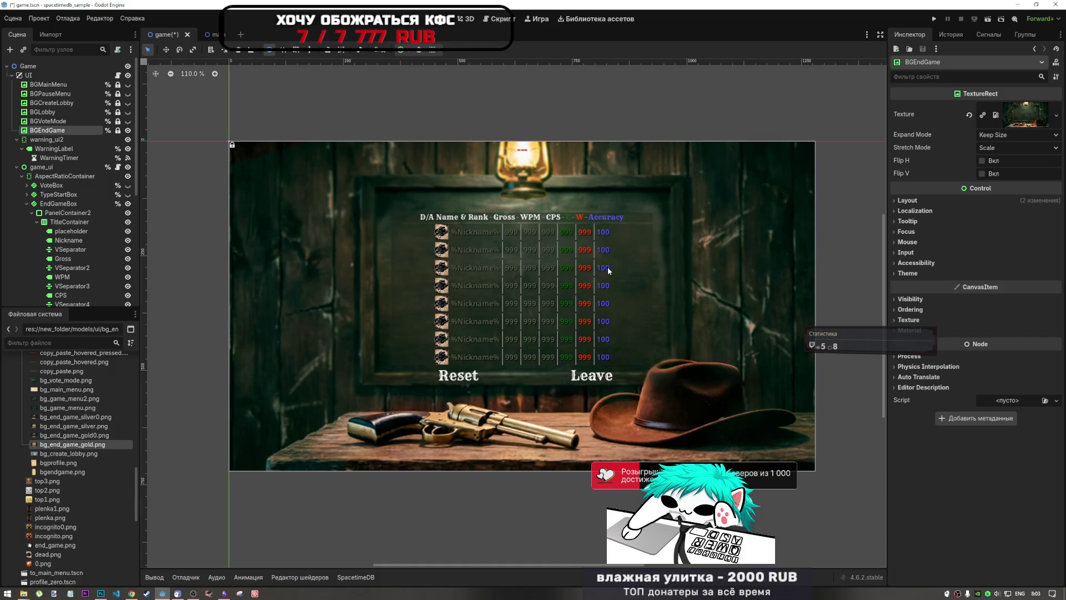
pyautogui.hotkey('ctrl', 'z')
pyautogui.hotkey('ctrl', 'shift', 'z')
pyautogui.hotkey('ctrl', 'z')
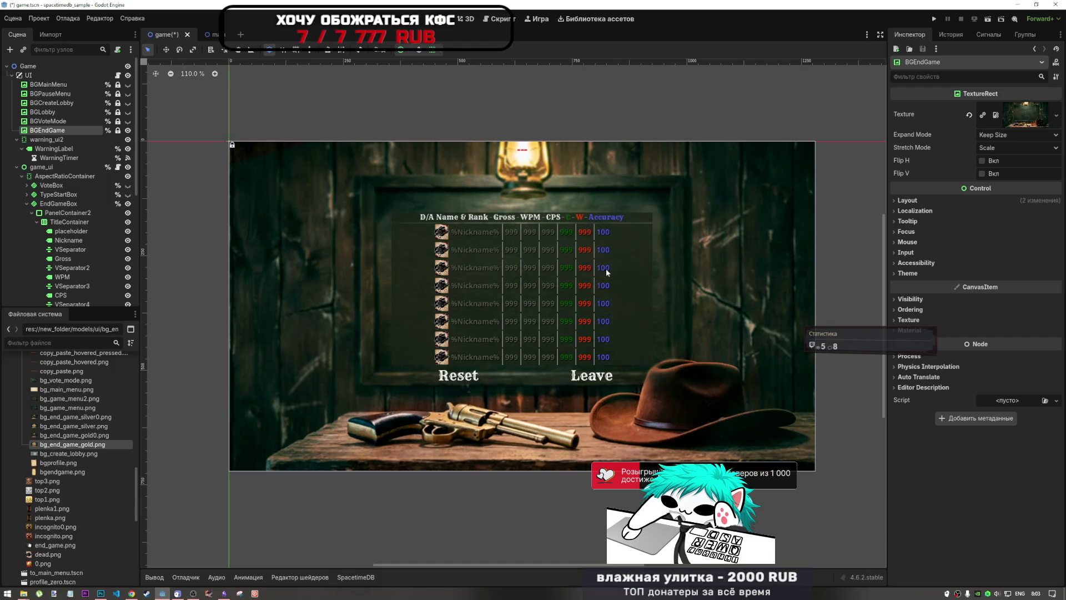
pyautogui.hotkey('ctrl', 'shift', 'z')
pyautogui.hotkey('ctrl', 'z')
pyautogui.hotkey('ctrl', 'shift', 'z')
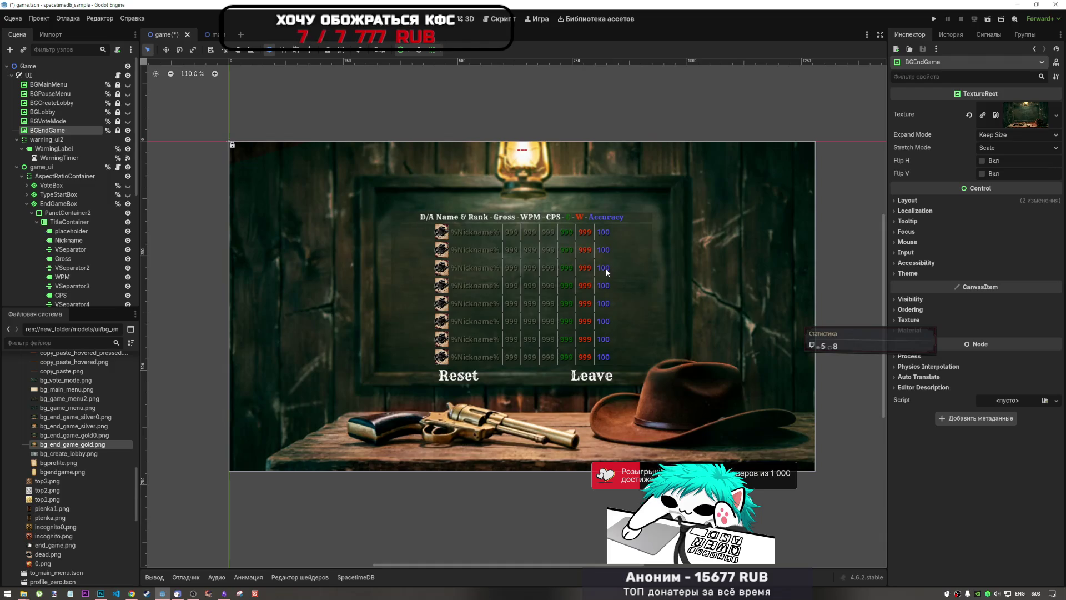
pyautogui.hotkey('ctrl', 'z')
pyautogui.hotkey('ctrl', 'shift', 'z')
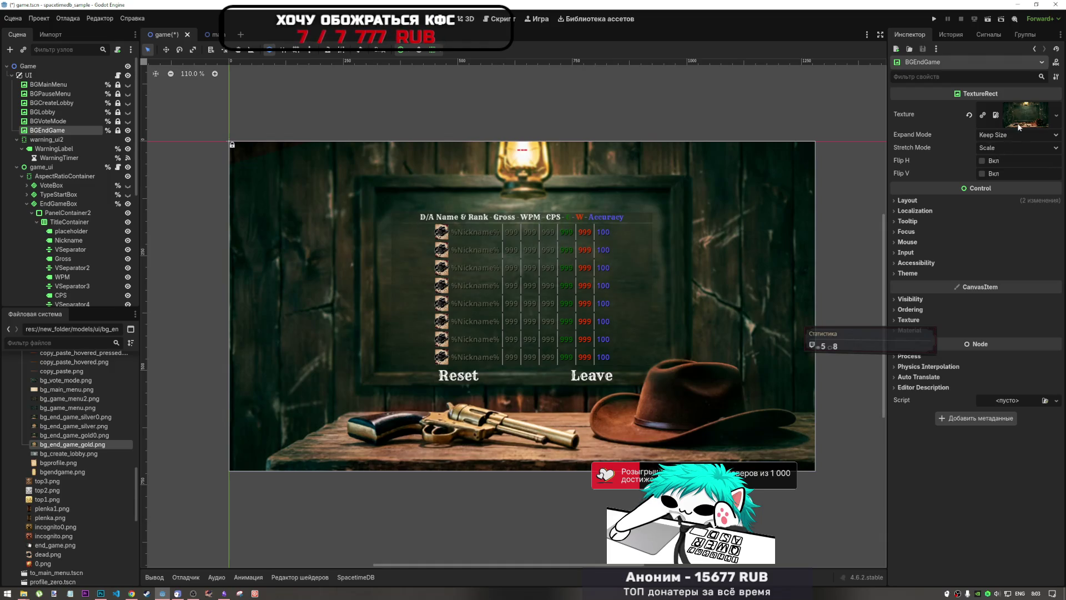
# - Select the table header panel PanelContainer2 in the Scene tree
pyautogui.click(966, 201)
pyautogui.click(960, 199)
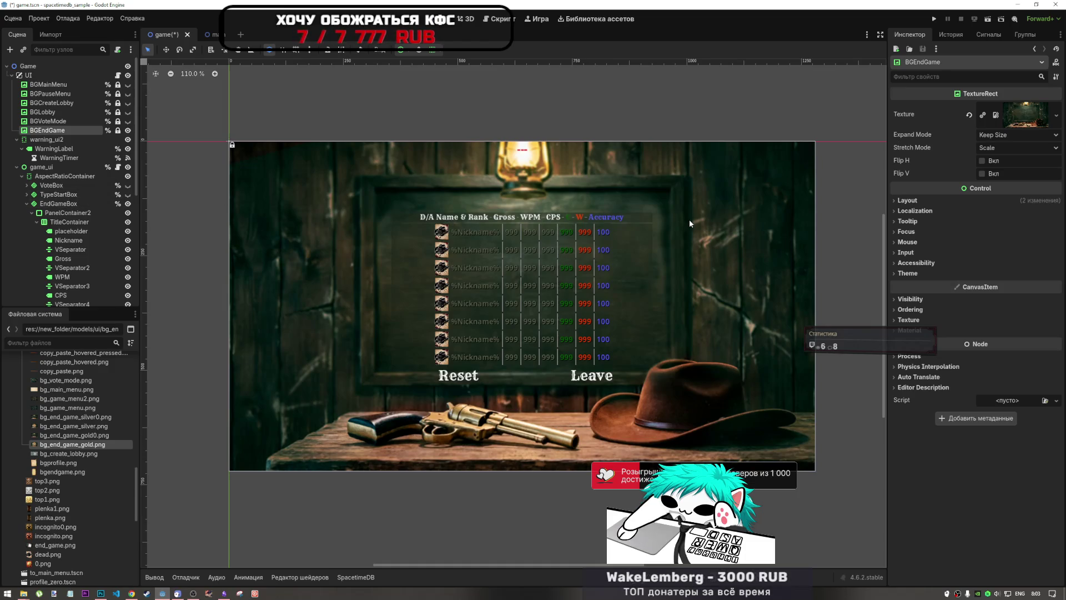
pyautogui.click(636, 218)
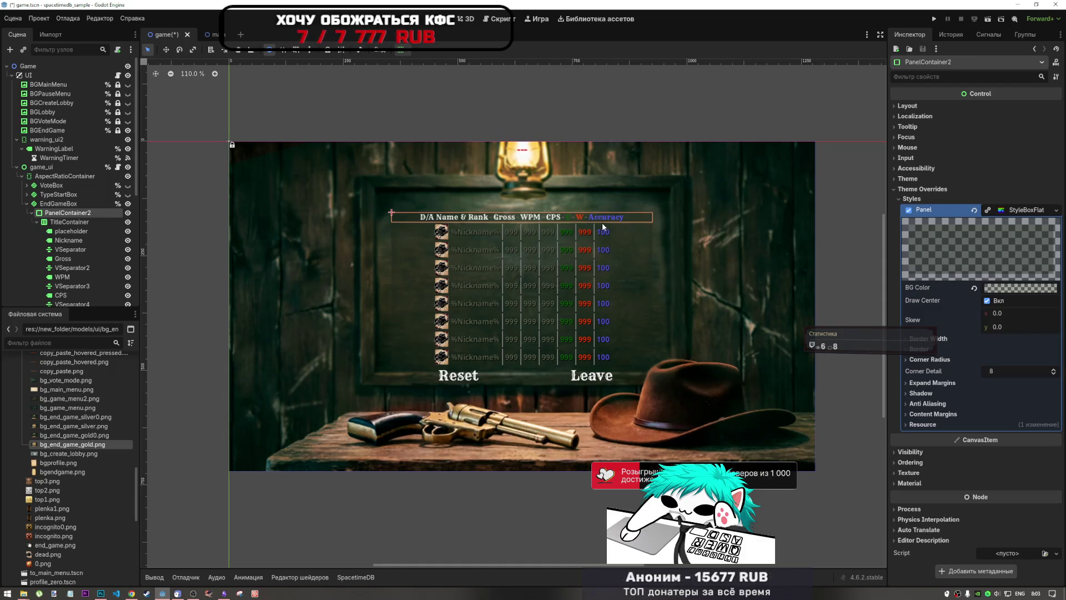
# - Raise the alpha of the header panel's StyleBoxFlat BG Color to 1a23188a
pyautogui.click(1002, 289)
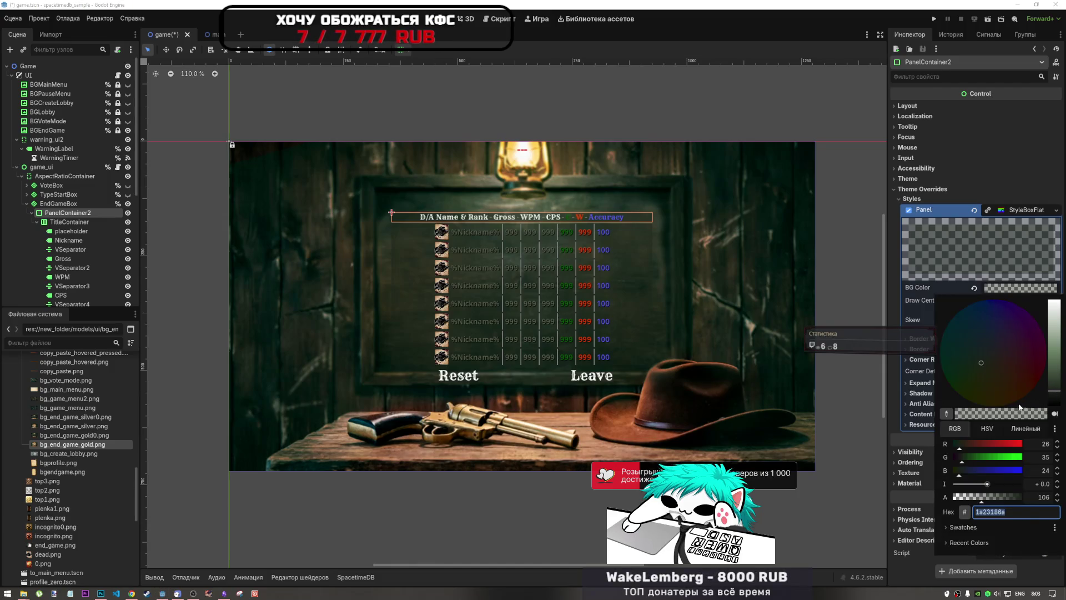
pyautogui.moveTo(1059, 391); pyautogui.dragTo(1058, 385)
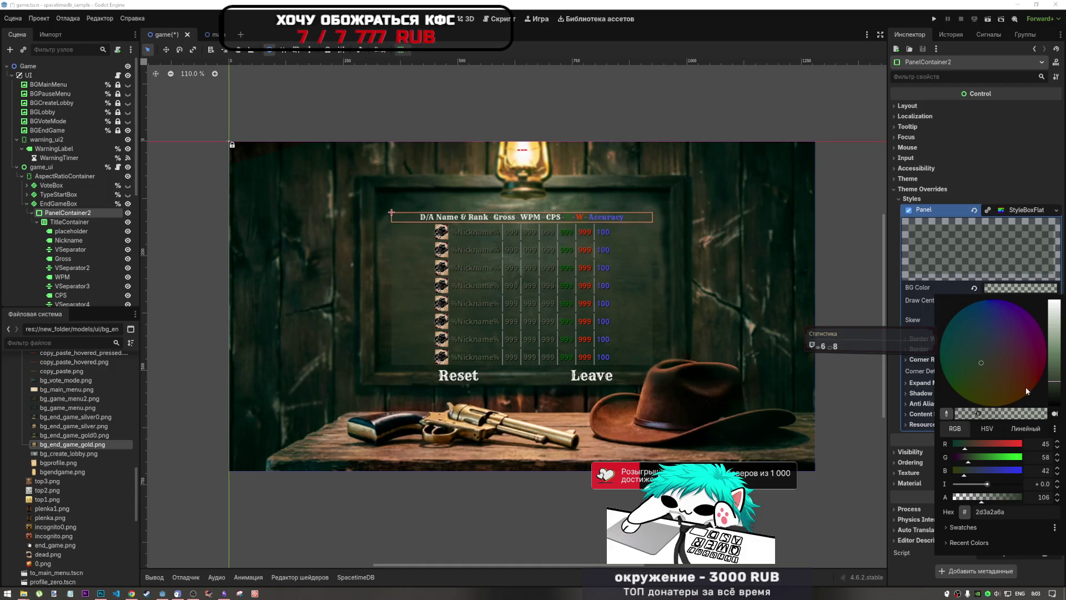
pyautogui.click(838, 443)
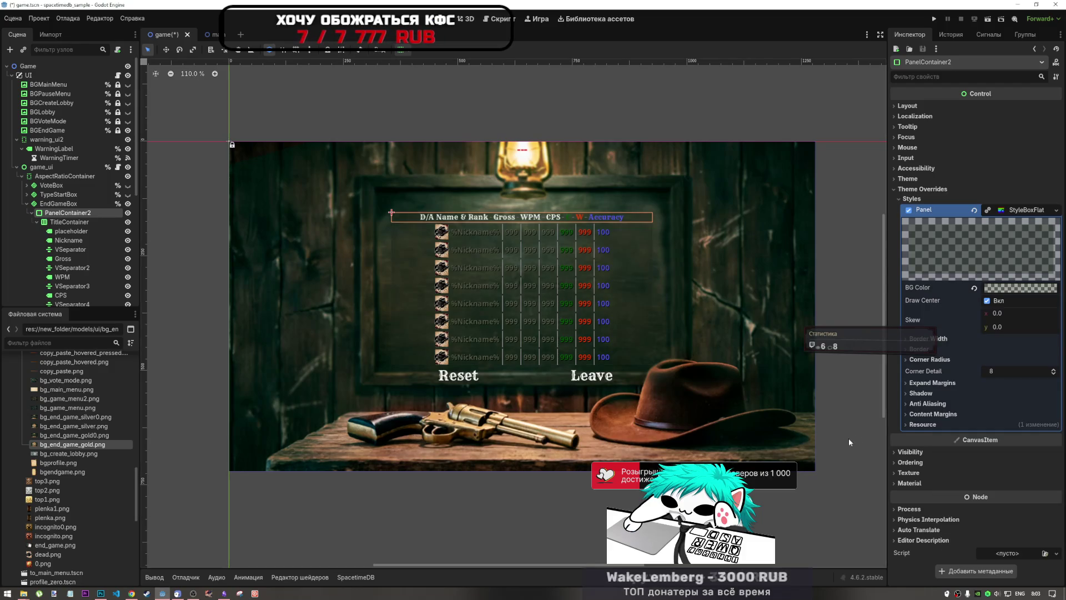
pyautogui.click(1021, 288)
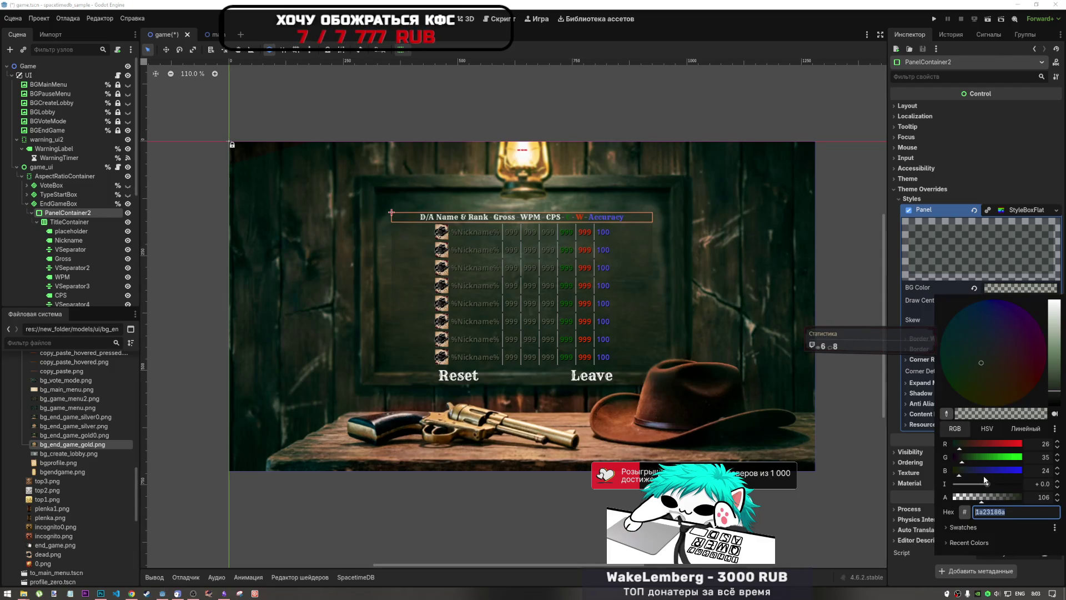
pyautogui.moveTo(990, 487); pyautogui.dragTo(972, 488)
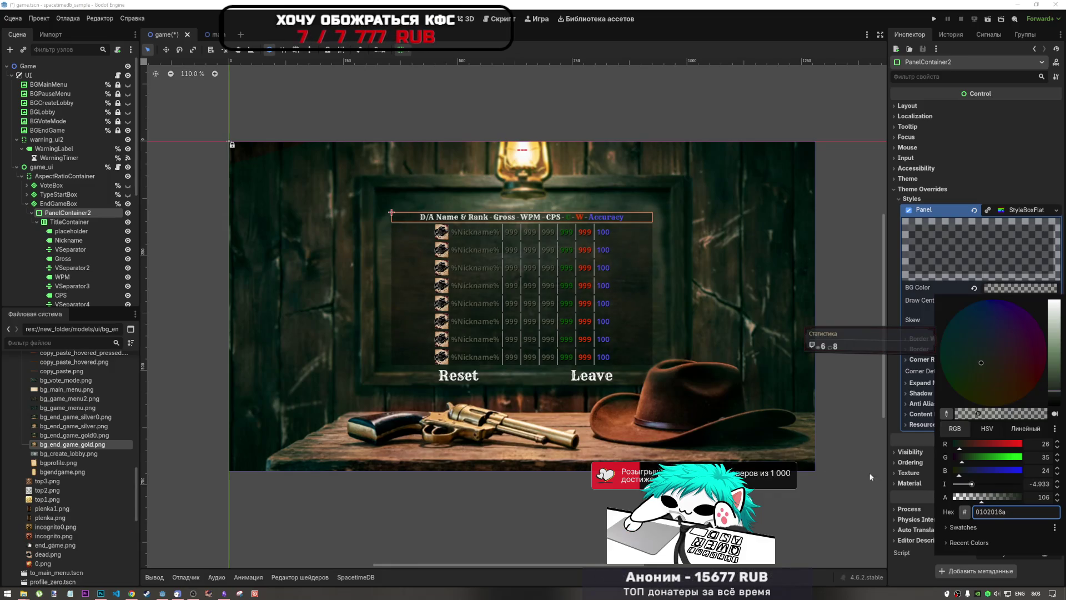
pyautogui.press('Escape')
pyautogui.click(1000, 287)
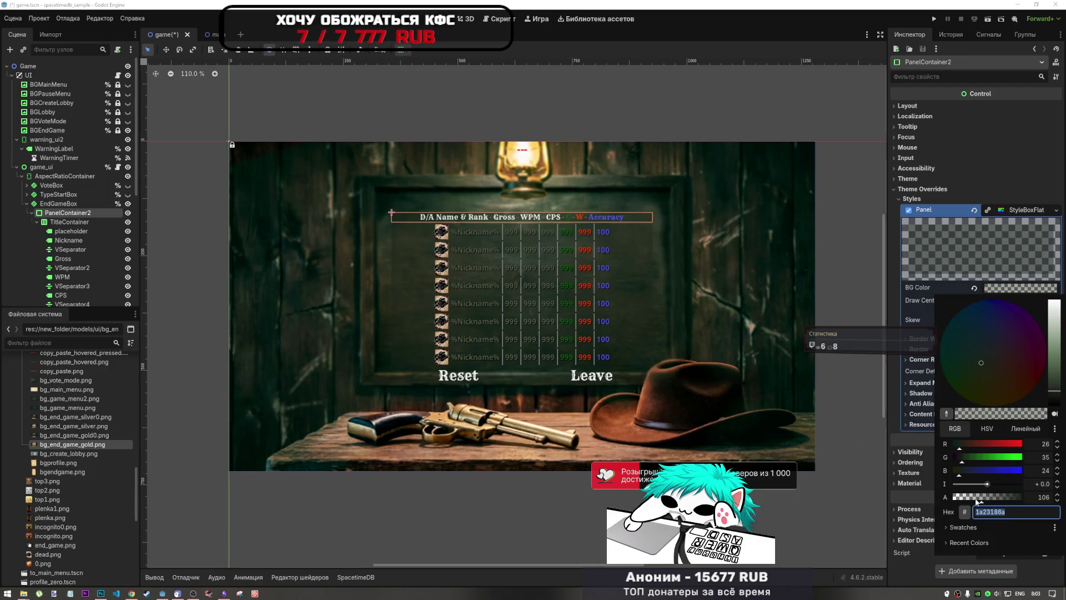
pyautogui.moveTo(983, 501)
pyautogui.mouseDown()
pyautogui.moveTo(1006, 501)
pyautogui.moveTo(995, 502)
pyautogui.mouseUp()
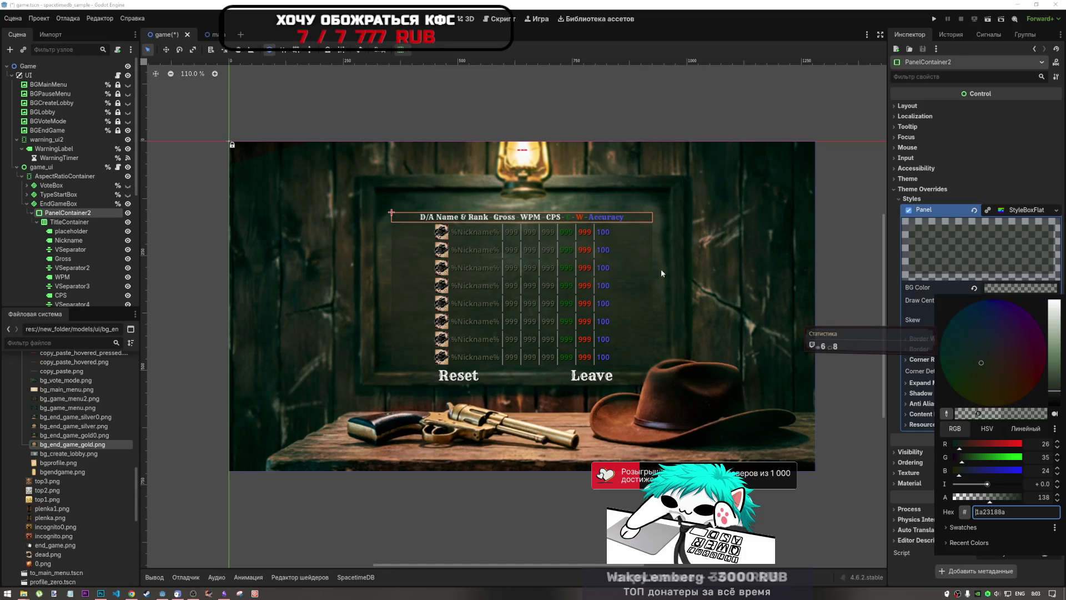
pyautogui.click(67, 195)
pyautogui.click(63, 203)
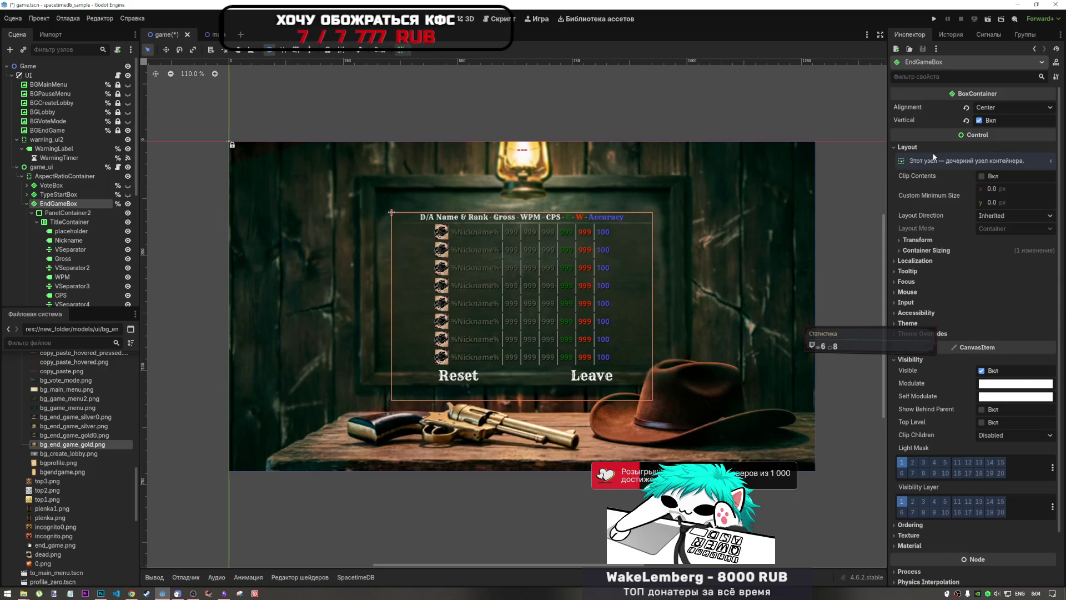
# - Inspect the end-game screen on the 2D canvas and save game.tscn
pyautogui.click(608, 100)
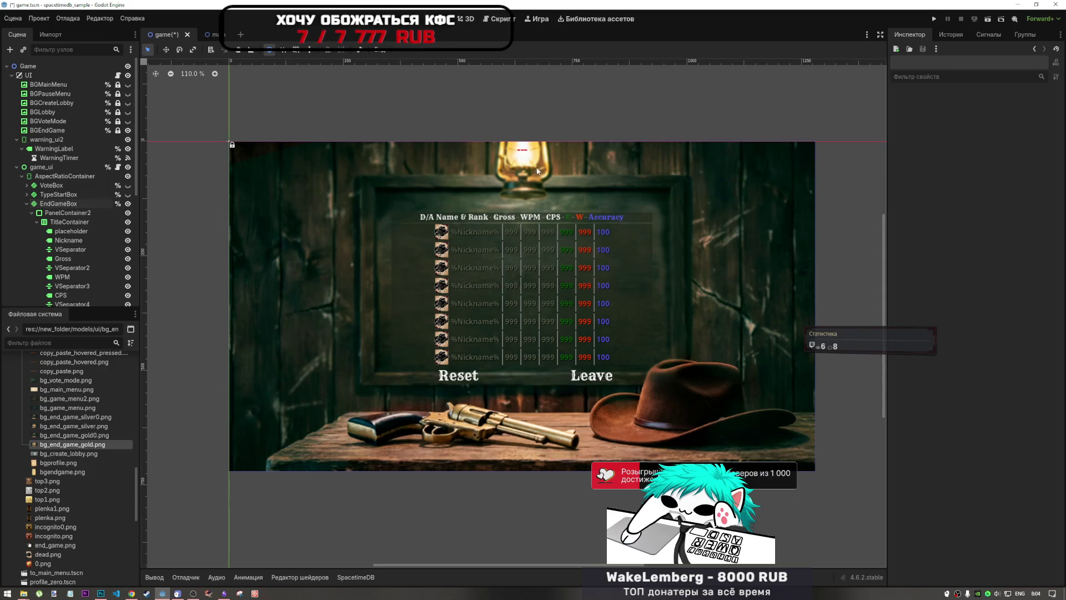
pyautogui.scroll(-3, 523, 184)
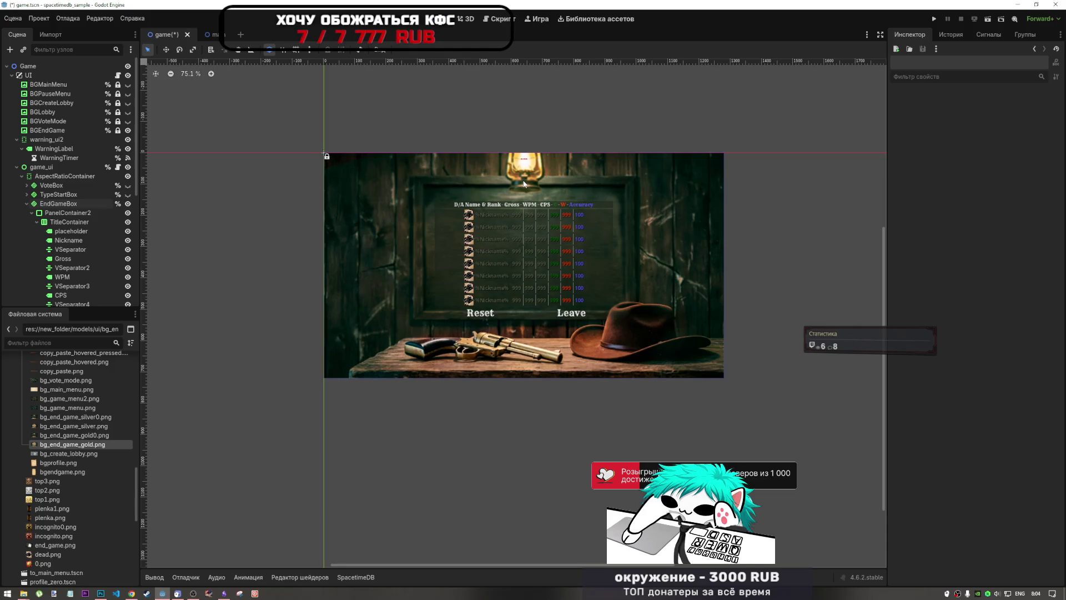
pyautogui.scroll(-5, 464, 215)
pyautogui.scroll(8, 472, 227)
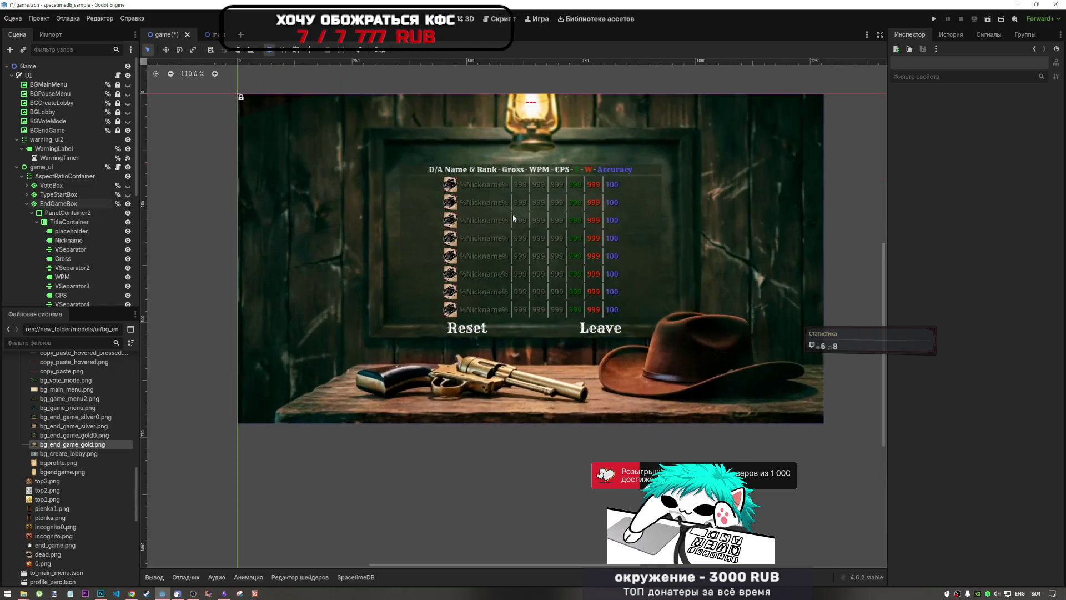
pyautogui.scroll(2, 467, 320)
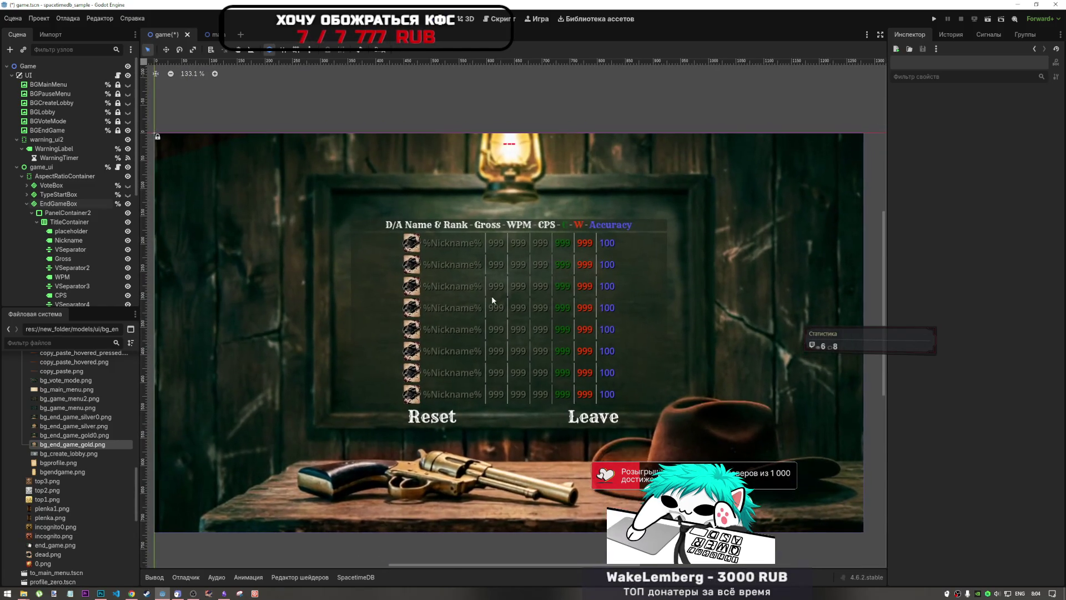
pyautogui.scroll(1, 491, 295)
pyautogui.scroll(-1, 486, 285)
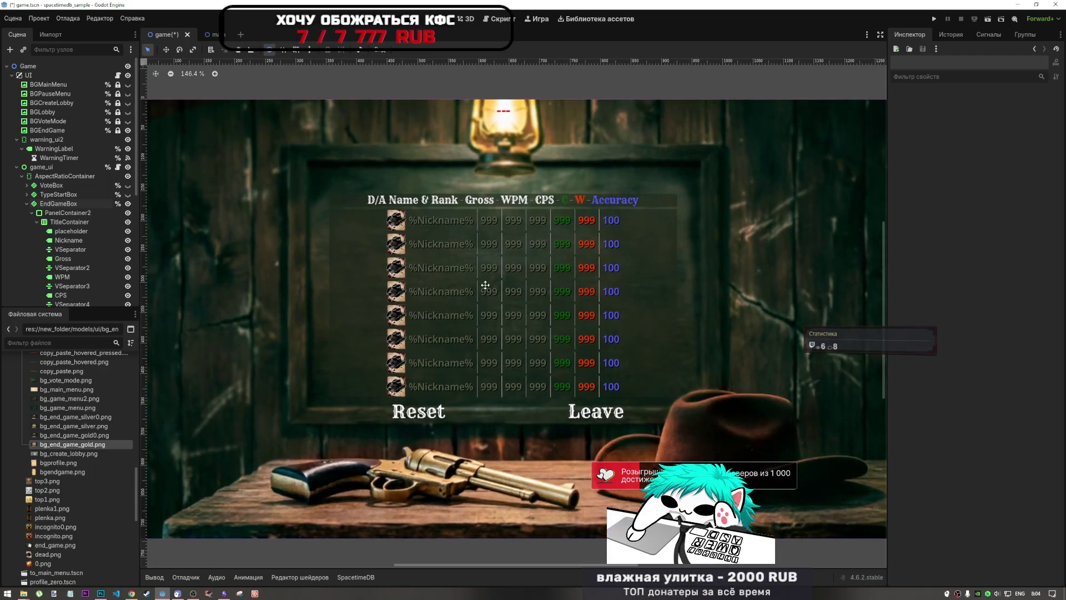
pyautogui.scroll(1, 486, 289)
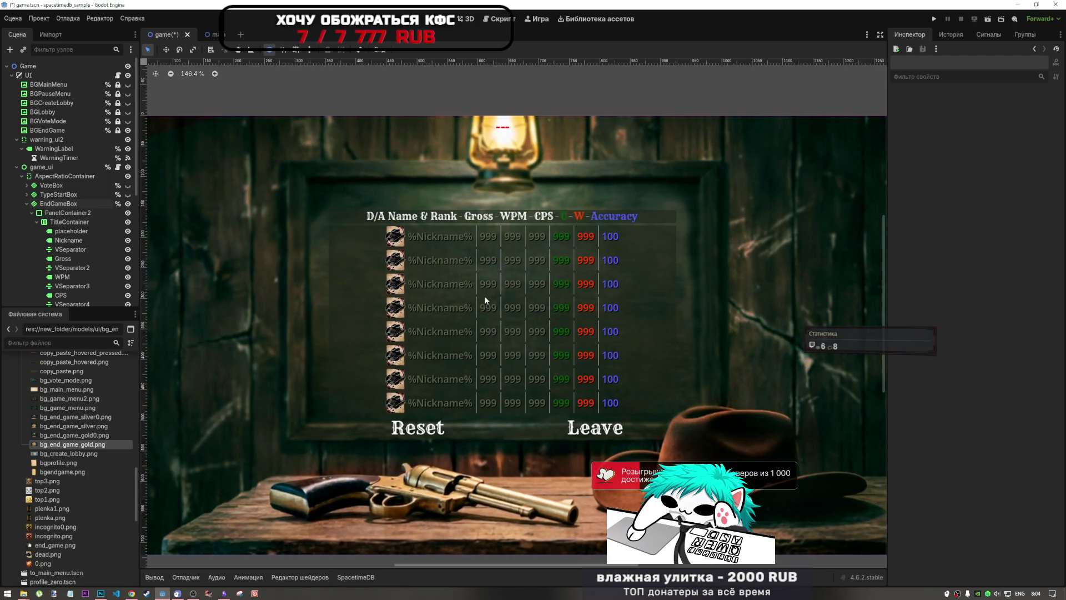
pyautogui.scroll(-9, 481, 289)
pyautogui.hotkey('ctrl', 's')
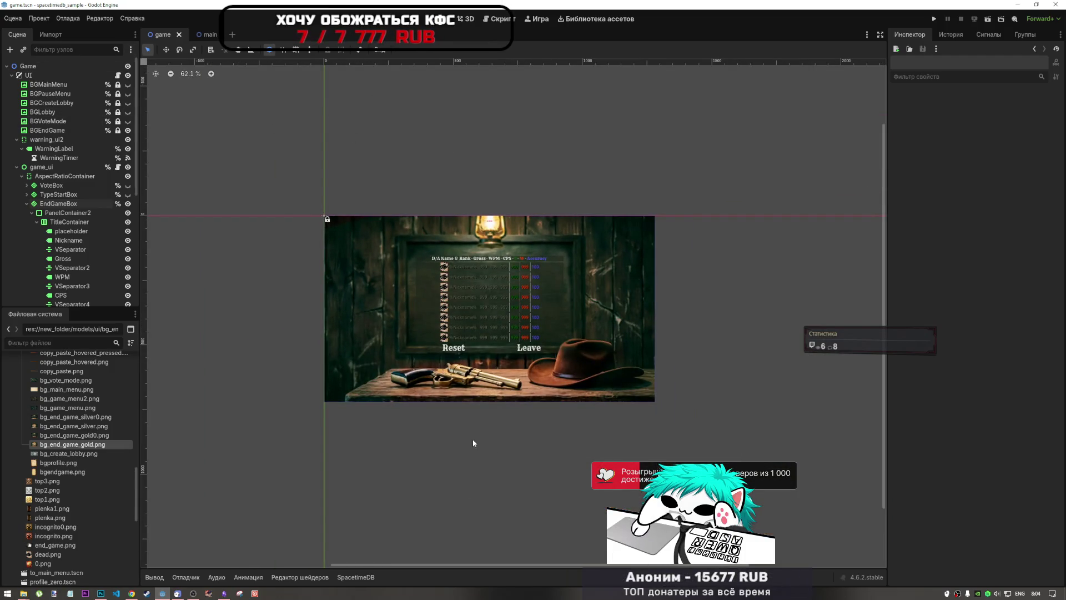
pyautogui.scroll(5, 453, 311)
pyautogui.scroll(3, 454, 311)
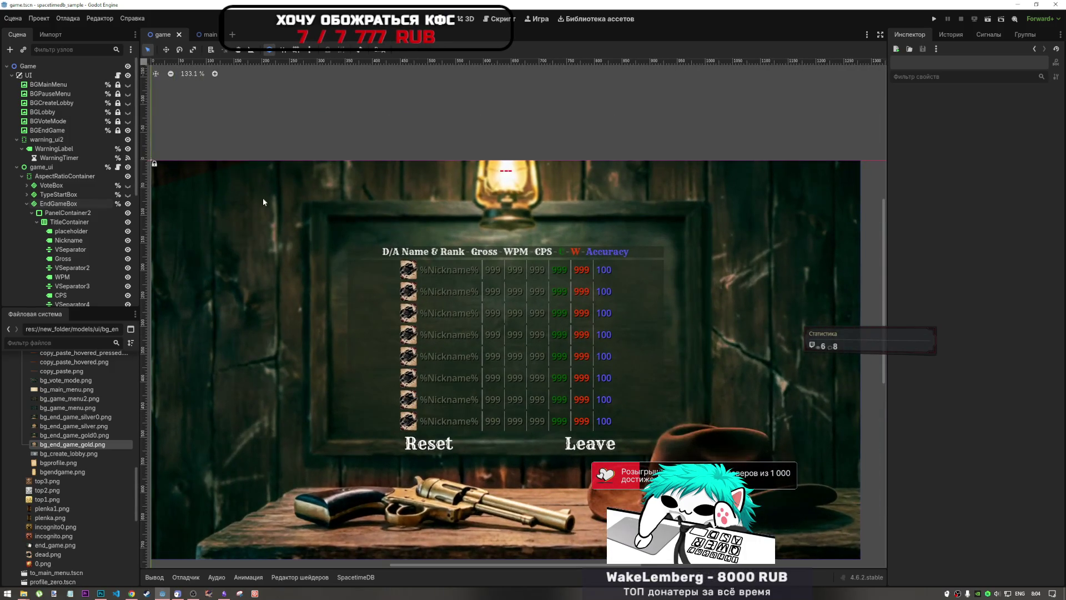
pyautogui.click(481, 21)
pyautogui.click(445, 18)
pyautogui.scroll(-1, 458, 257)
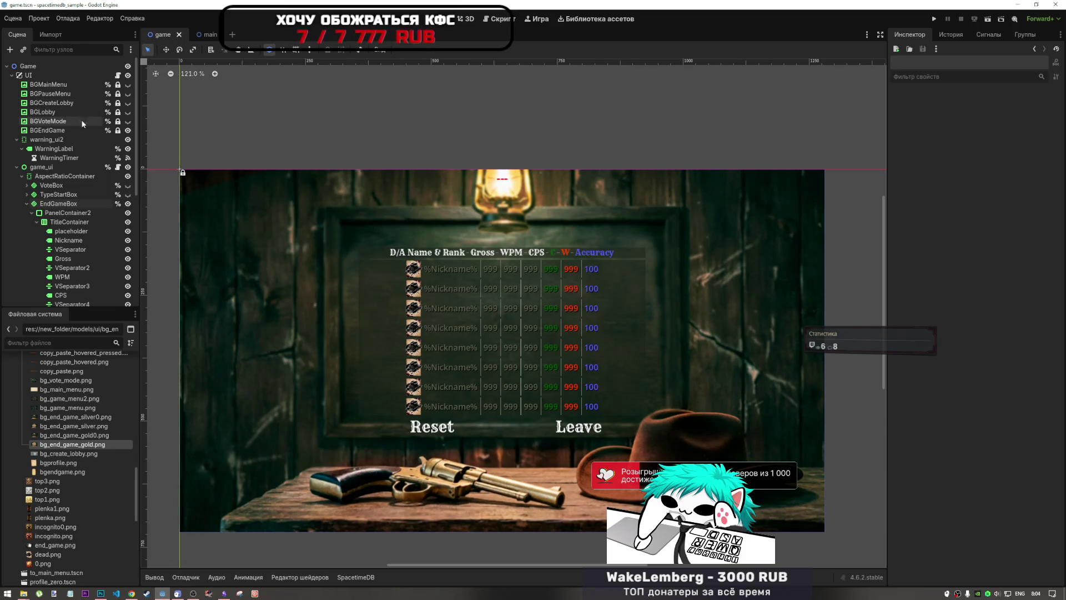
# - Hide BGEndGame and EndGameBox and make VoteBox visible in the Scene tree
pyautogui.click(128, 130)
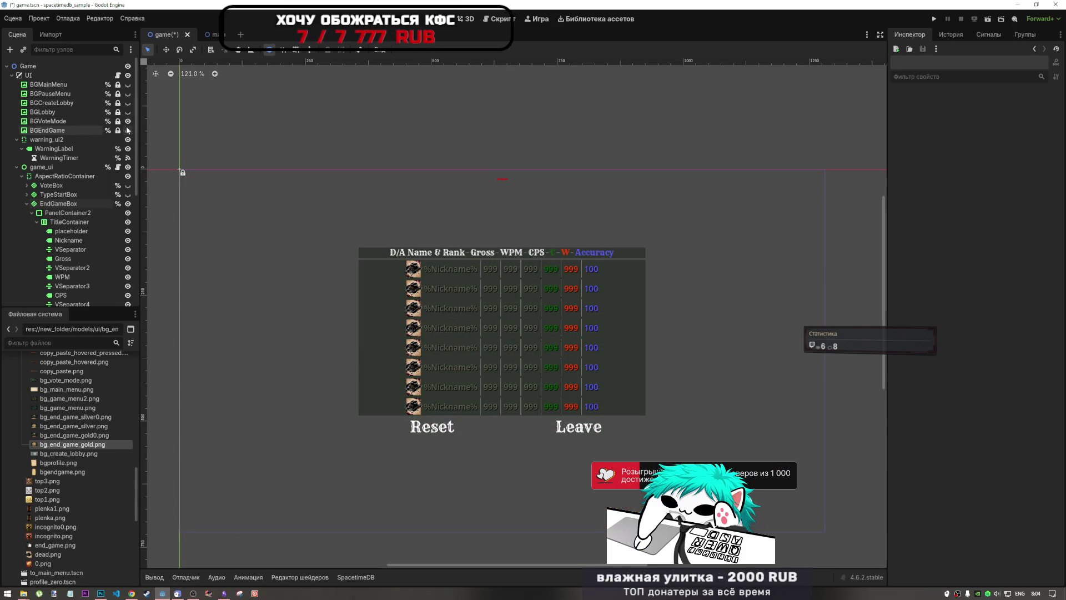
pyautogui.click(25, 204)
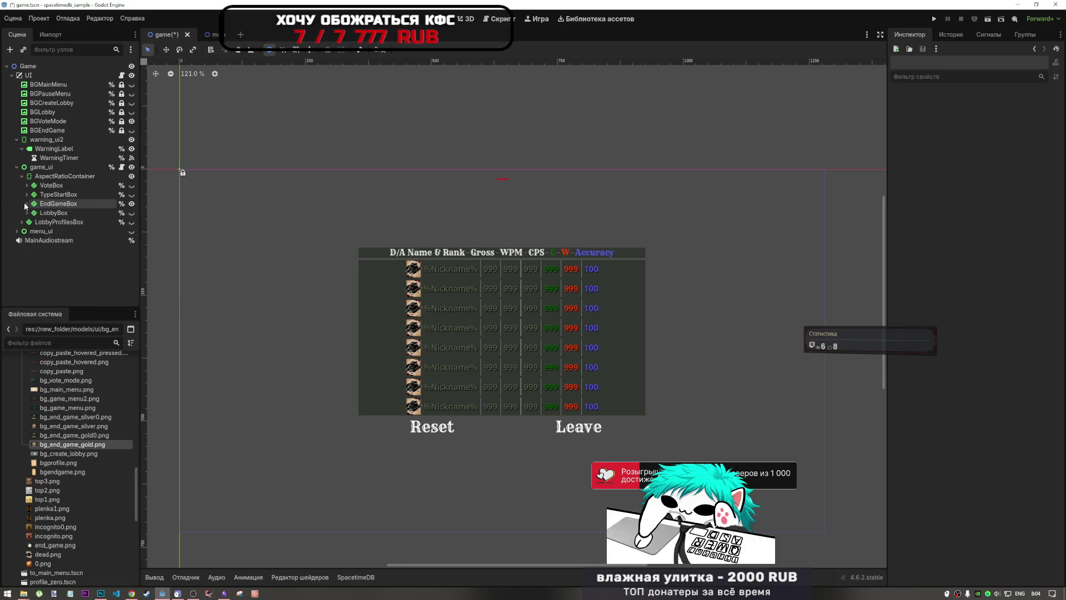
pyautogui.click(132, 204)
pyautogui.click(131, 185)
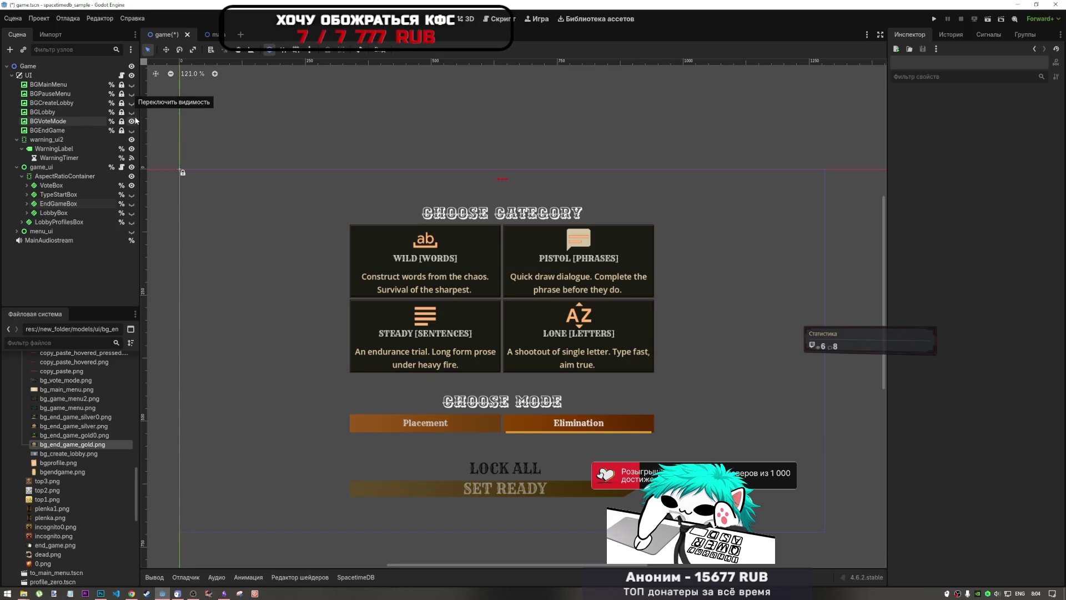
pyautogui.scroll(-2, 466, 214)
pyautogui.scroll(-2, 464, 215)
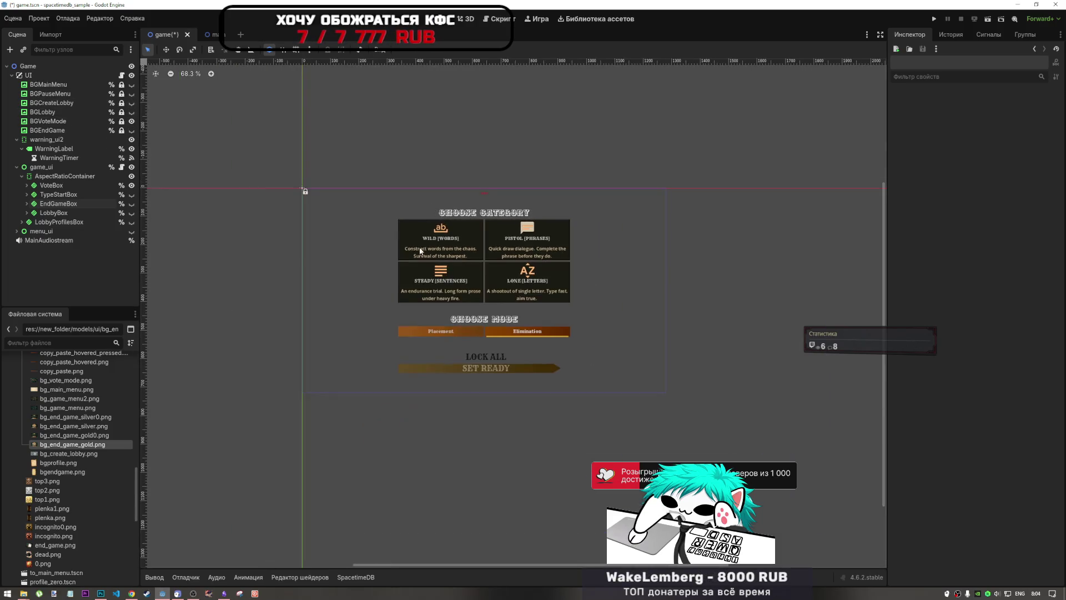
pyautogui.scroll(3, 412, 283)
pyautogui.click(132, 593)
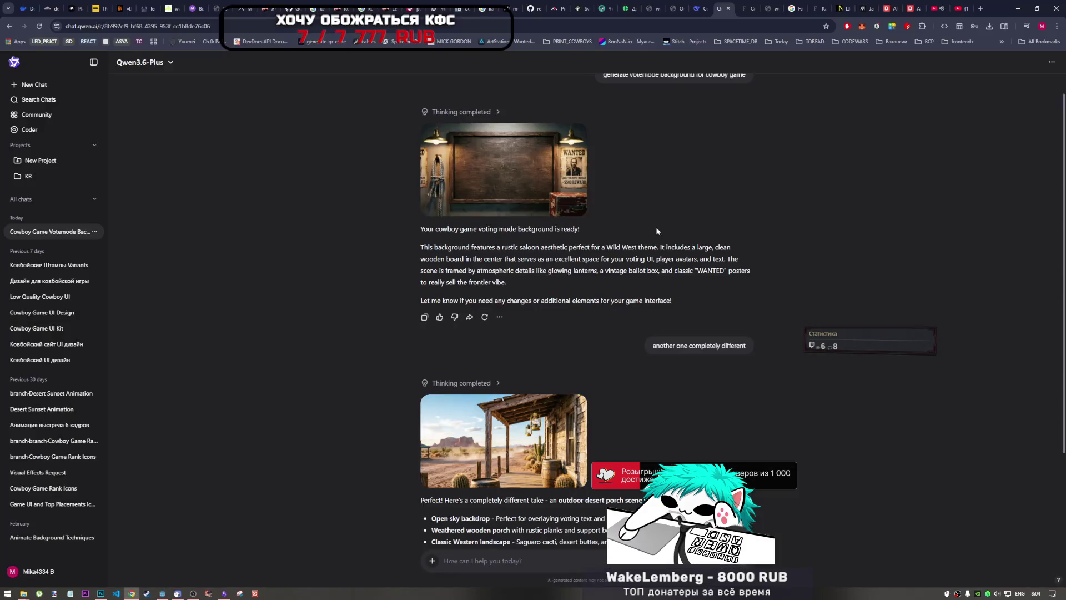
# - Ask Qwen Chat for a 'darker' version of the porch background
pyautogui.scroll(-2, 553, 412)
pyautogui.scroll(3, 553, 412)
pyautogui.scroll(-2, 553, 413)
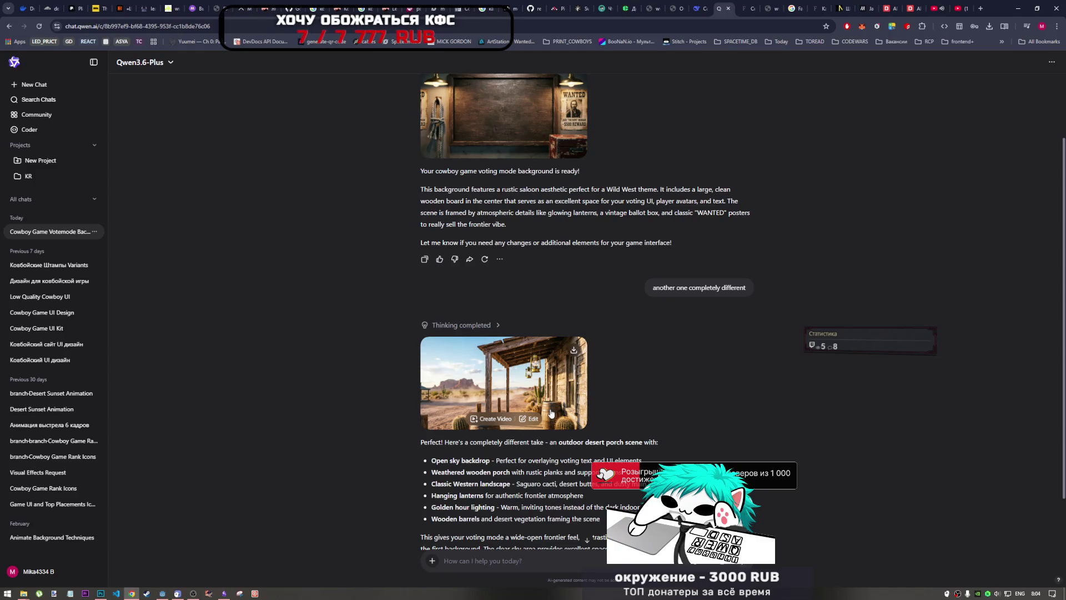
pyautogui.scroll(-1, 551, 412)
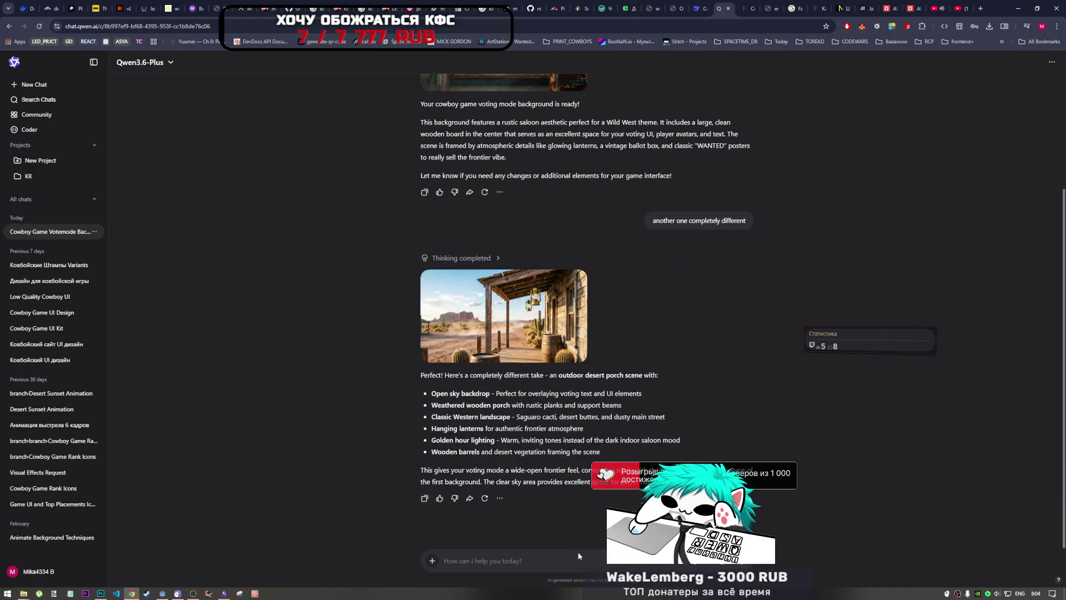
pyautogui.write('darker')
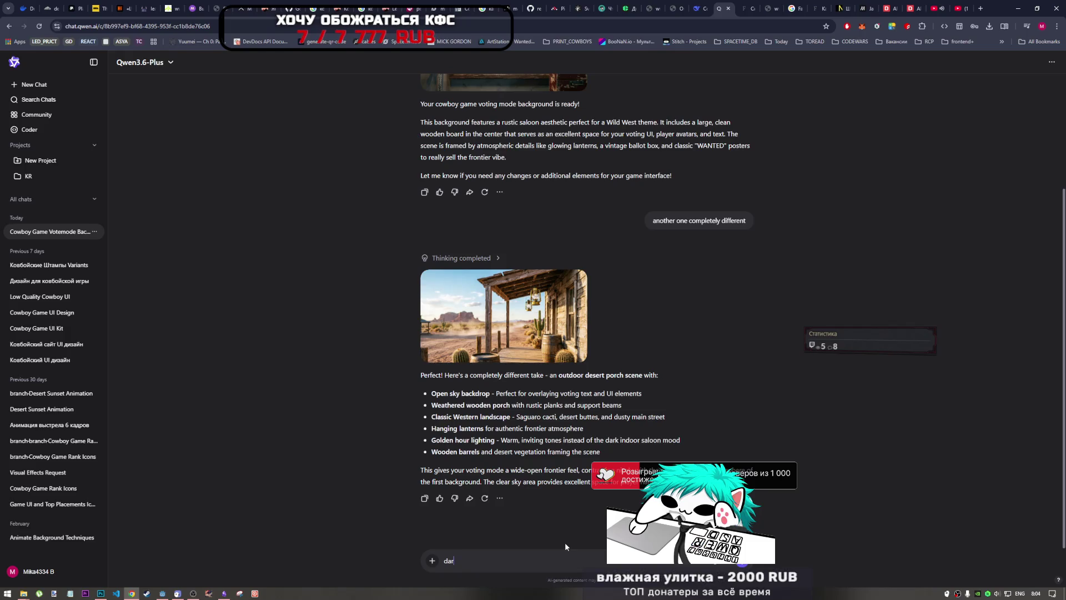
pyautogui.press('Return')
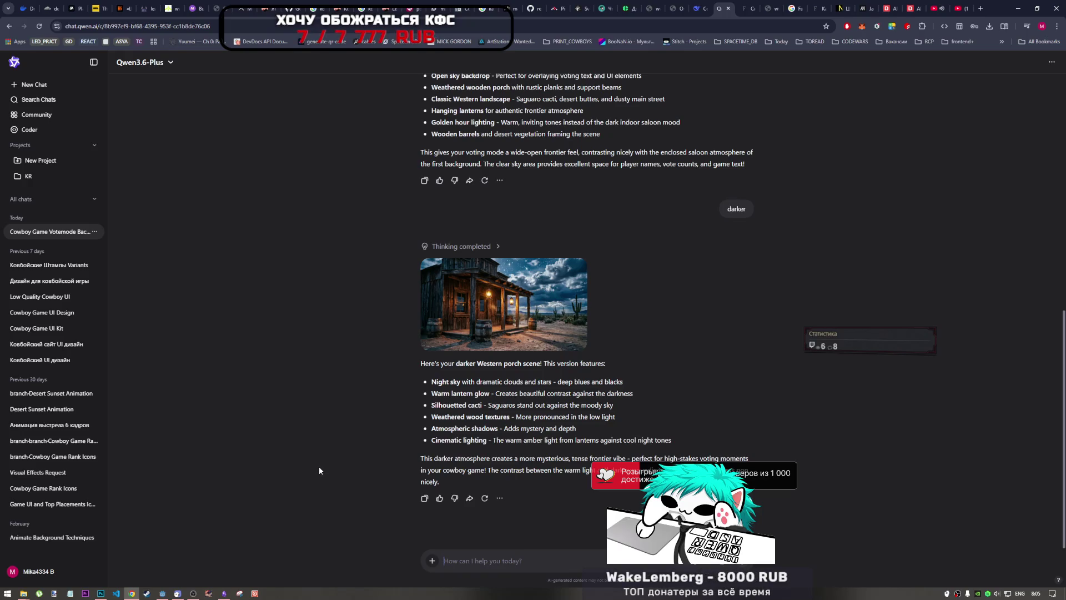
# - Resend the 'another one completely different' background request in Qwen Chat
pyautogui.click(529, 560)
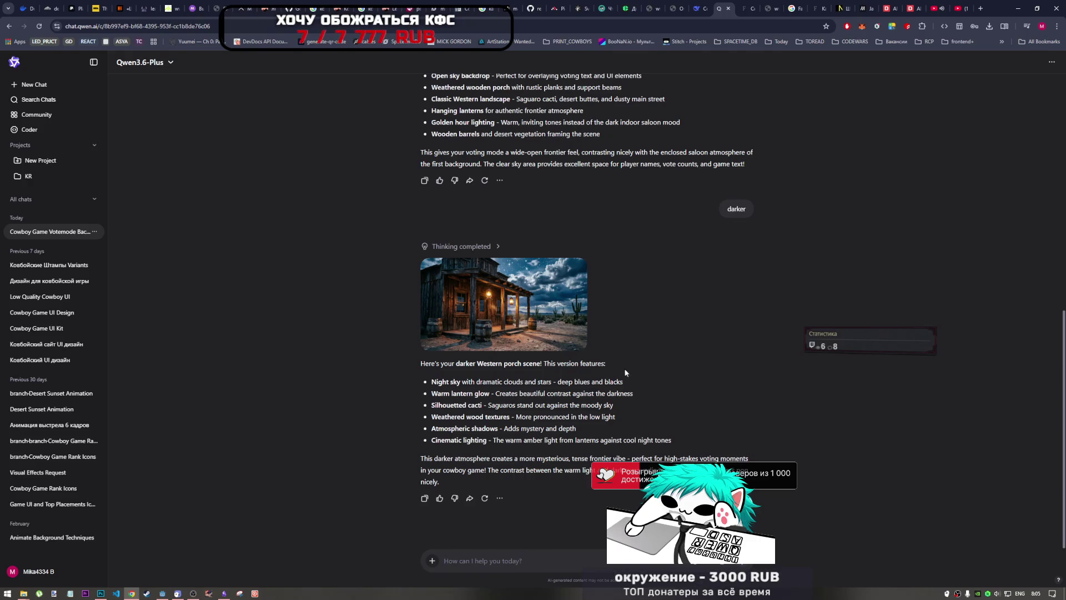
pyautogui.scroll(7, 739, 278)
pyautogui.moveTo(738, 277); pyautogui.dragTo(653, 277)
pyautogui.hotkey('ctrl', 'c')
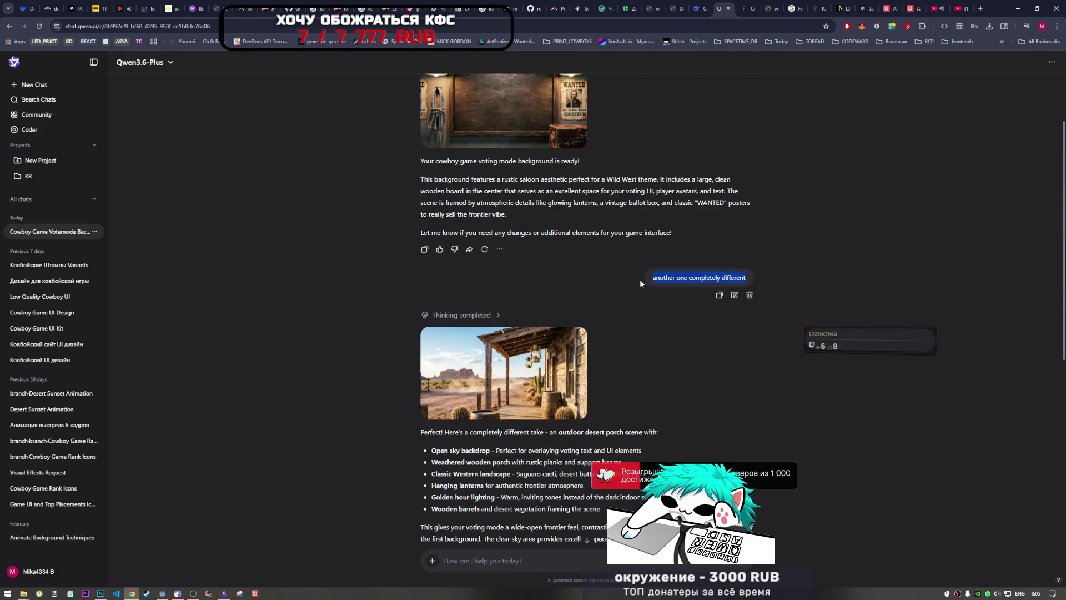
pyautogui.scroll(-4, 639, 334)
pyautogui.click(576, 572)
pyautogui.hotkey('ctrl', 'v')
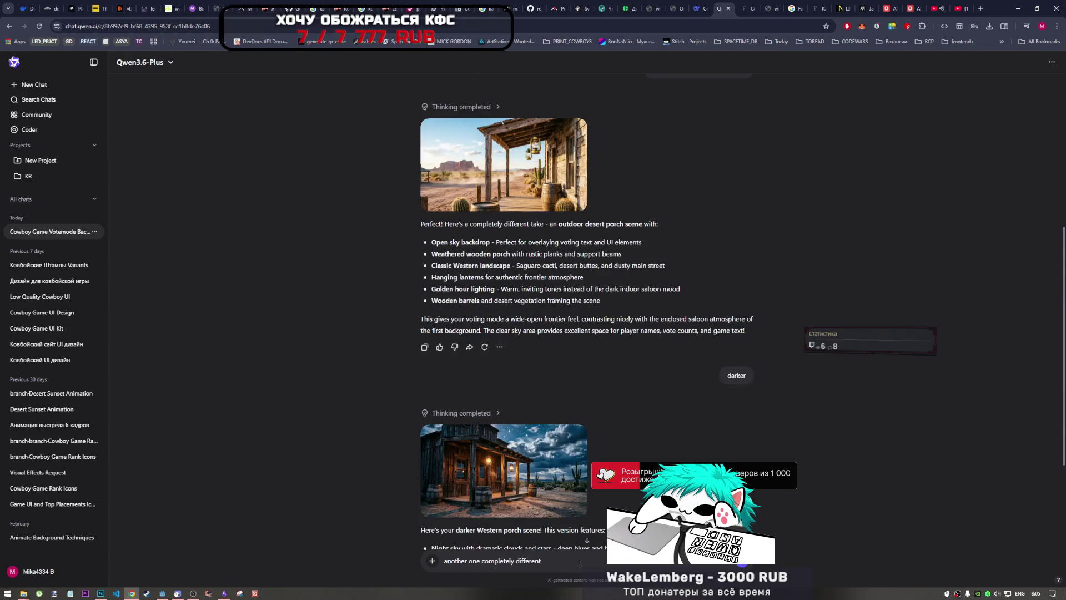
pyautogui.press('Return')
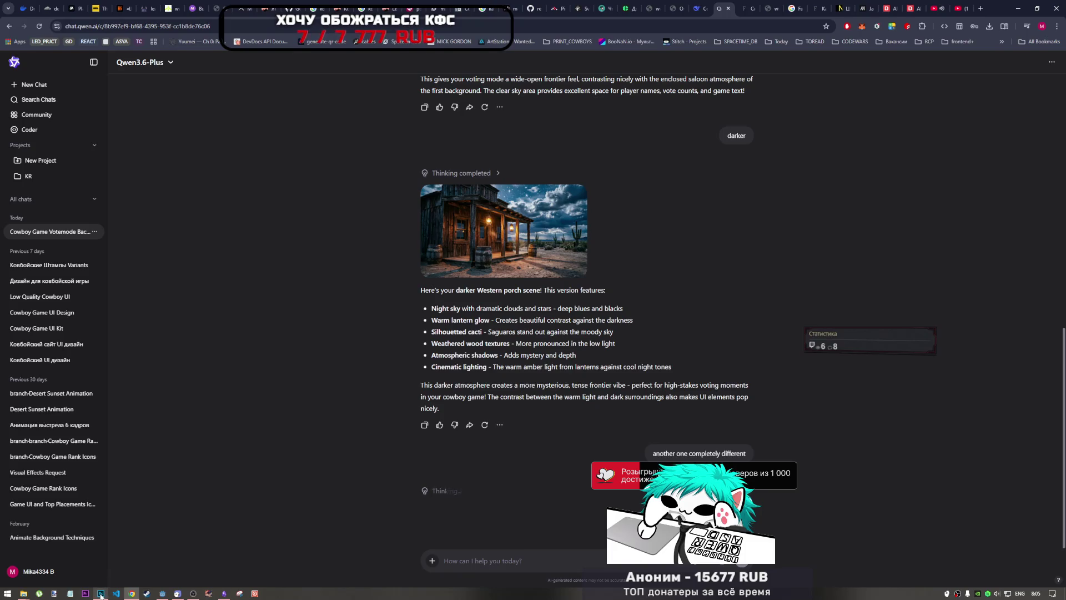
pyautogui.moveTo(101, 593)
pyautogui.click(129, 554)
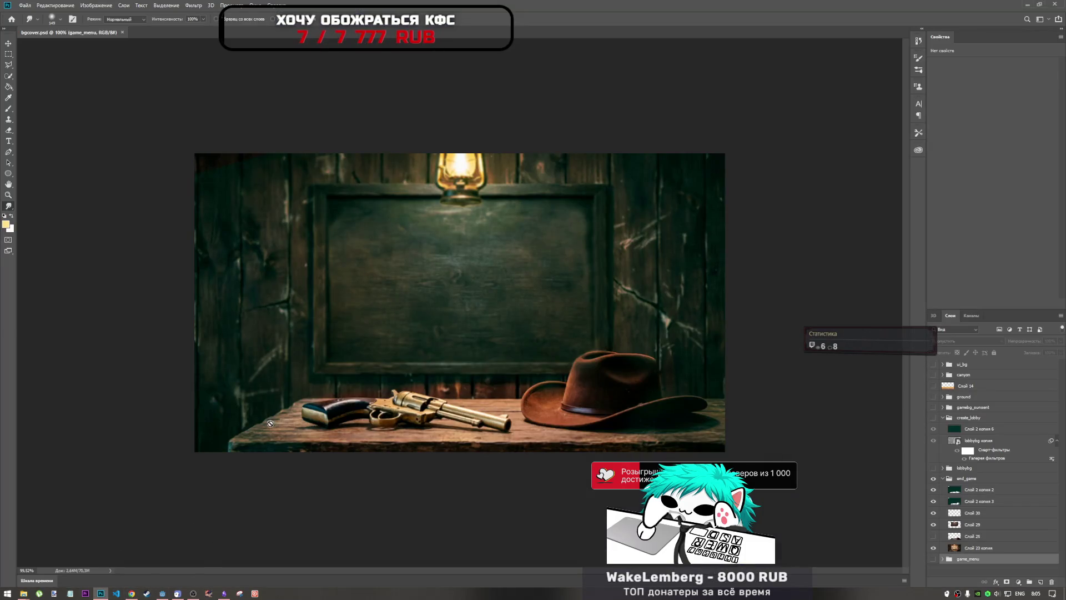
# - Return to the Qwen chat in Chrome to see the campfire scene
pyautogui.click(131, 593)
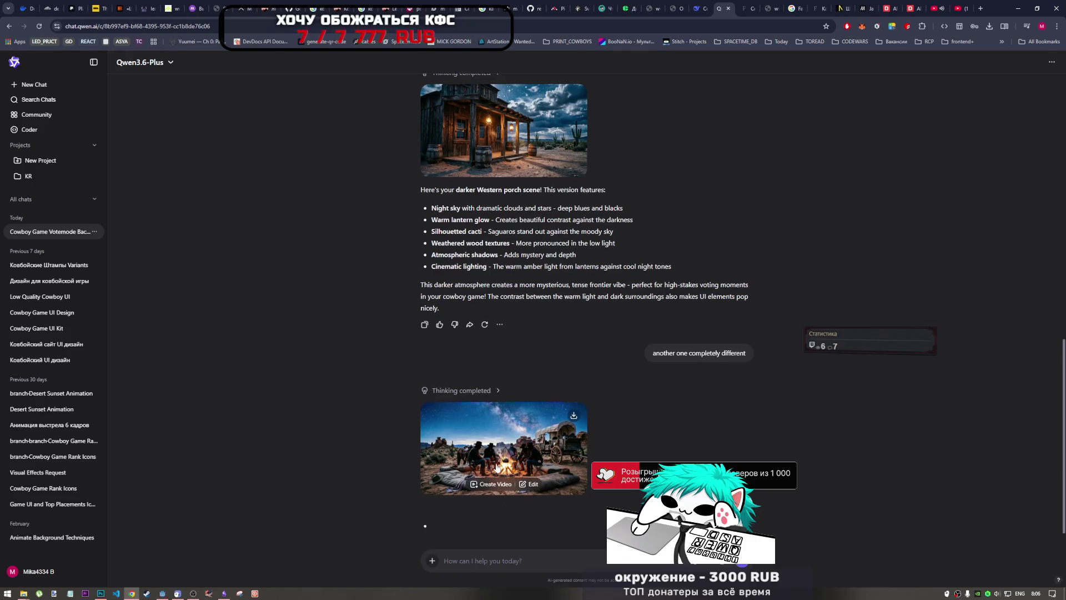
# - Inspect the generated campfire image at full size
pyautogui.click(500, 389)
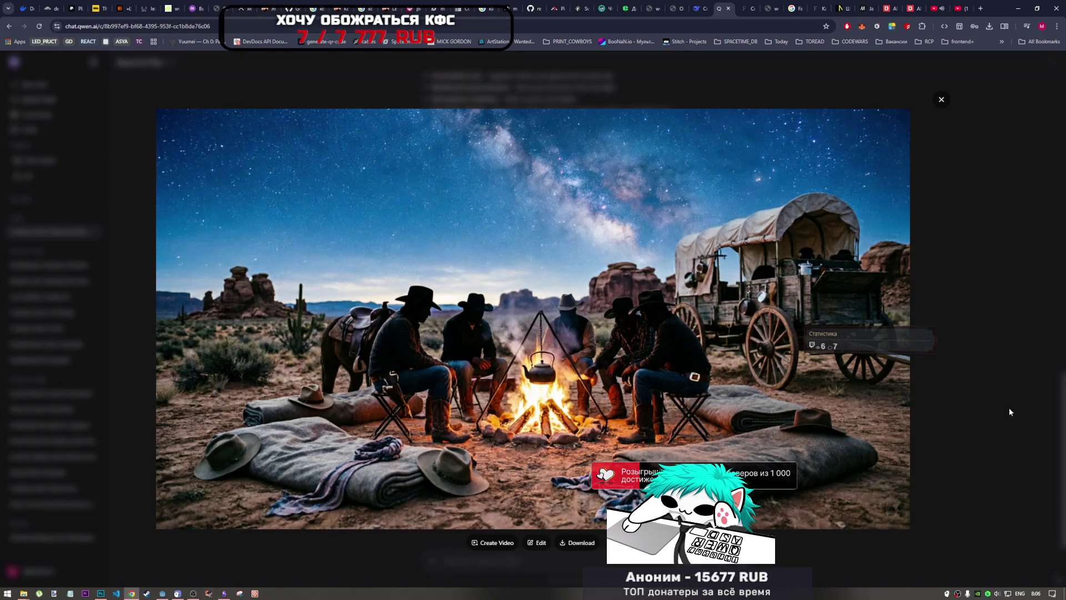
pyautogui.click(969, 460)
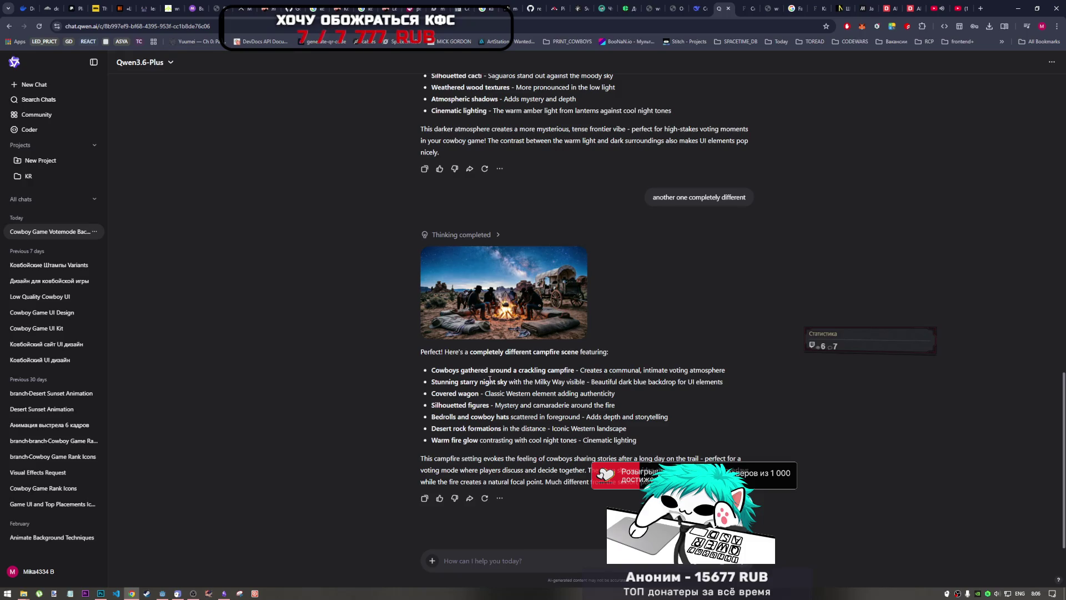
pyautogui.click(500, 320)
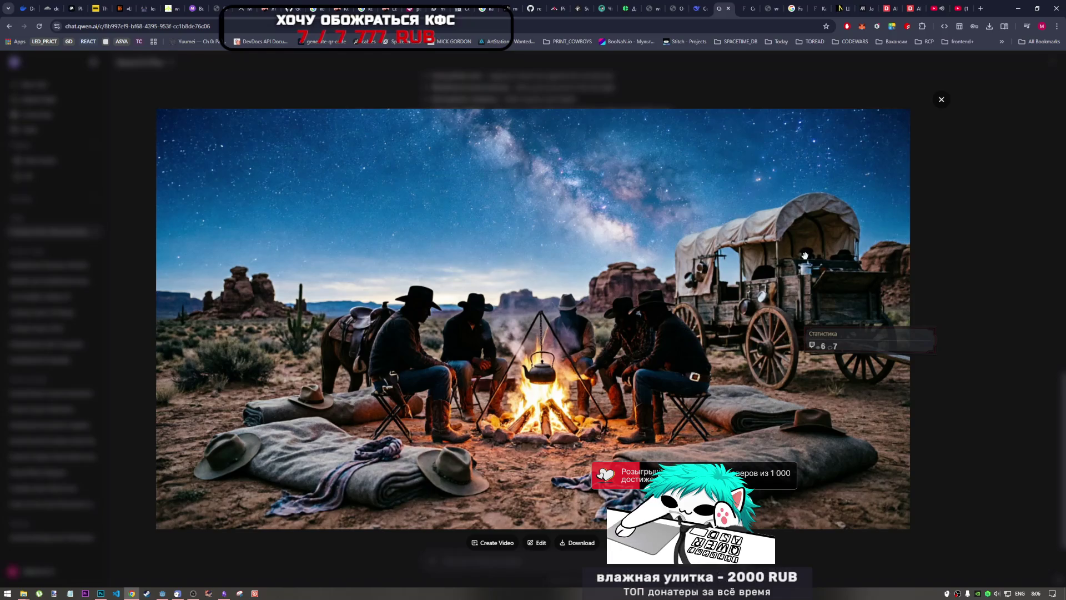
pyautogui.click(938, 126)
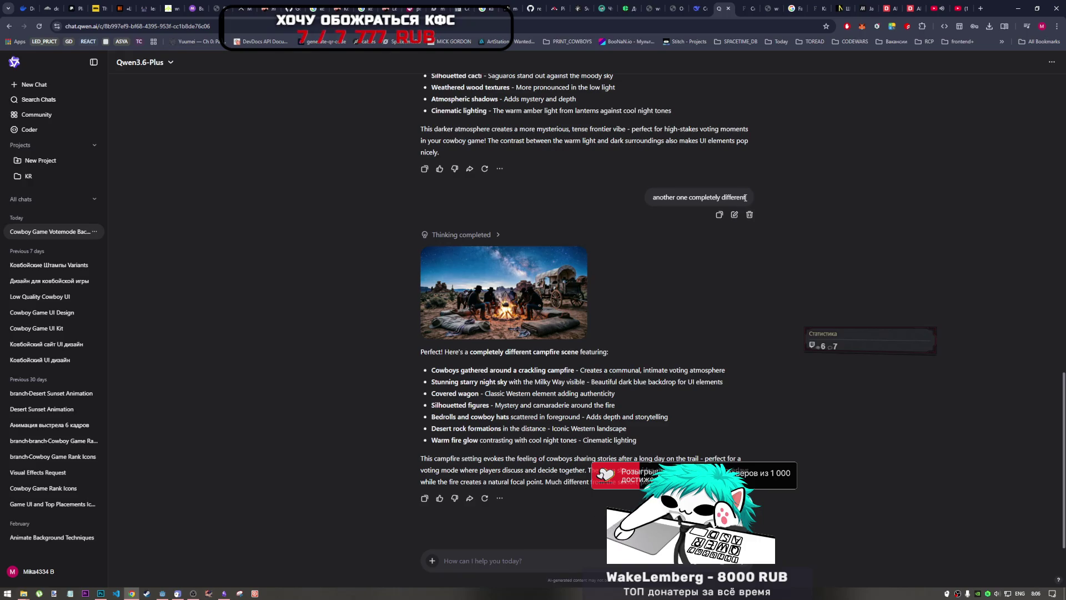
# - Send the 'another one completely different' request again in Qwen Chat
pyautogui.moveTo(746, 198); pyautogui.dragTo(651, 198)
pyautogui.click(604, 551)
pyautogui.hotkey('ctrl', 'v')
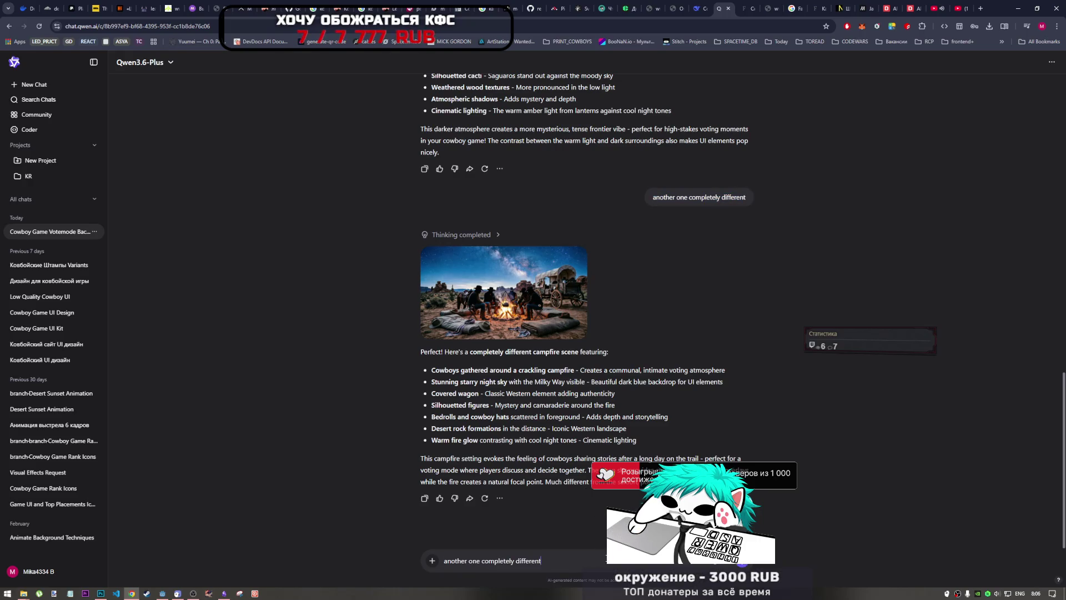
pyautogui.press('Return')
pyautogui.click(162, 593)
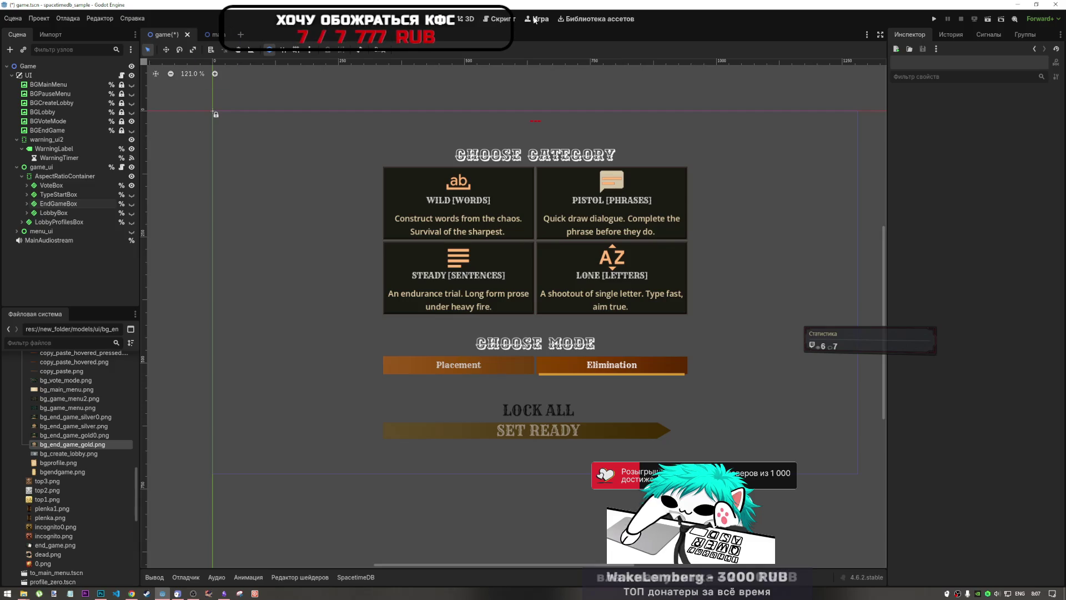
# - Review the BG visibility lines in ui.gd, ending on the BGLobby line at 146
pyautogui.hotkey('ctrl', 'F3')
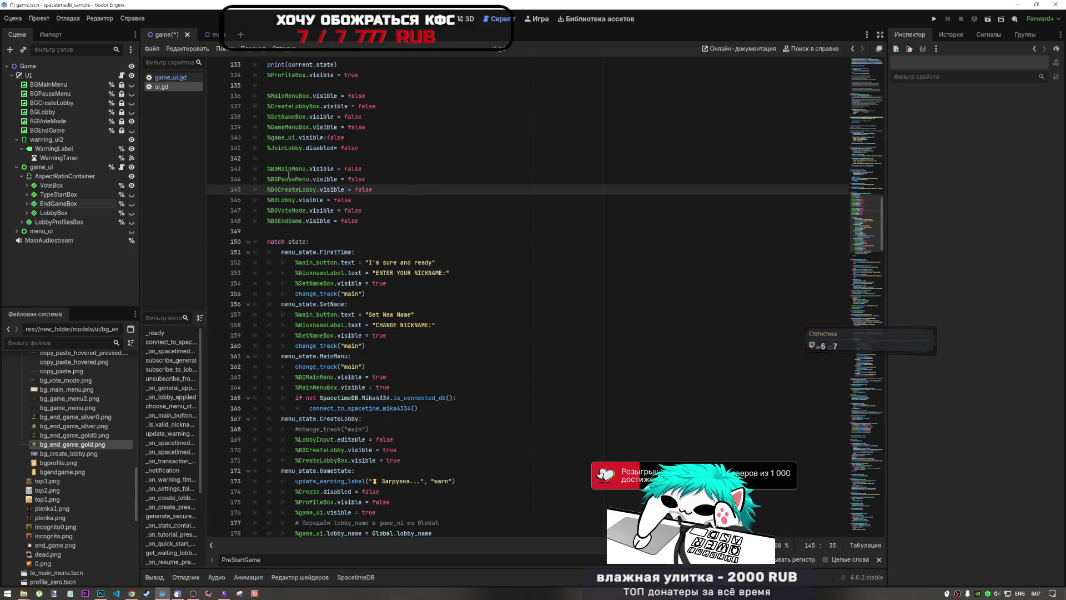
pyautogui.moveTo(281, 168); pyautogui.dragTo(303, 221)
pyautogui.moveTo(415, 272); pyautogui.dragTo(387, 283)
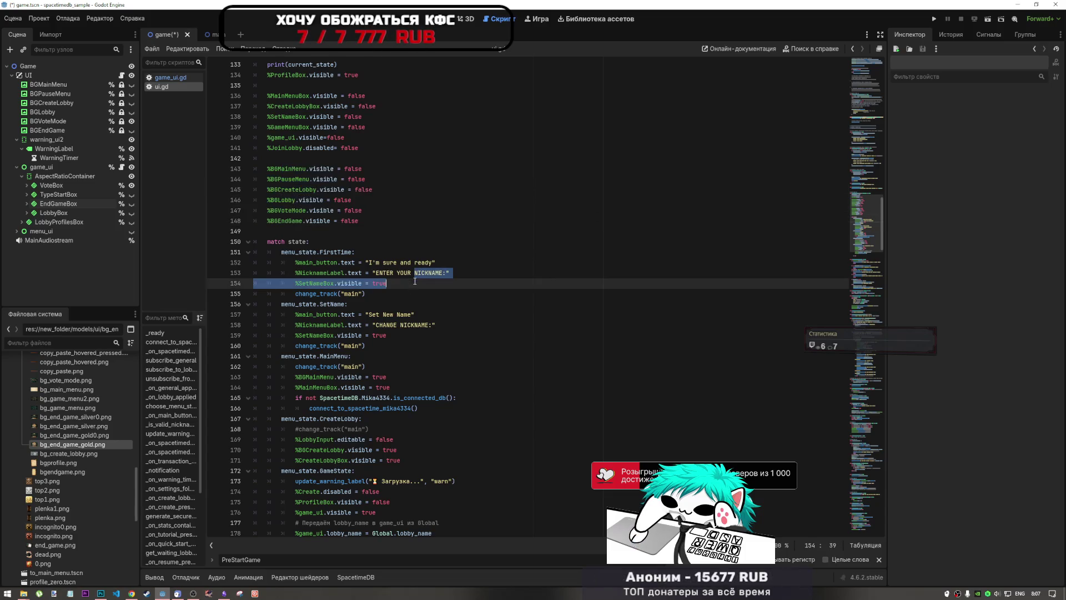
pyautogui.scroll(-2, 388, 283)
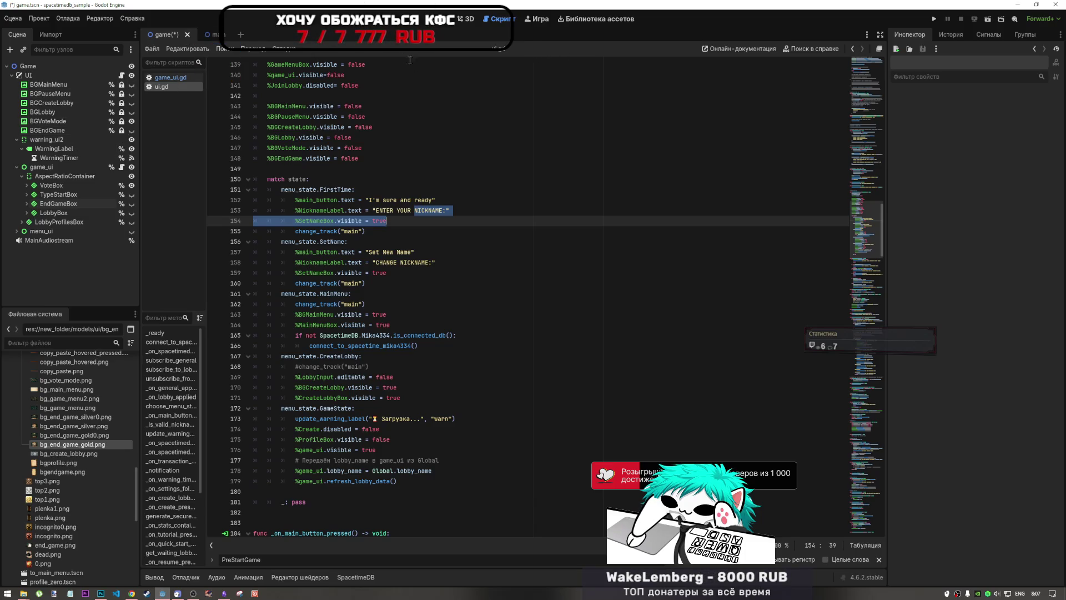
pyautogui.click(466, 137)
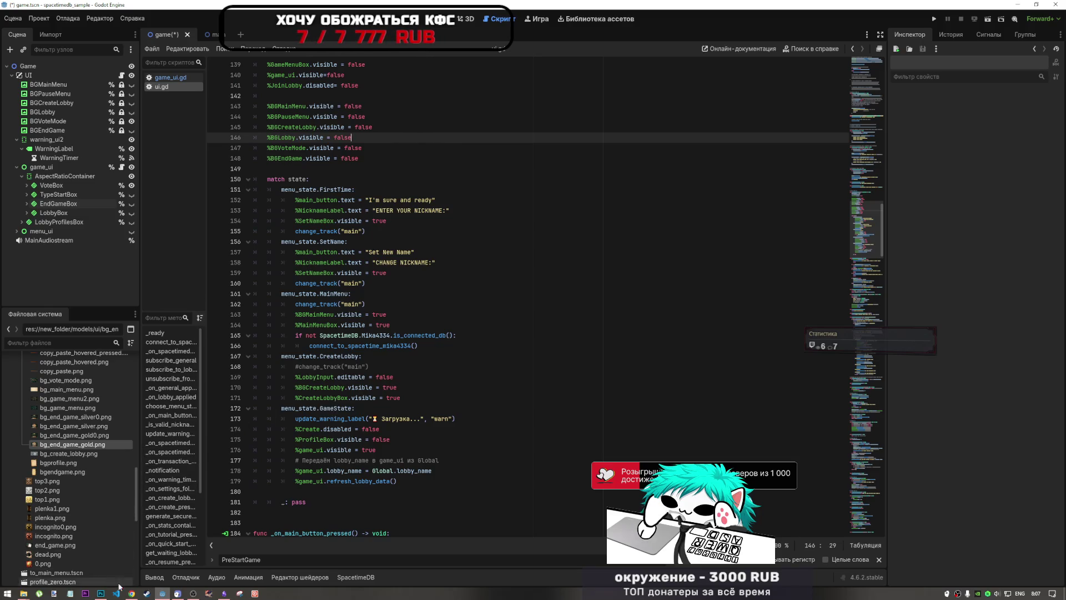
pyautogui.moveTo(132, 592)
pyautogui.click(133, 569)
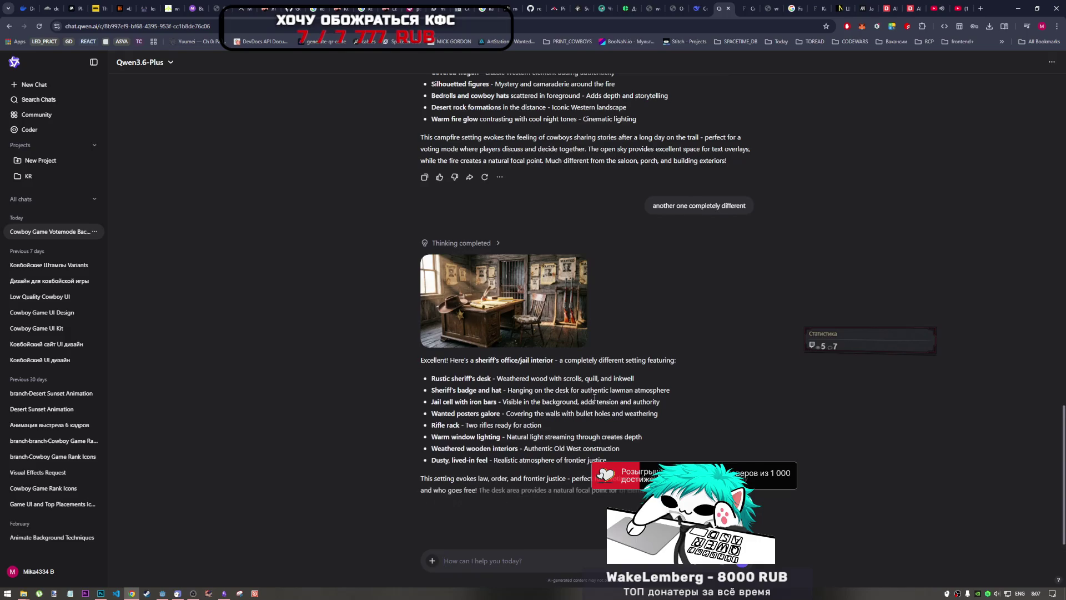
# - View the sheriff's office interior candidate full-size twice in Qwen Chat, closing it each time
pyautogui.moveTo(533, 305)
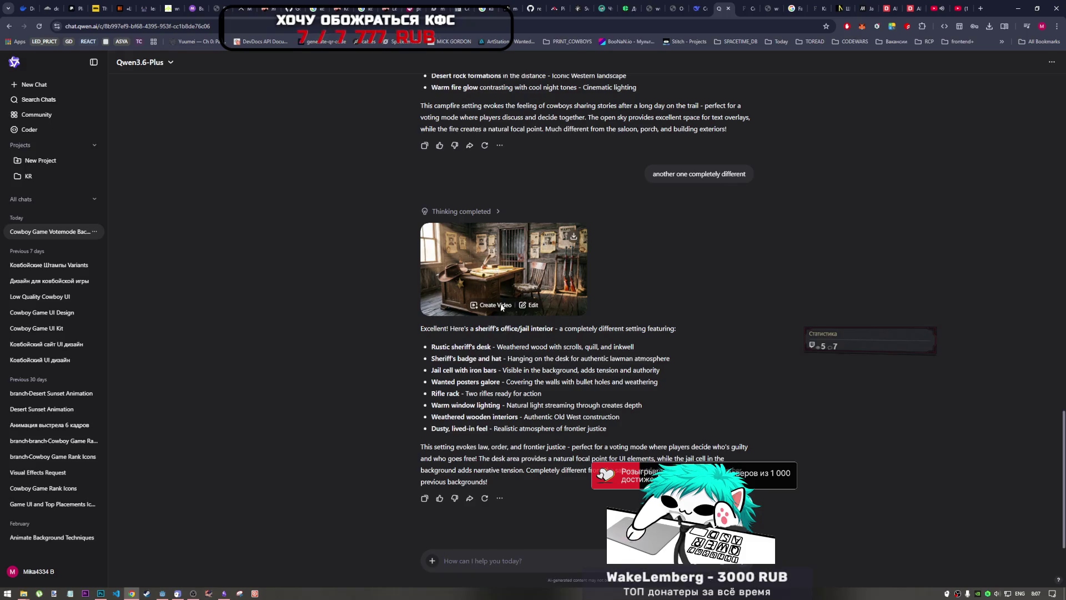
pyautogui.click(502, 309)
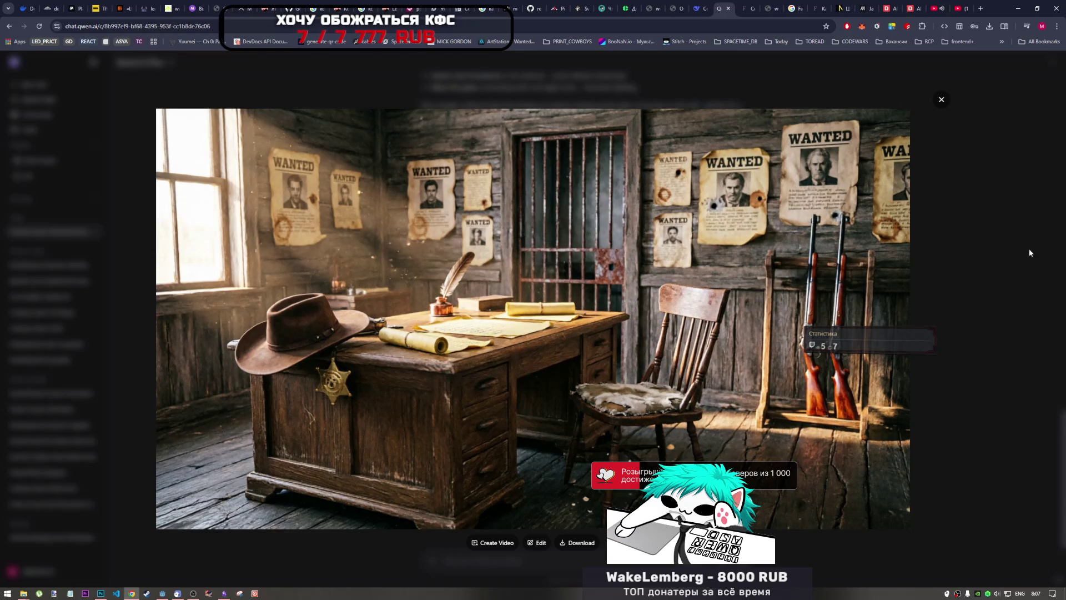
pyautogui.click(938, 250)
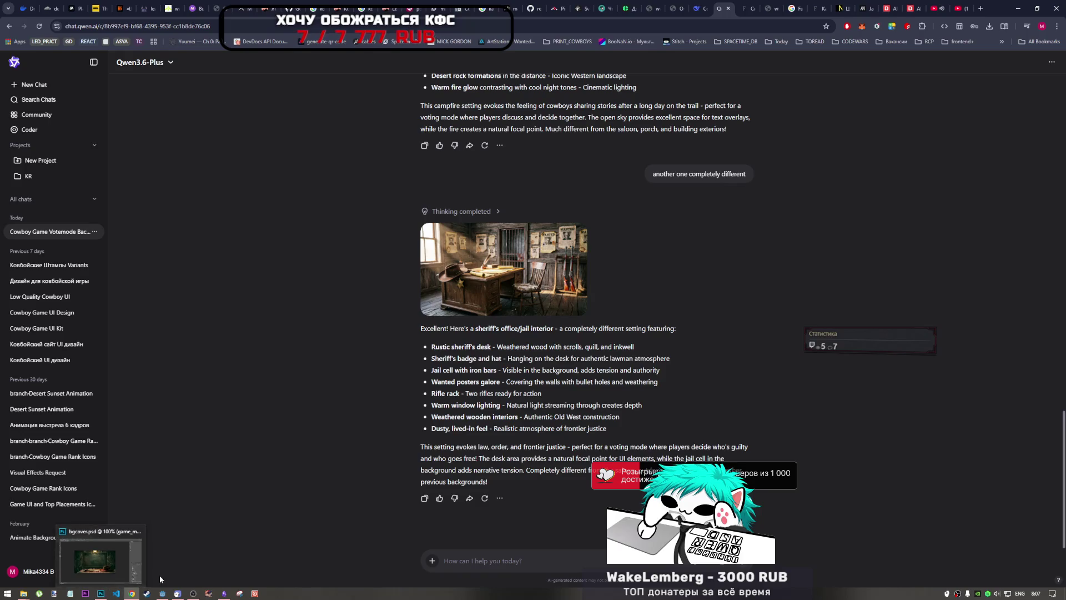
pyautogui.moveTo(178, 593)
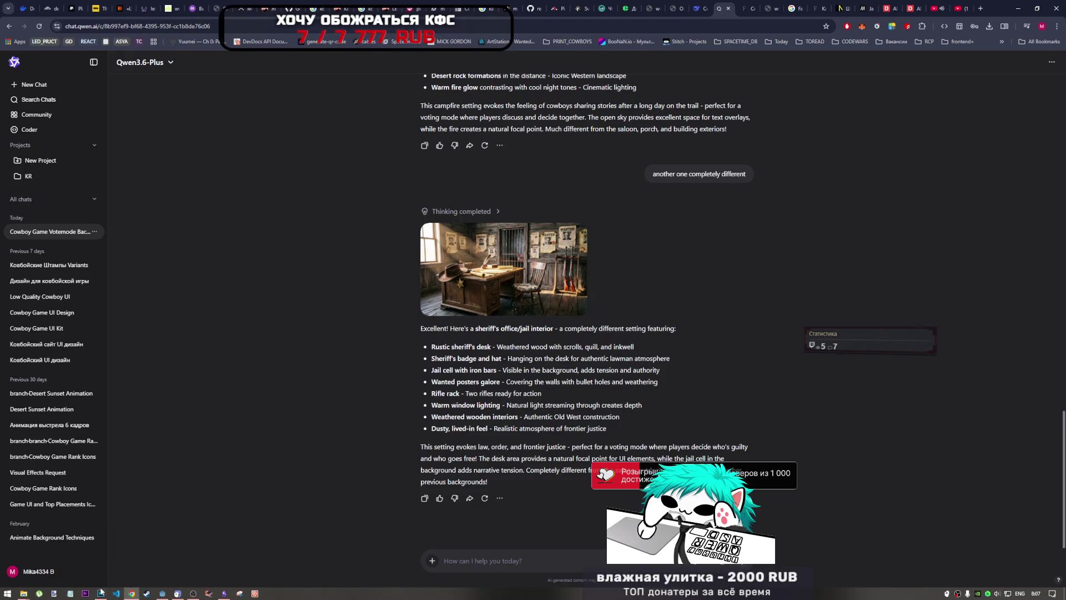
pyautogui.moveTo(501, 307)
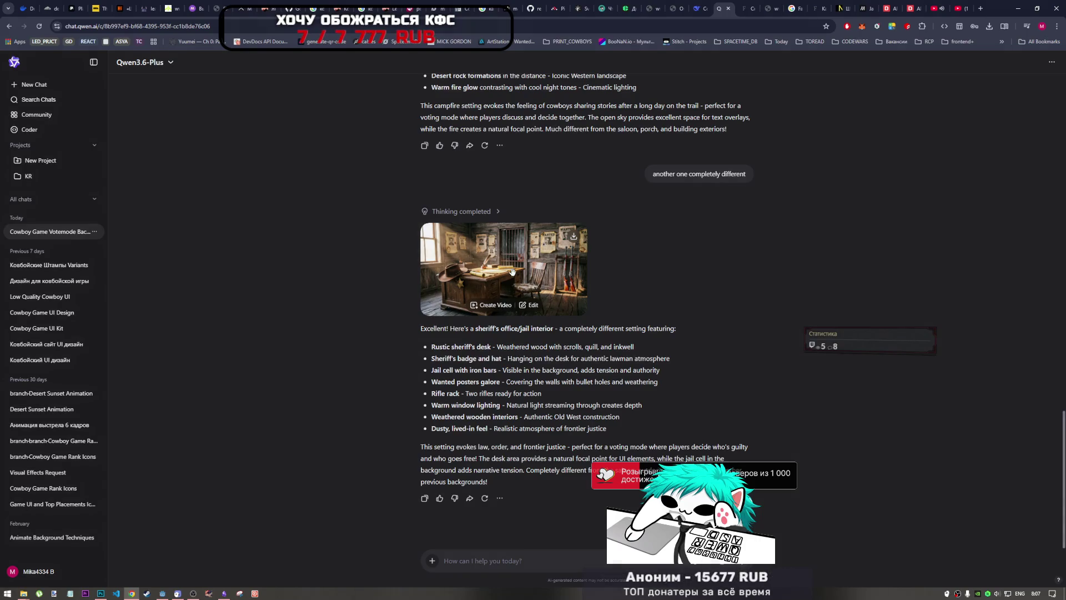
pyautogui.click(514, 272)
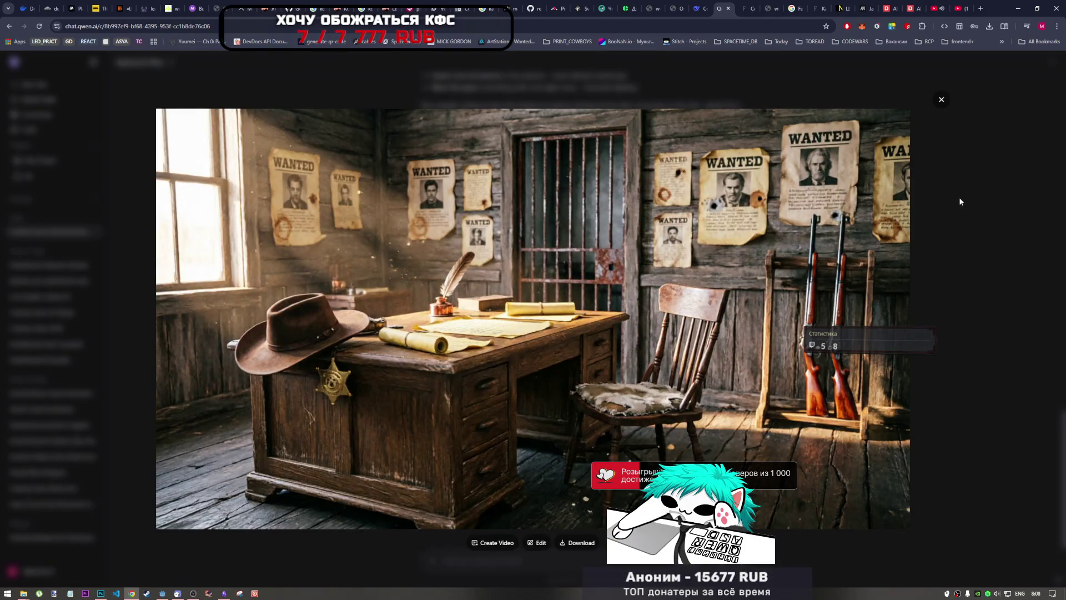
pyautogui.click(942, 101)
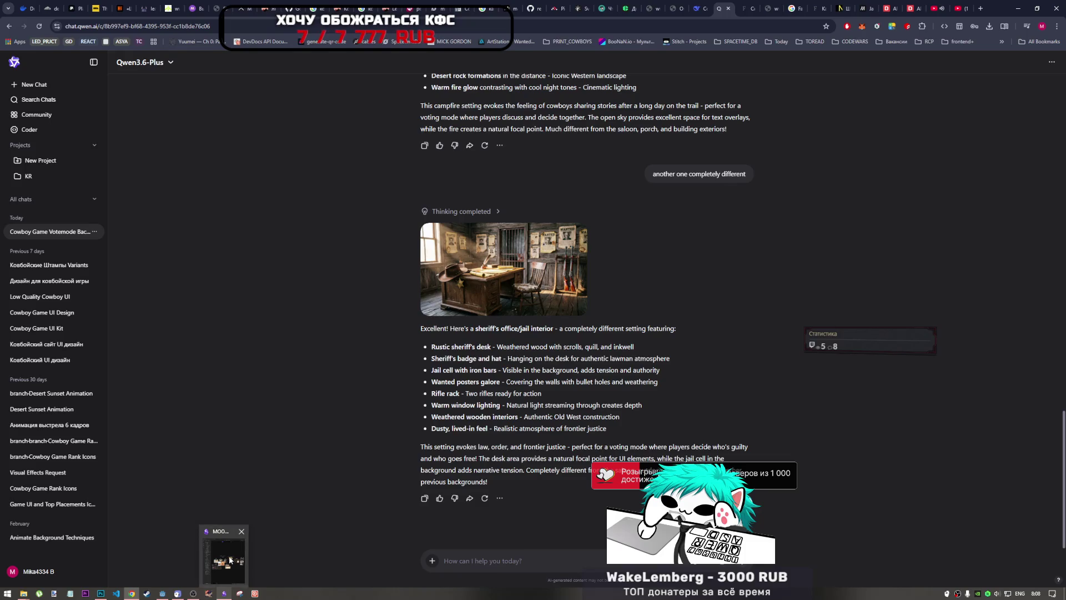
# - Check the Obsidian moodboard, then return to the browser
pyautogui.click(224, 593)
pyautogui.hscroll(5, 909, 197)
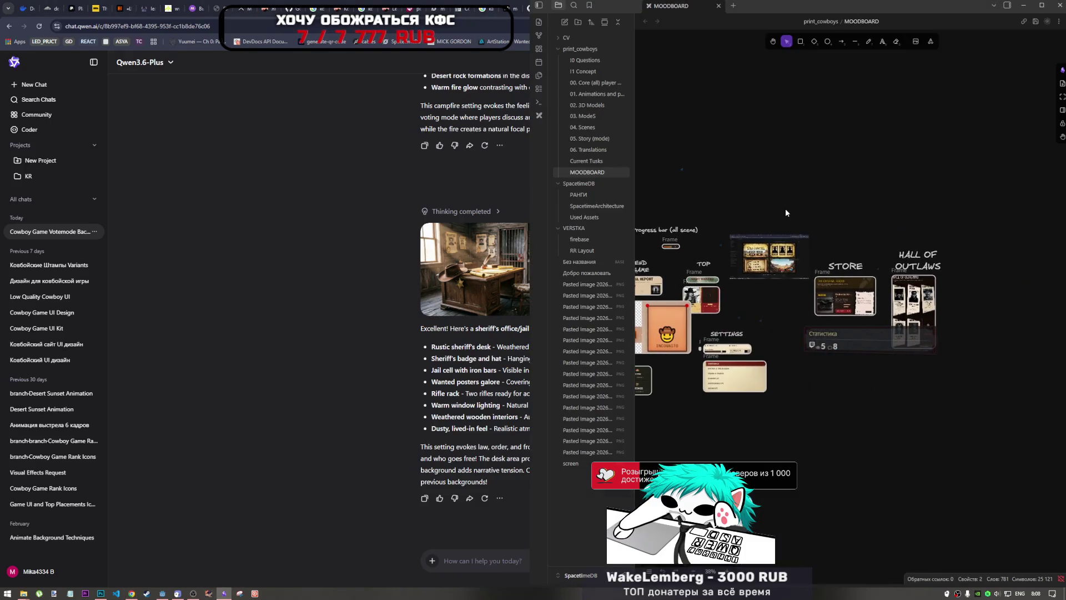
pyautogui.hscroll(-3, 764, 224)
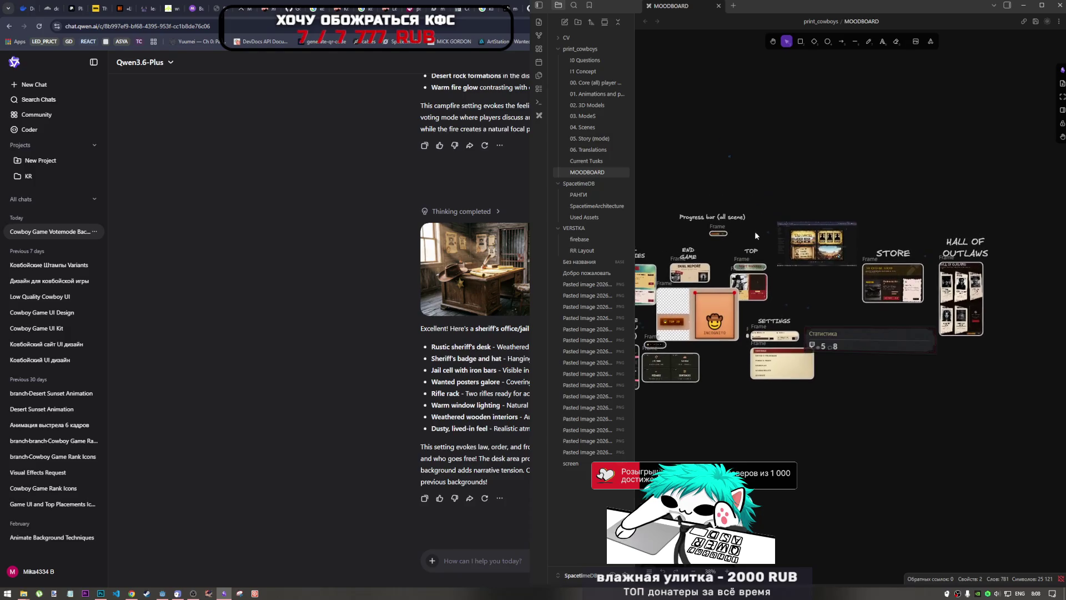
pyautogui.hotkey('alt', 'Tab')
# - Go to Chrome's extensions management page, dismiss an extension error popup, and start a new tab
pyautogui.click(923, 26)
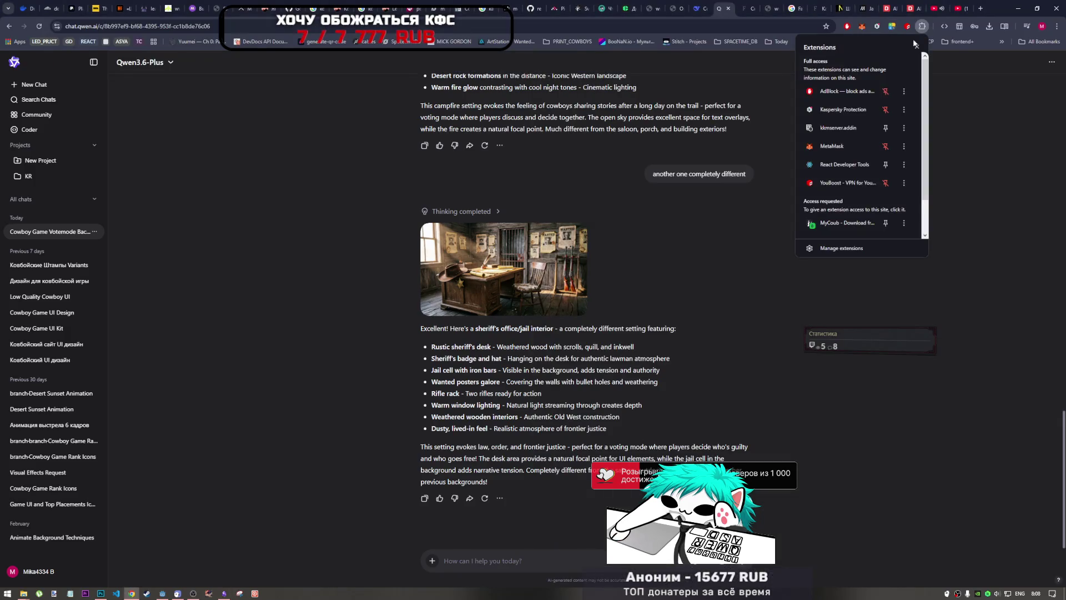
pyautogui.click(828, 246)
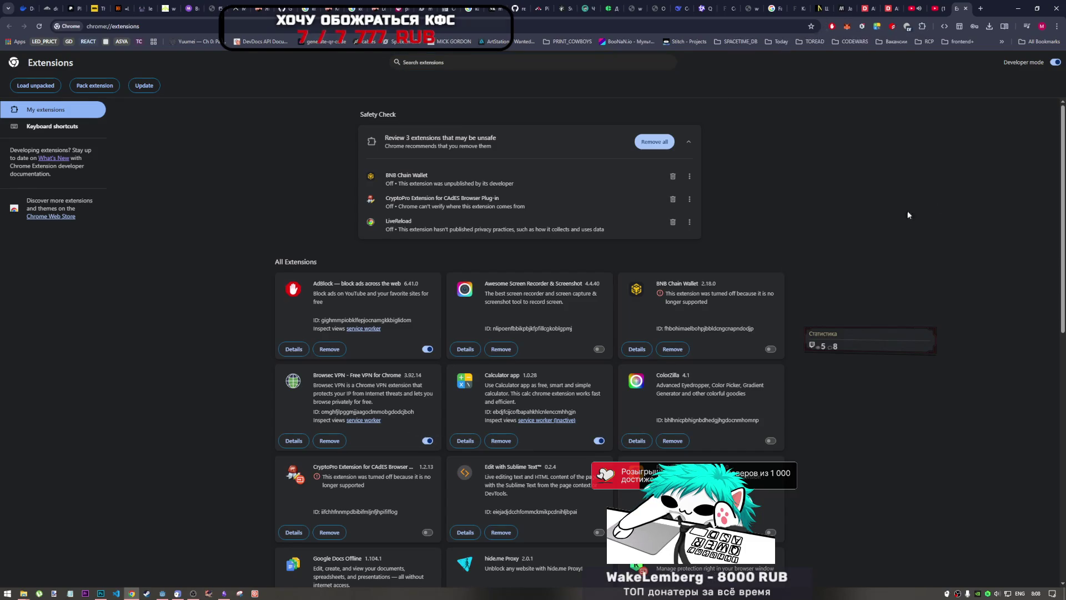
pyautogui.click(947, 86)
pyautogui.click(980, 7)
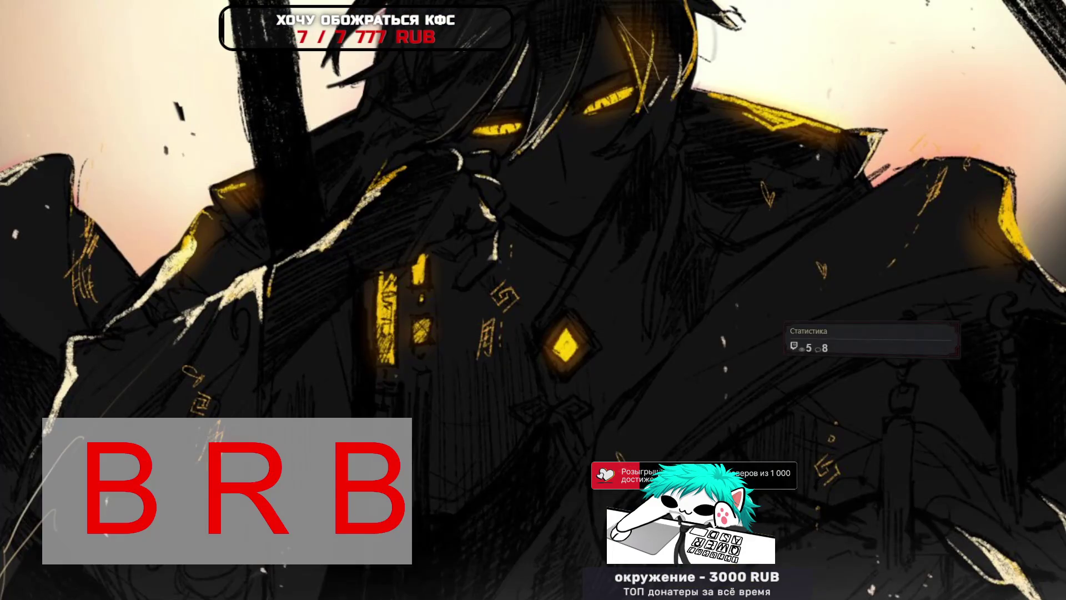
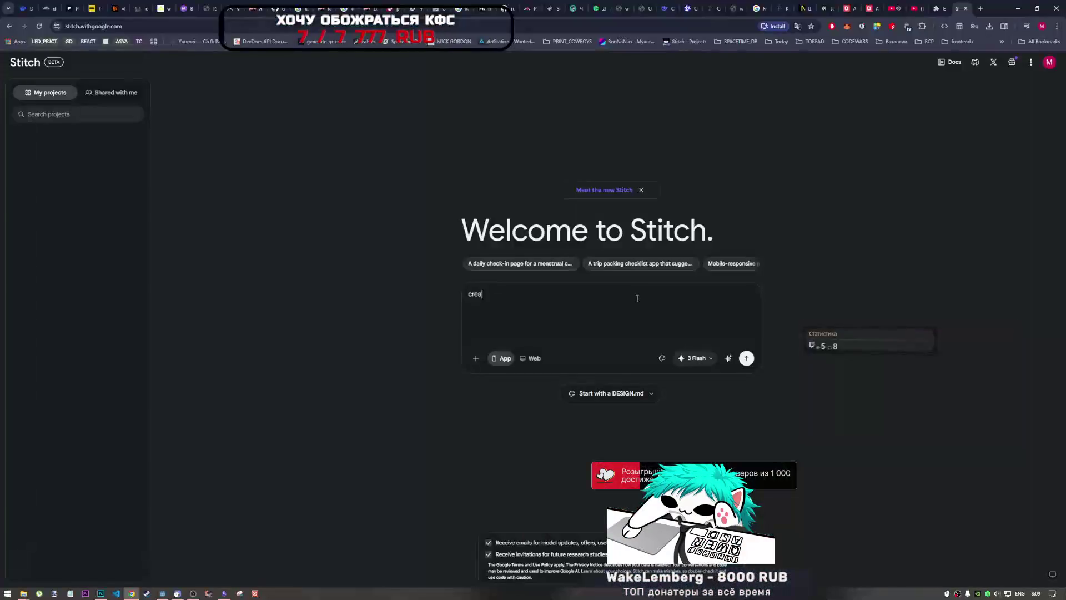
# - Switch to the English layout and type 'create ui for cowboy printing game' in the Stitch prompt
pyautogui.hotkey('ctrl', 'a')
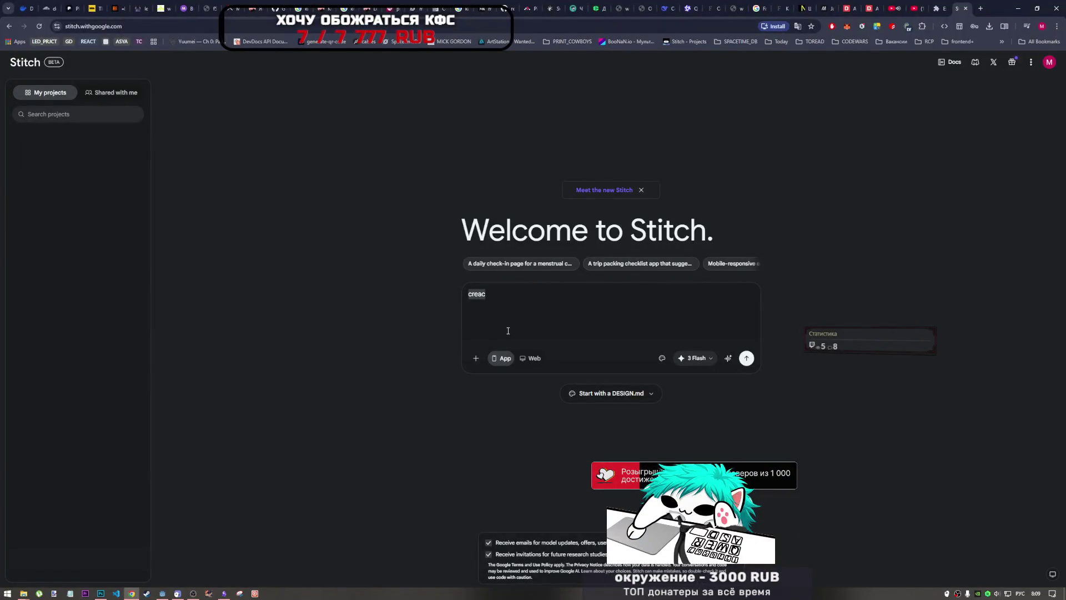
pyautogui.write('скк')
pyautogui.press('BackSpace')
pyautogui.hotkey('alt', 'shift')
pyautogui.write('create')
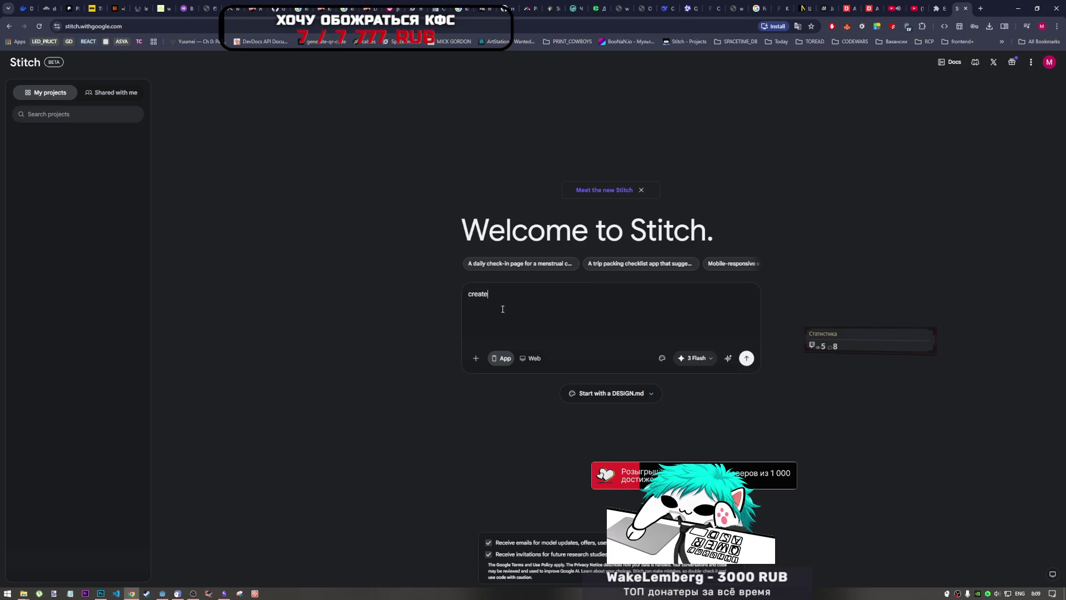
pyautogui.write(' dei')
pyautogui.press('BackSpace')
pyautogui.write('si')
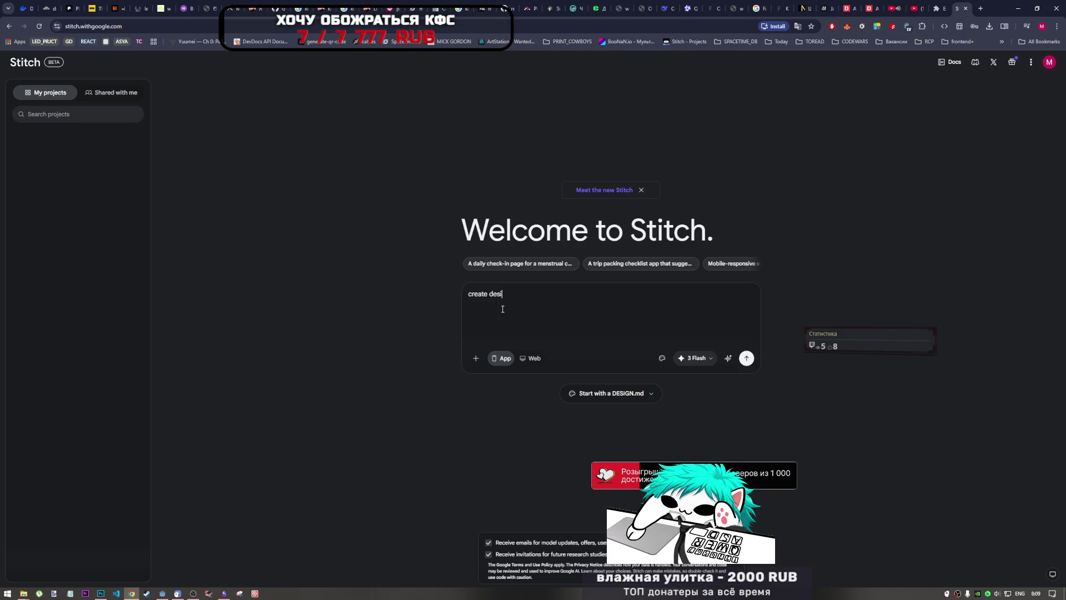
pyautogui.write('gn for')
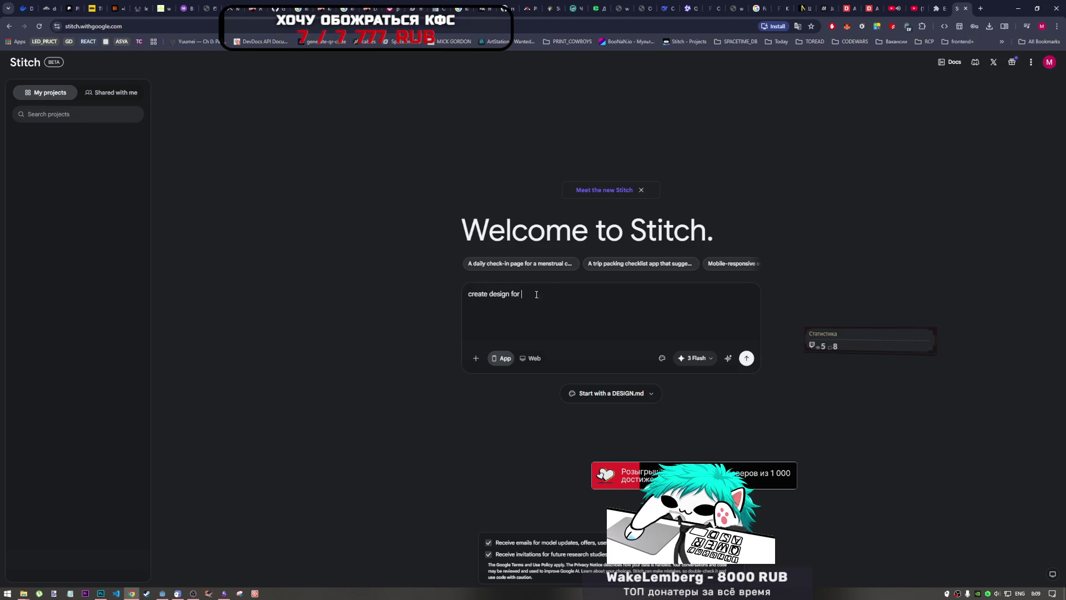
pyautogui.hotkey('ctrl', 'shift', 'Left')
pyautogui.hotkey('ctrl', 'shift', 'Left')
pyautogui.write('ui for c')
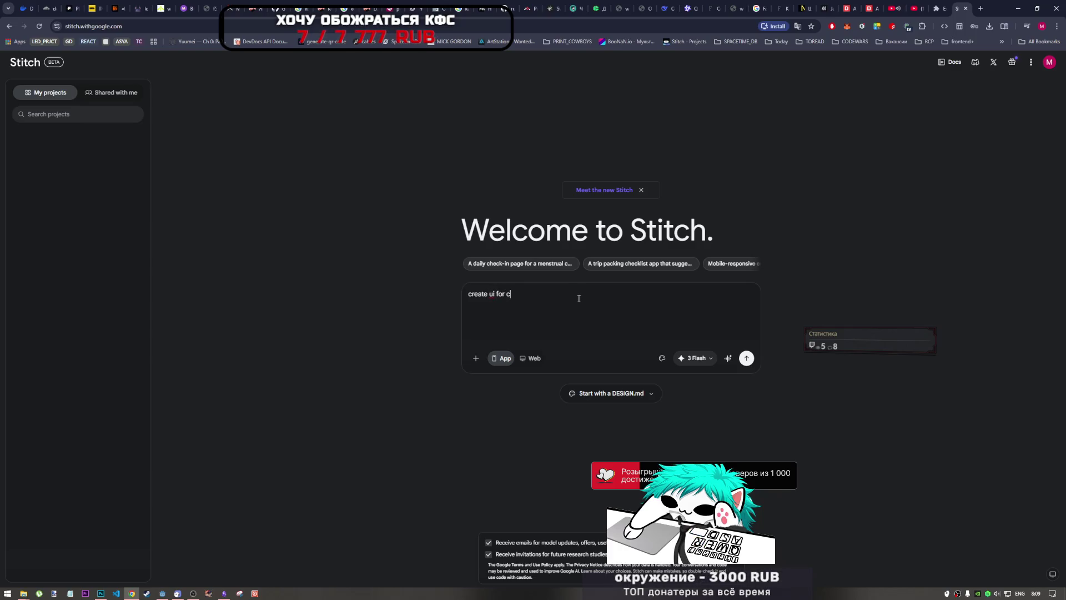
pyautogui.write('owboy')
pyautogui.write(' pri')
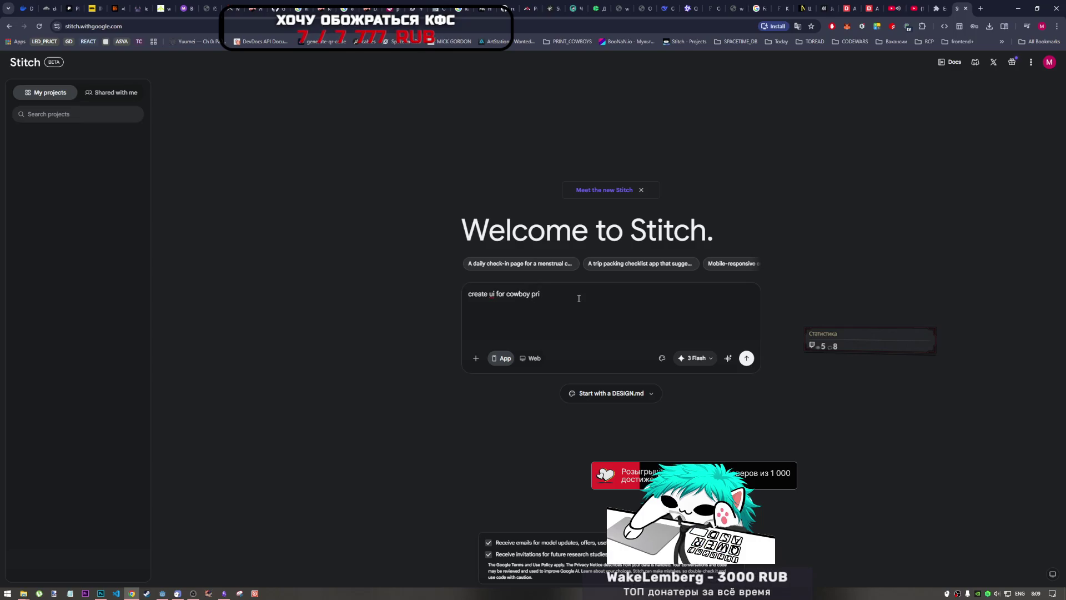
pyautogui.write('nting game')
# - Insert 'menu' after 'ui' and append 'main menu, vote mode, etc.' to the prompt
pyautogui.click(495, 293)
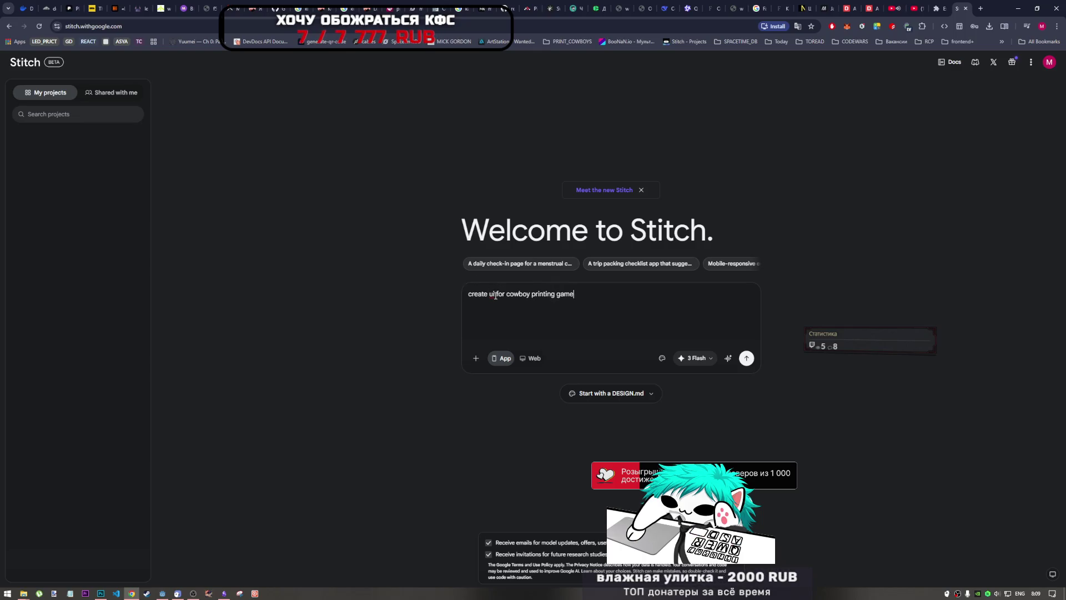
pyautogui.write('menu')
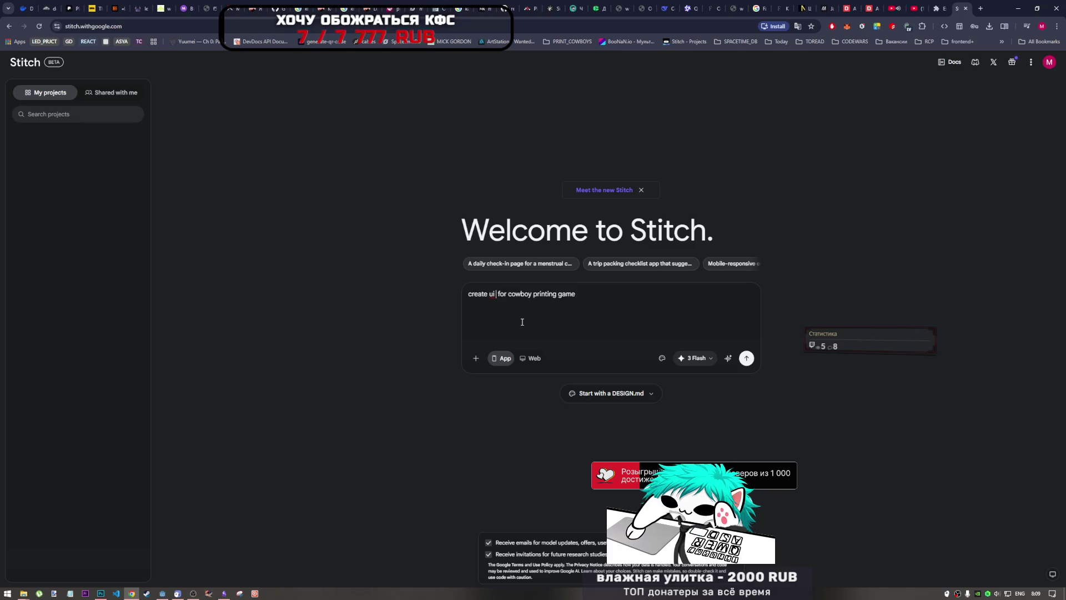
pyautogui.click(622, 304)
pyautogui.write(', mai')
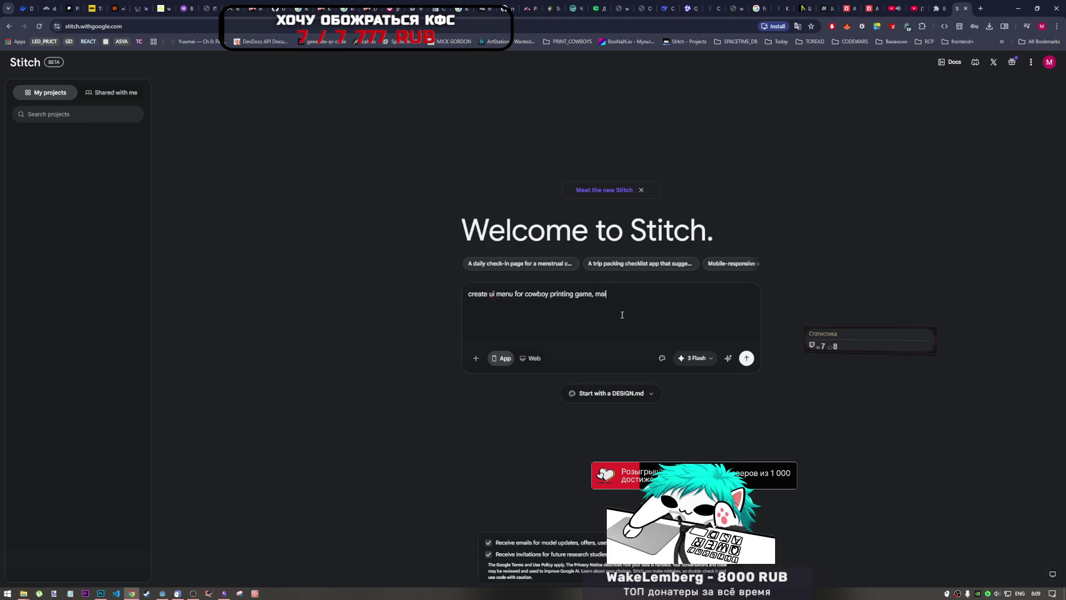
pyautogui.write('n u ')
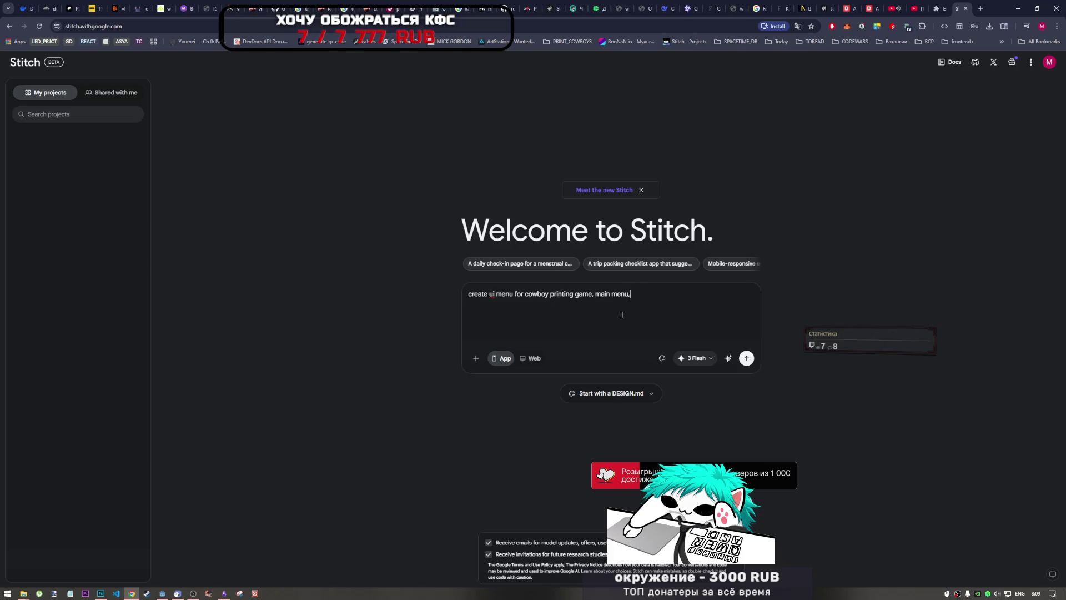
pyautogui.write(' vote ')
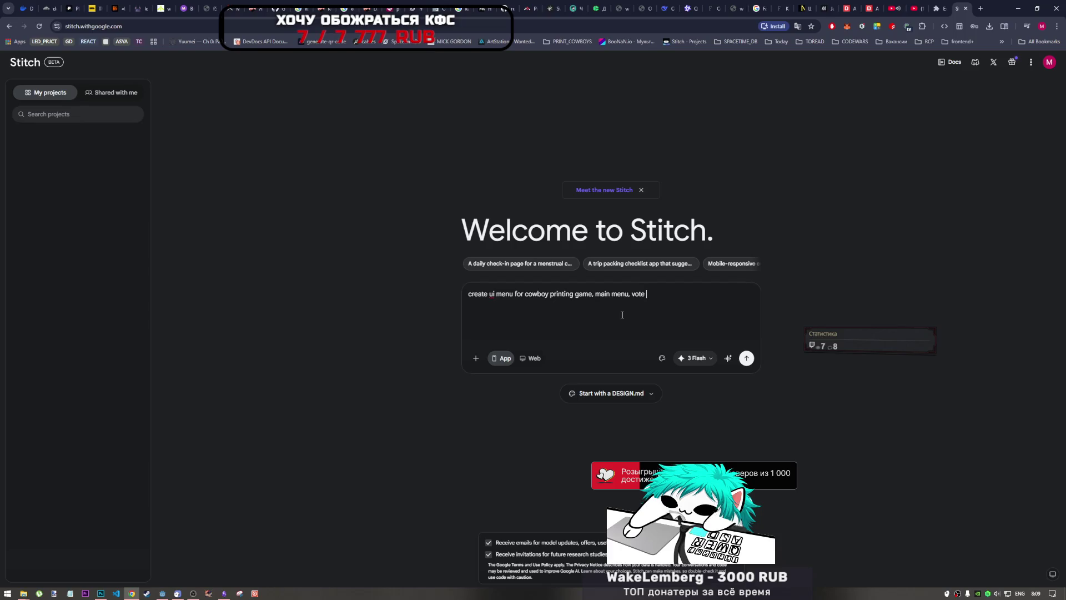
pyautogui.write('mod')
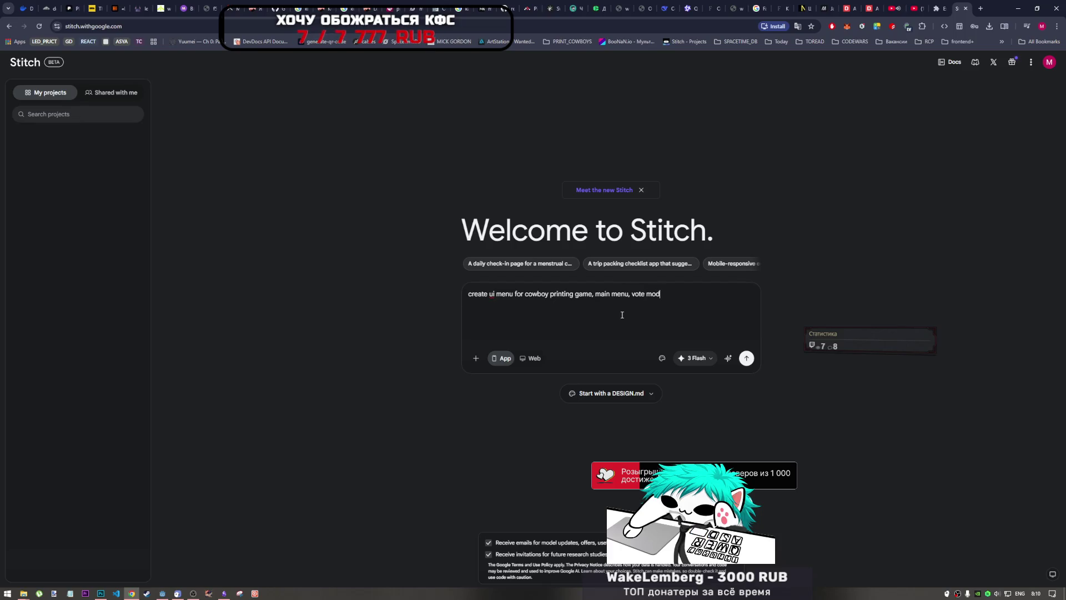
pyautogui.write('ee, ga')
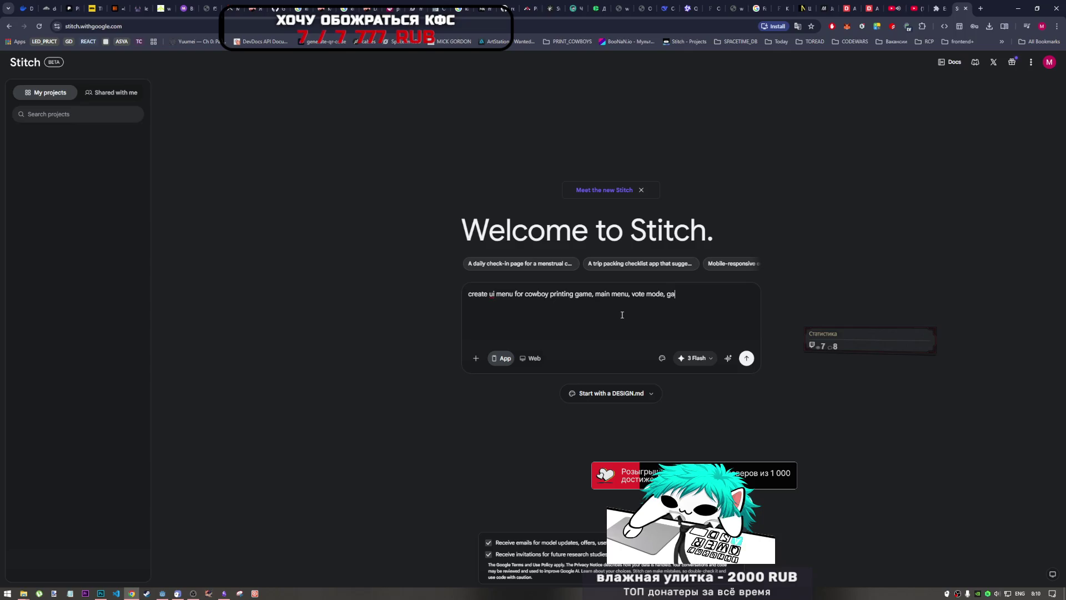
pyautogui.write('me')
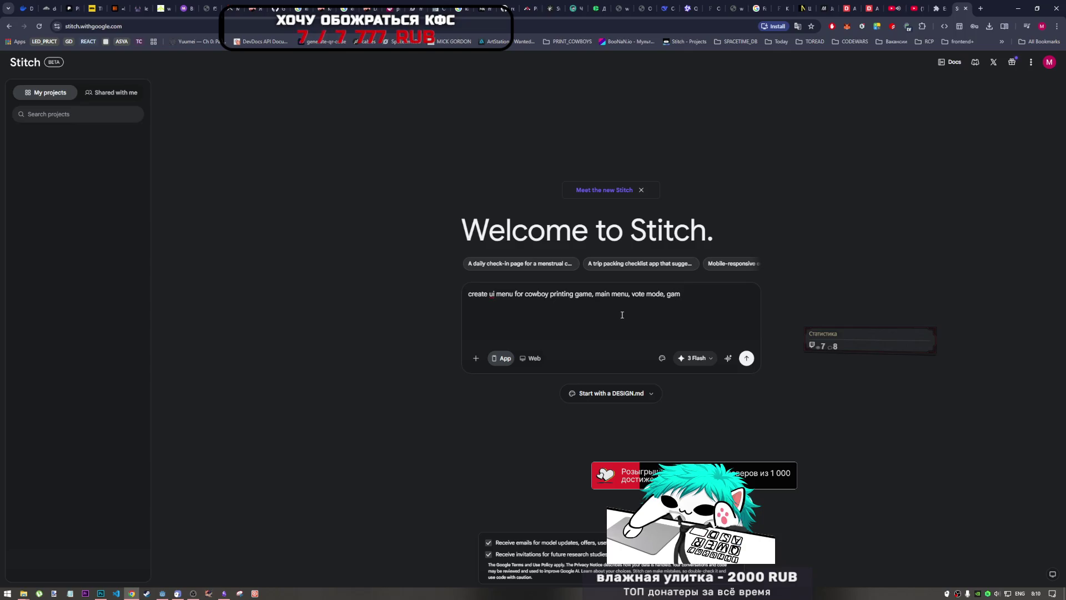
pyautogui.press('BackSpace')
pyautogui.press('BackSpace')
pyautogui.press('BackSpace')
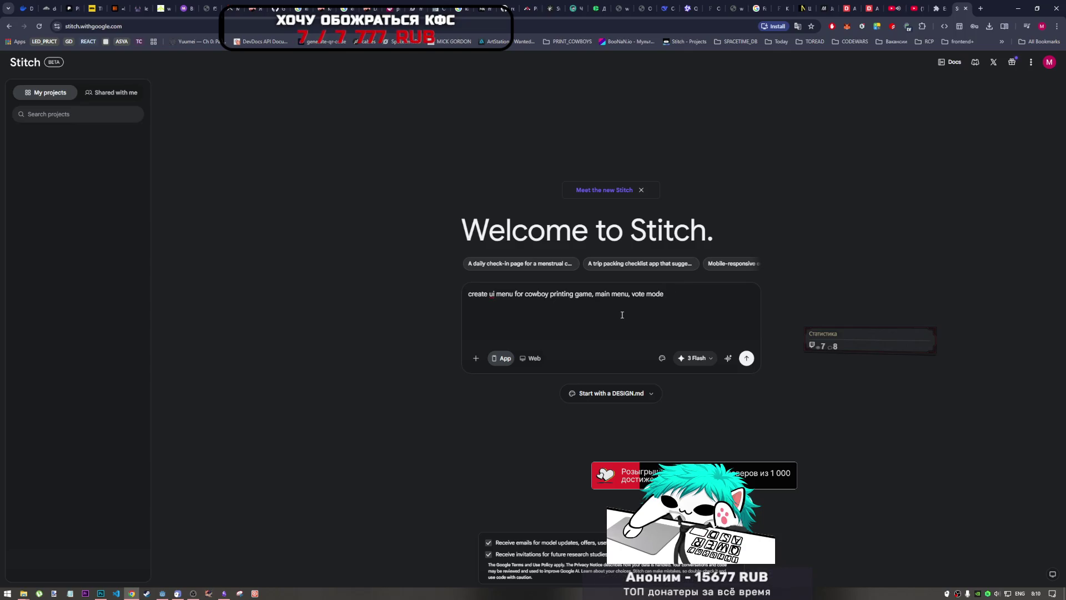
pyautogui.write('e, etc.')
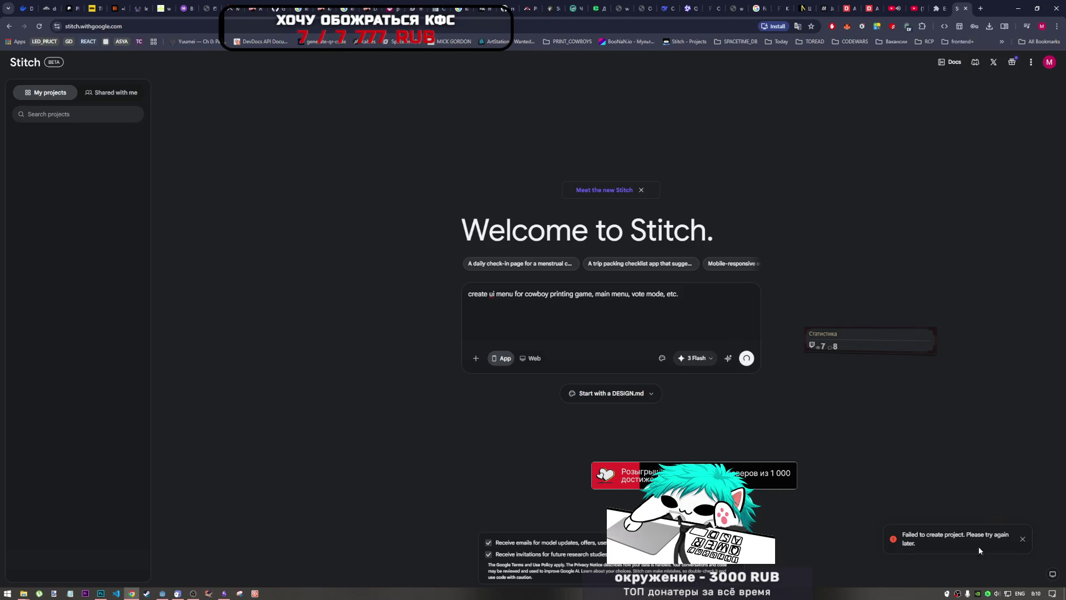
# - Select the whole cowboy game prompt to copy it
pyautogui.hotkey('ctrl', 'shift', 'Left')
pyautogui.hotkey('ctrl', 'shift', 'Left')
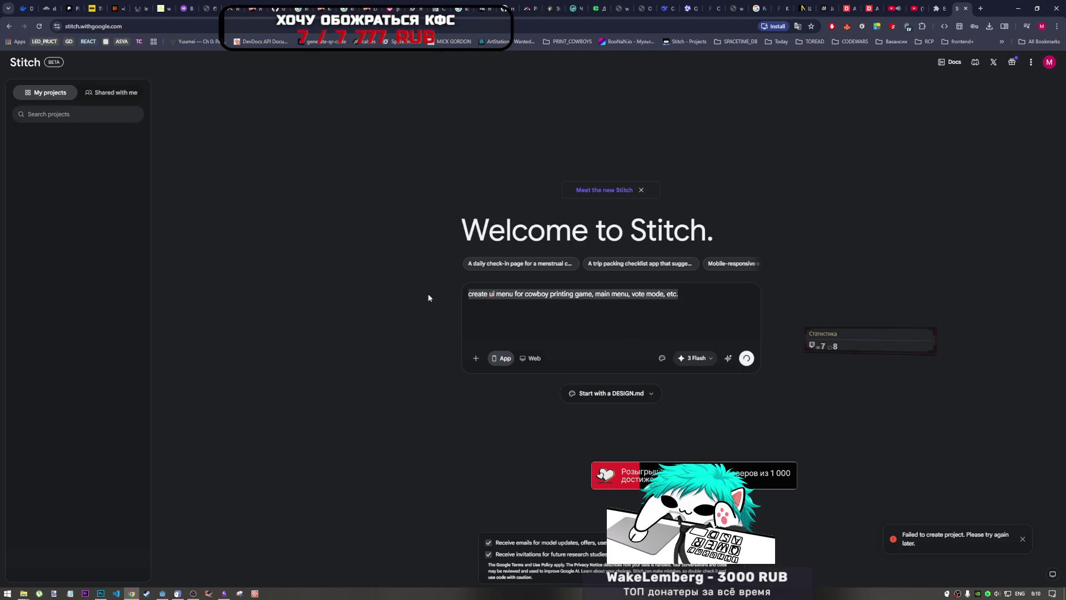
pyautogui.hotkey('ctrl', 'a')
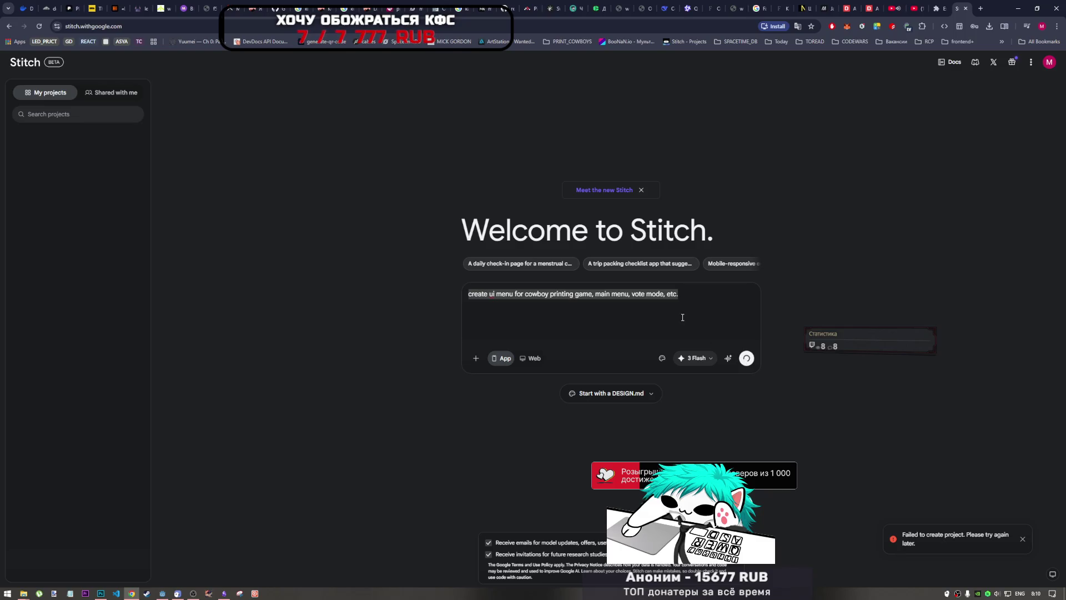
pyautogui.click(677, 296)
pyautogui.moveTo(684, 296); pyautogui.dragTo(464, 294)
pyautogui.hotkey('ctrl', 'c')
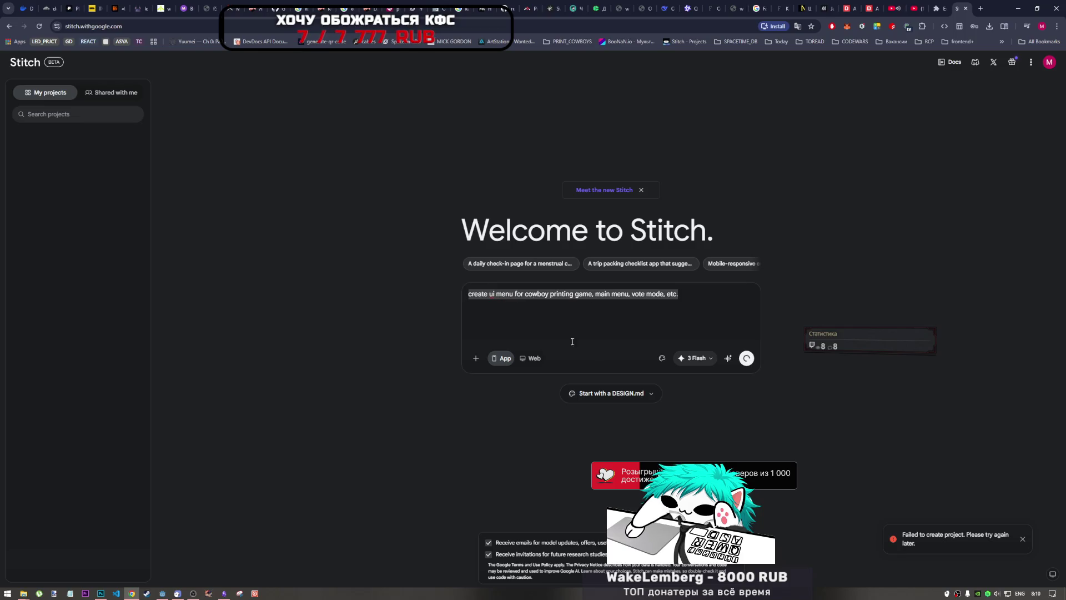
# - Reload Stitch, set the design target to Web and paste the prompt back
pyautogui.click(527, 359)
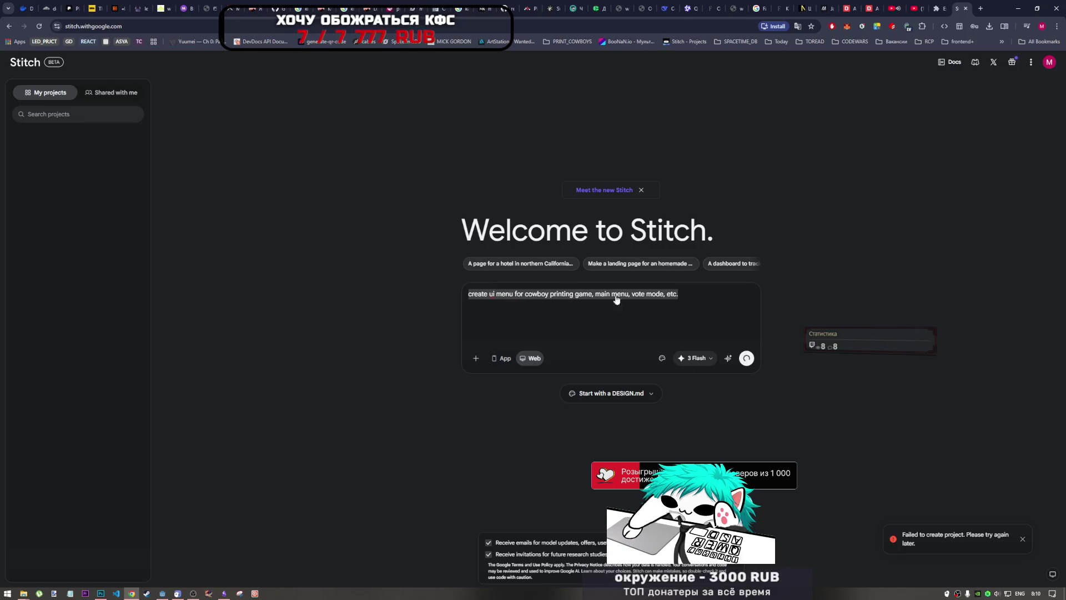
pyautogui.click(41, 25)
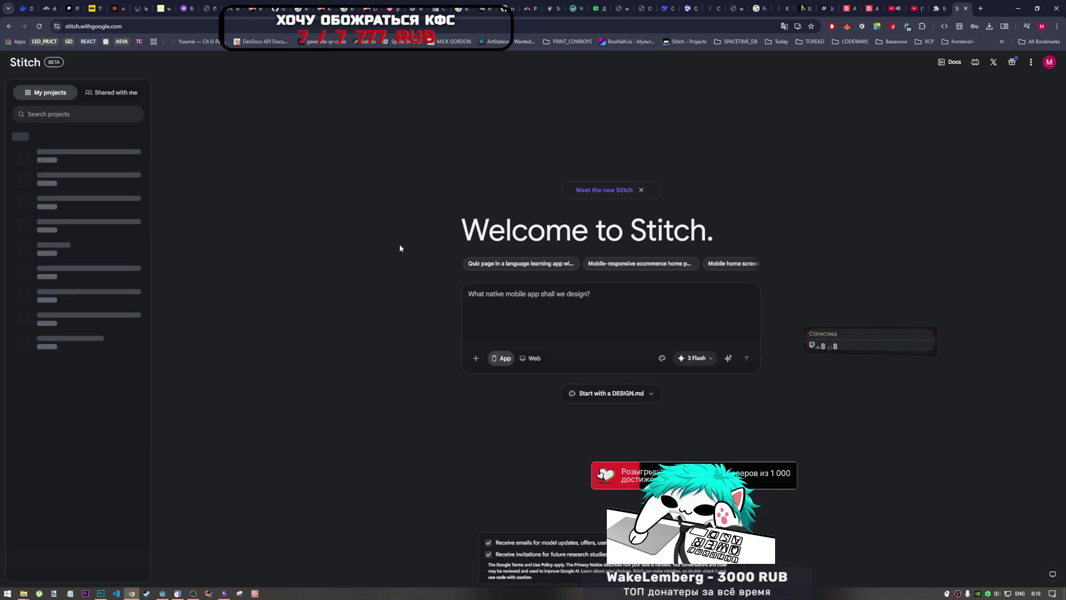
pyautogui.click(530, 358)
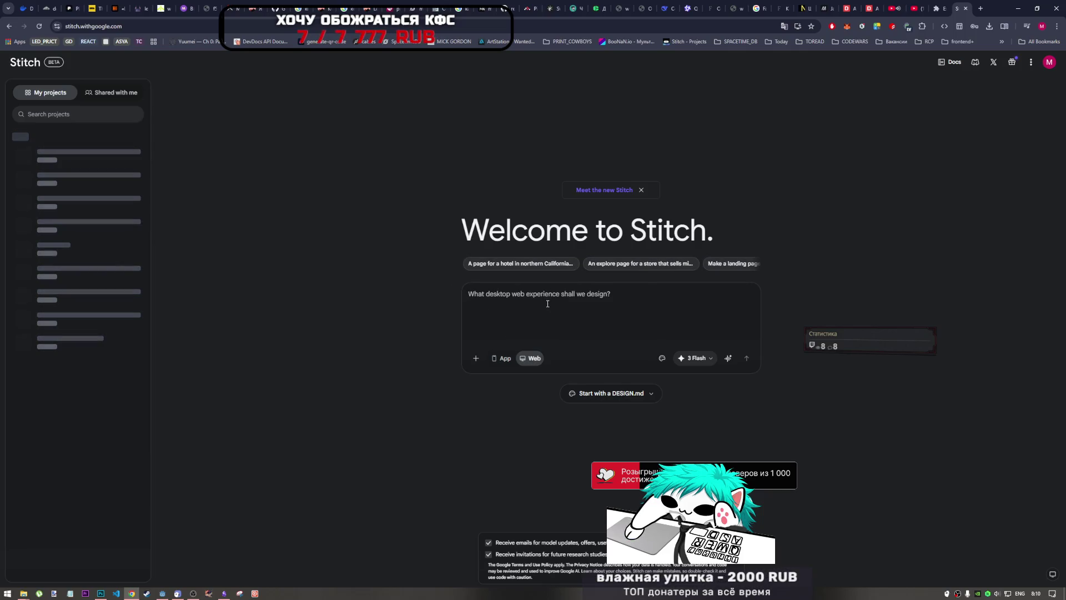
pyautogui.hotkey('ctrl', 'v')
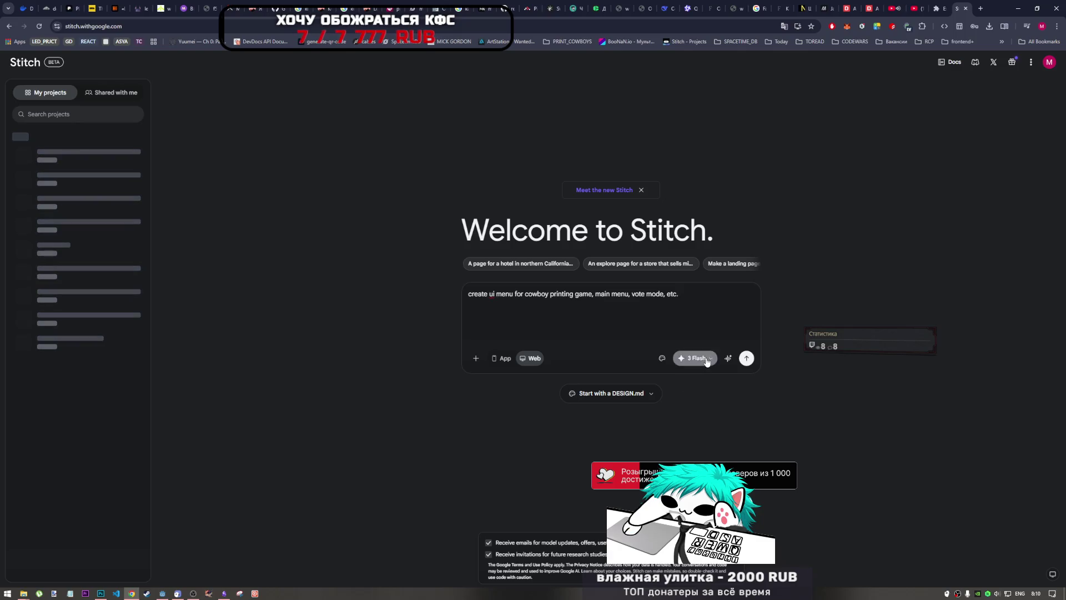
# - Choose the 3.1 Pro model and submit the prompt
pyautogui.click(707, 360)
pyautogui.click(734, 436)
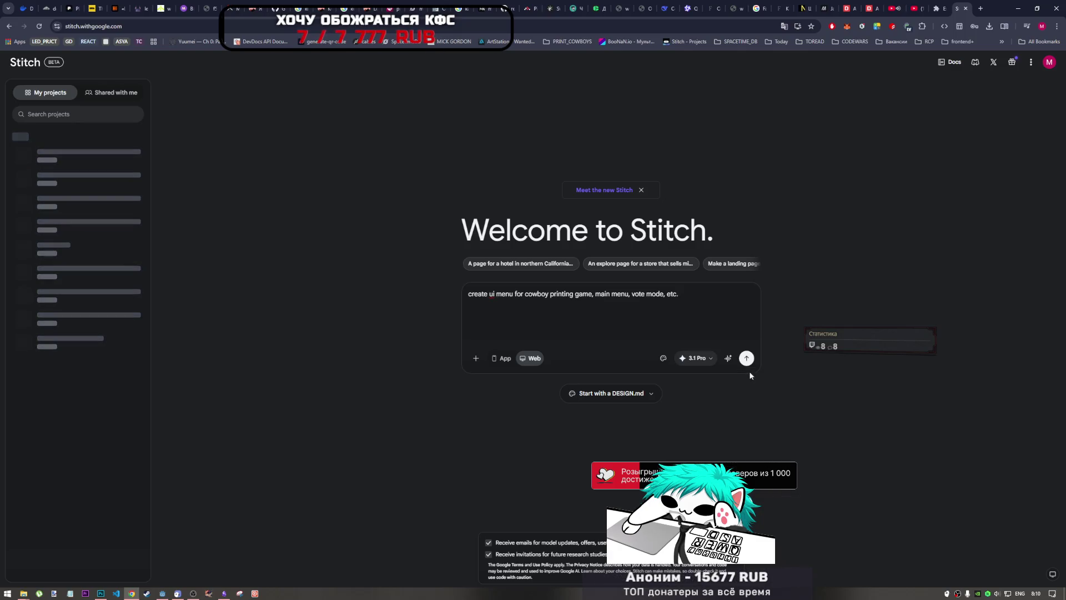
pyautogui.click(746, 358)
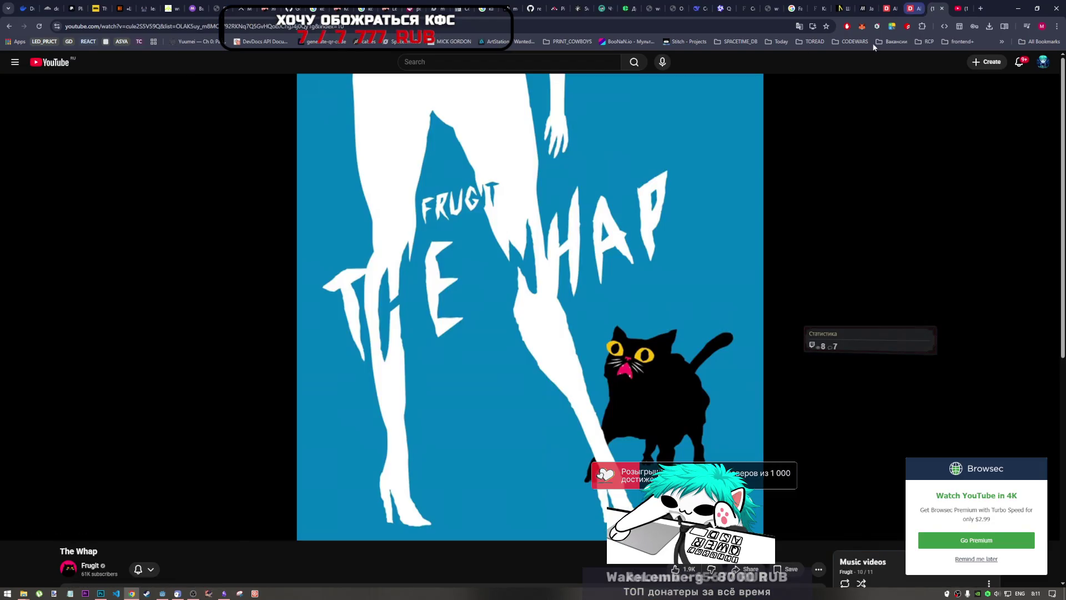
# - Preview the FINALS and ui File Explorer windows, then bring up the Qwen chat
pyautogui.click(23, 593)
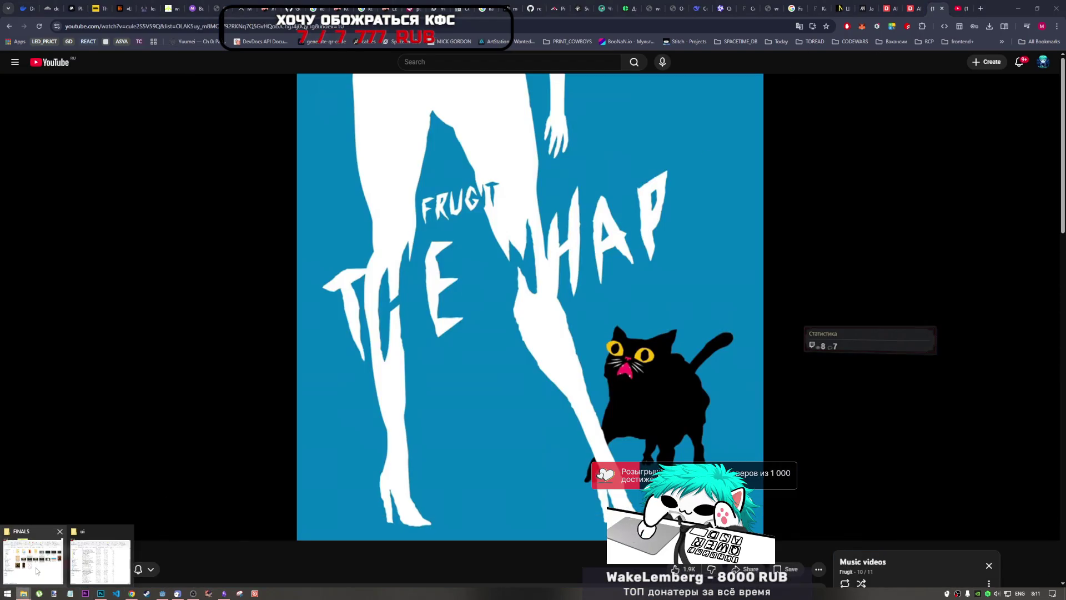
pyautogui.click(721, 8)
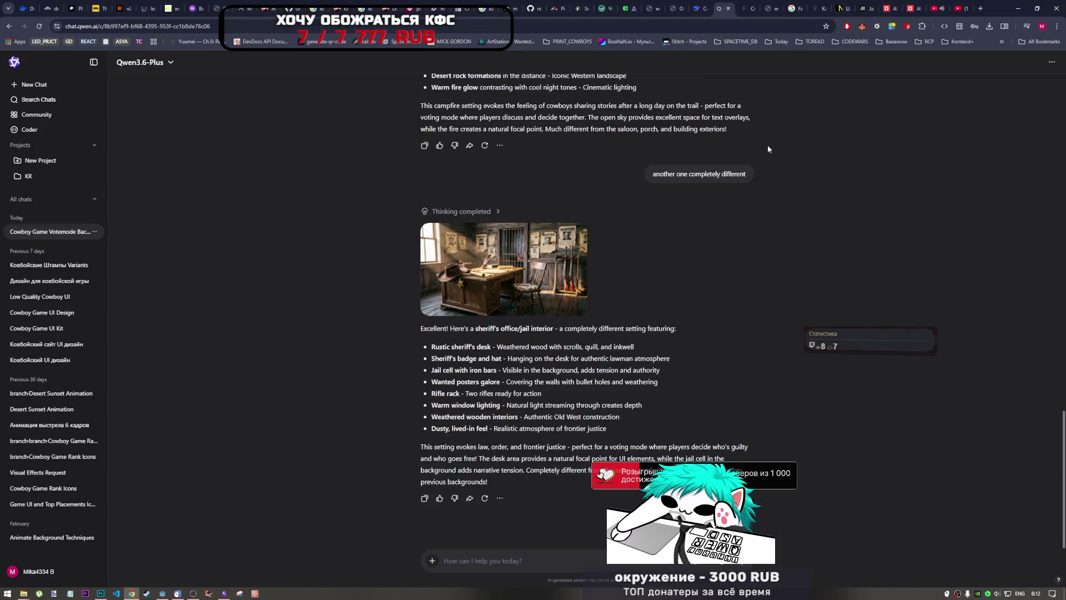
# - Scroll up and select the original votemode background request to reuse it
pyautogui.click(563, 558)
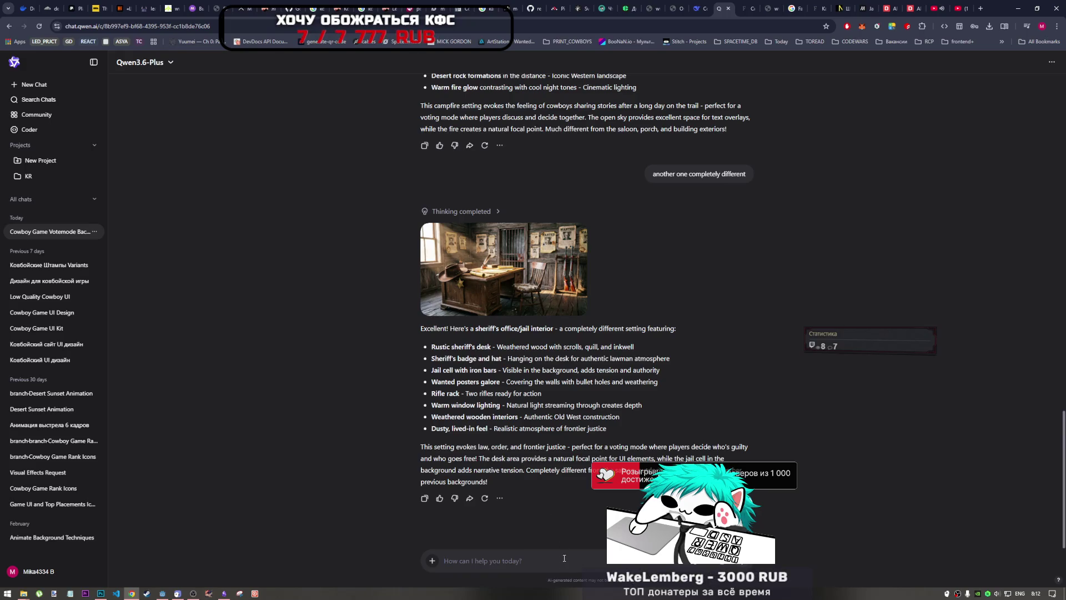
pyautogui.moveTo(659, 184)
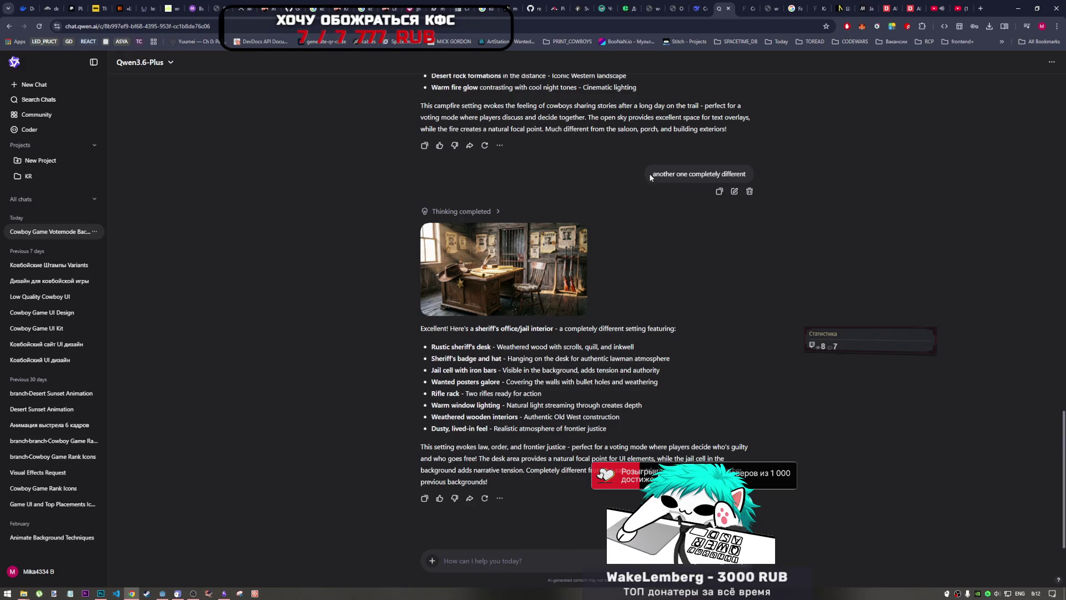
pyautogui.scroll(6, 651, 178)
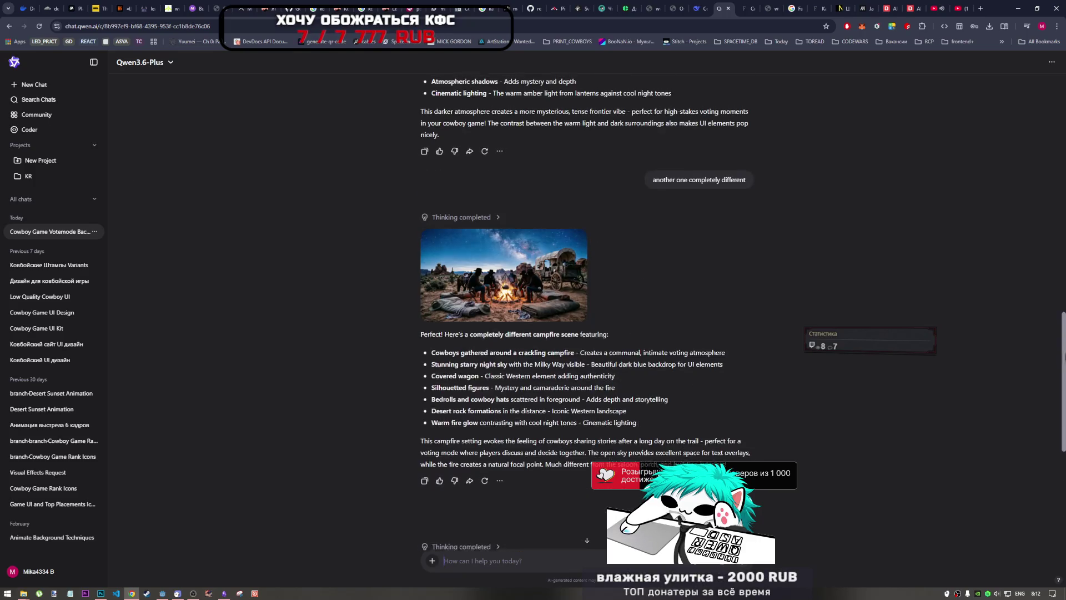
pyautogui.scroll(10, 628, 98)
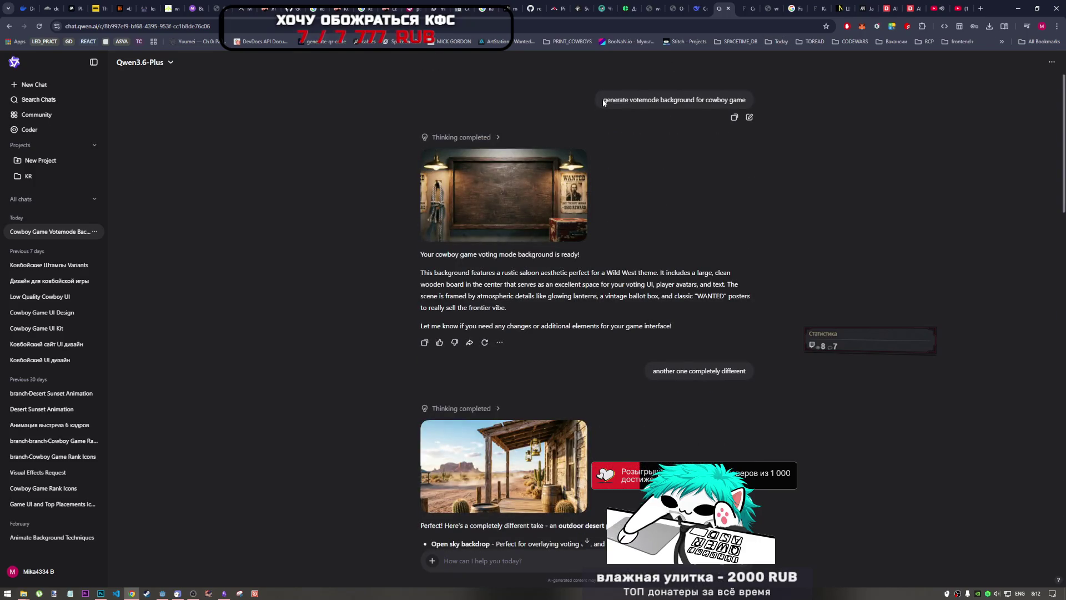
pyautogui.moveTo(603, 102); pyautogui.dragTo(746, 96)
pyautogui.hotkey('ctrl', 'c')
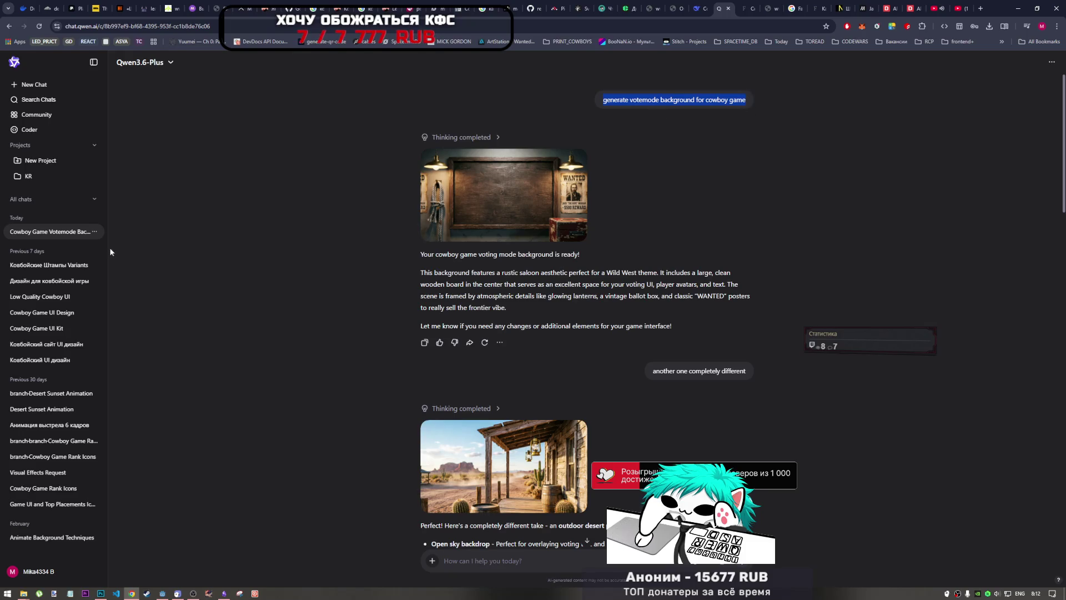
# - Delete the old votemode background chat
pyautogui.click(95, 233)
pyautogui.click(120, 377)
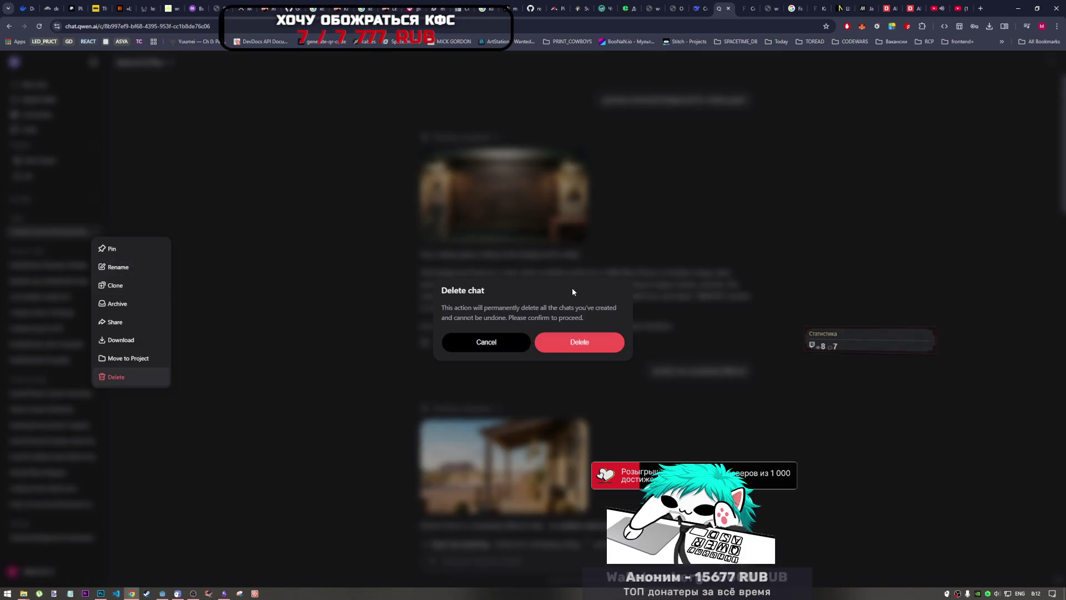
pyautogui.click(575, 341)
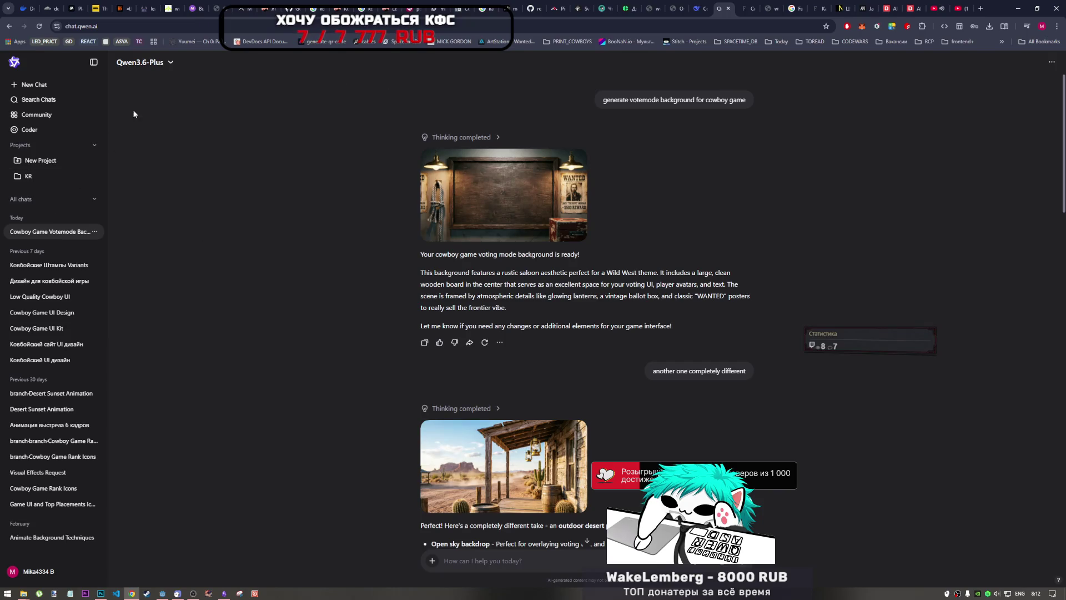
# - Send 'generate several votemode backgrounds for cowboy game with ui sample' in the new chat
pyautogui.hotkey('ctrl', 'v')
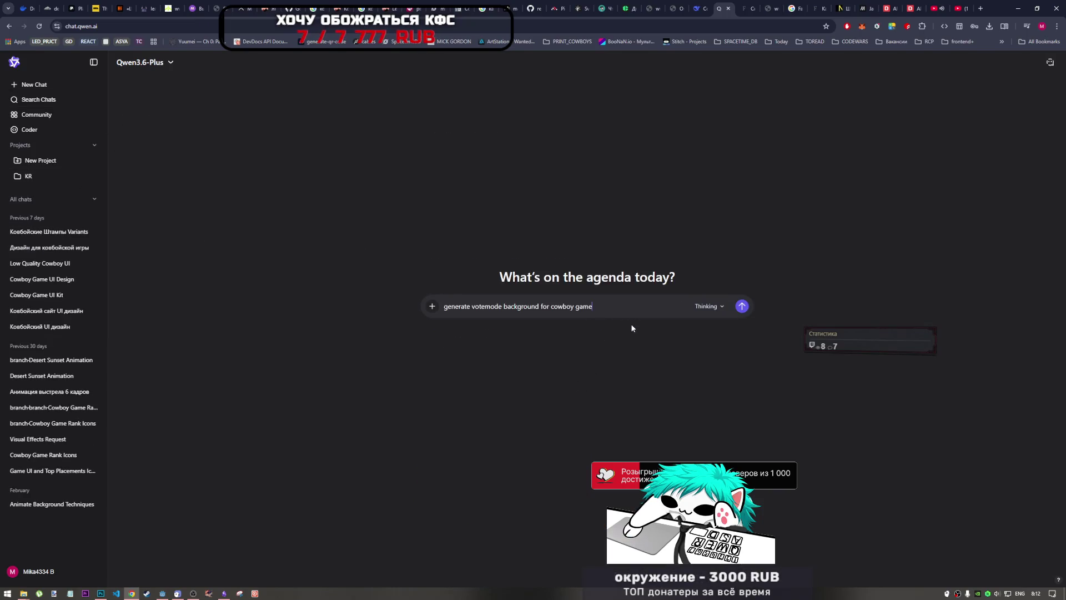
pyautogui.write(' with')
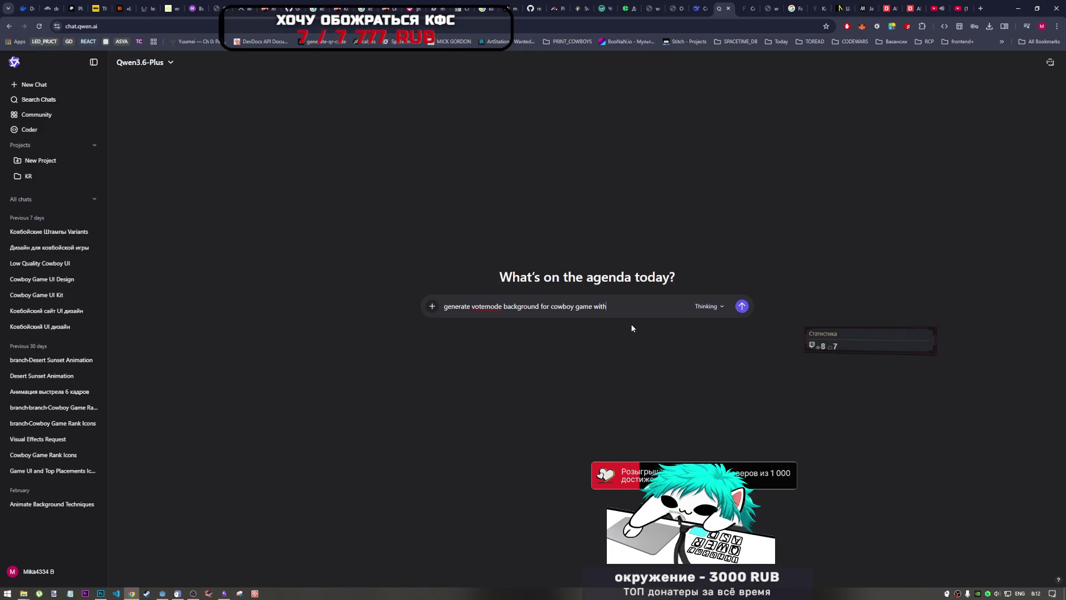
pyautogui.write(' ui san')
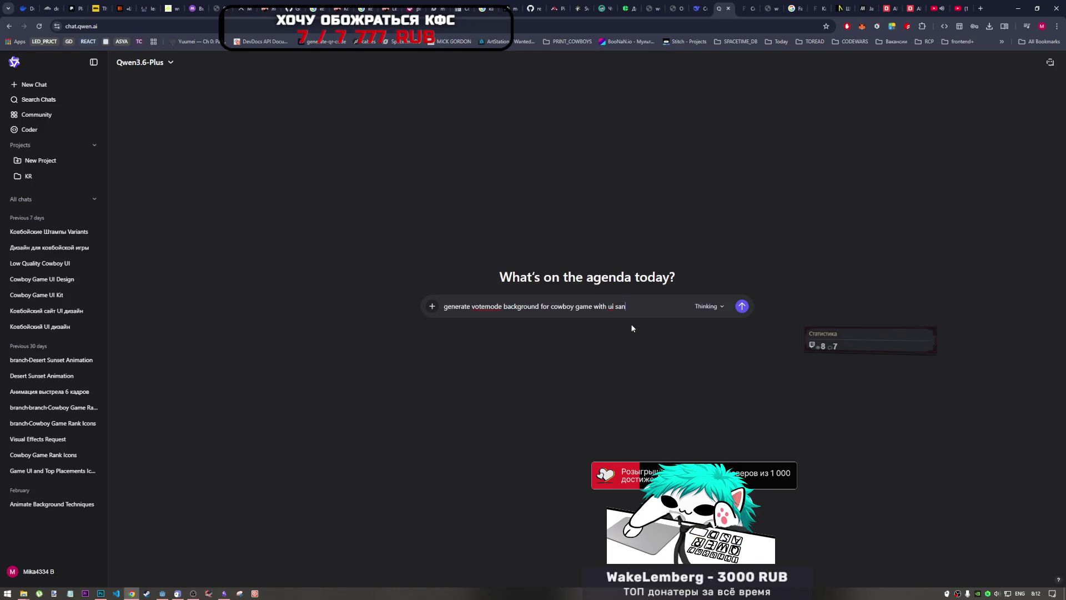
pyautogui.press('BackSpace')
pyautogui.write('mple')
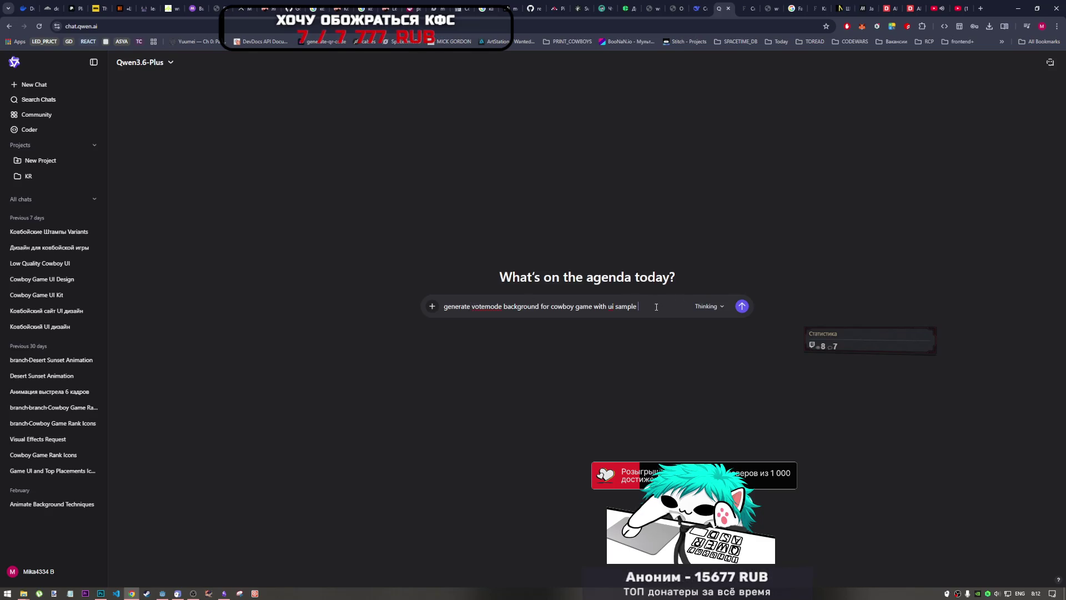
pyautogui.click(471, 306)
pyautogui.write('seve')
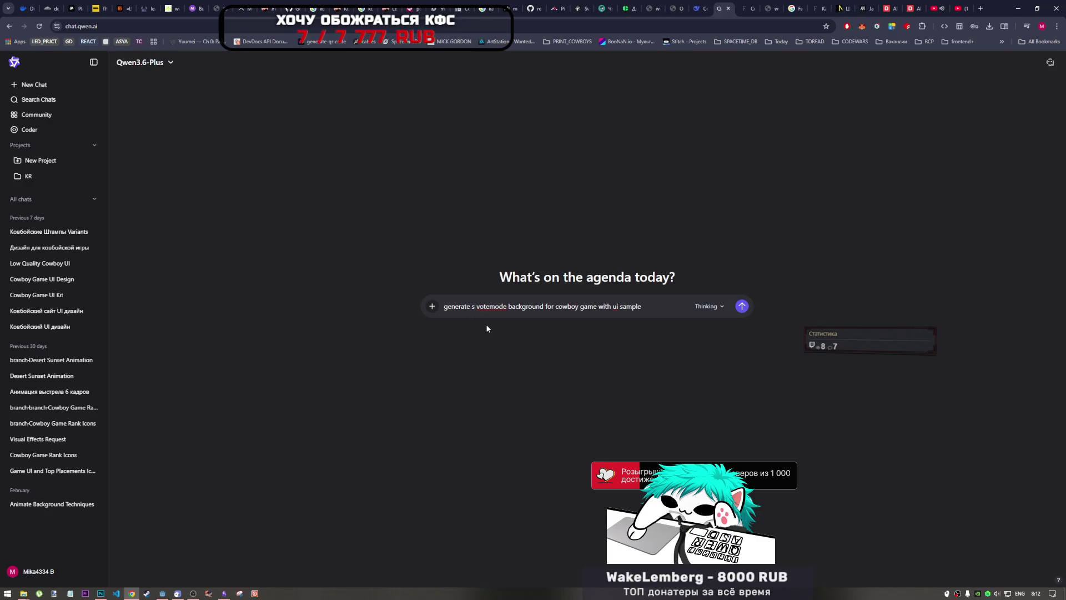
pyautogui.write('ral')
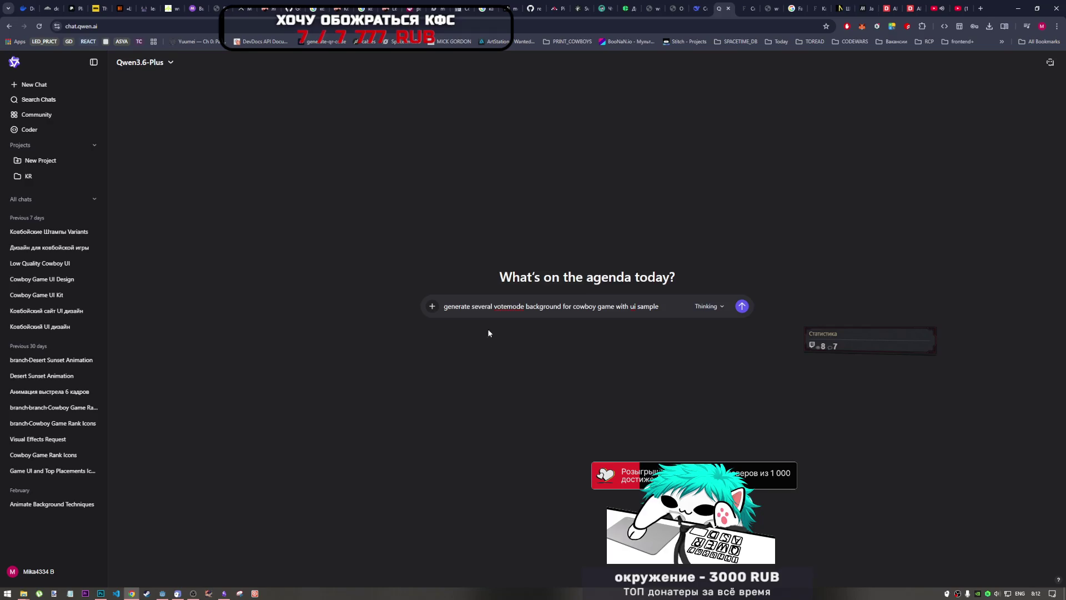
pyautogui.click(560, 309)
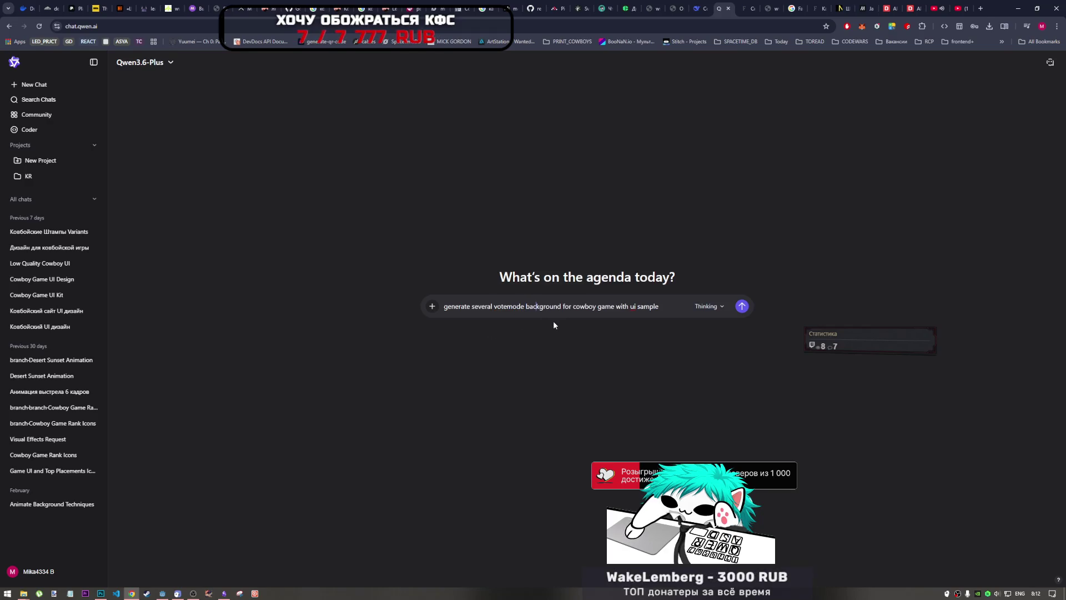
pyautogui.write('s')
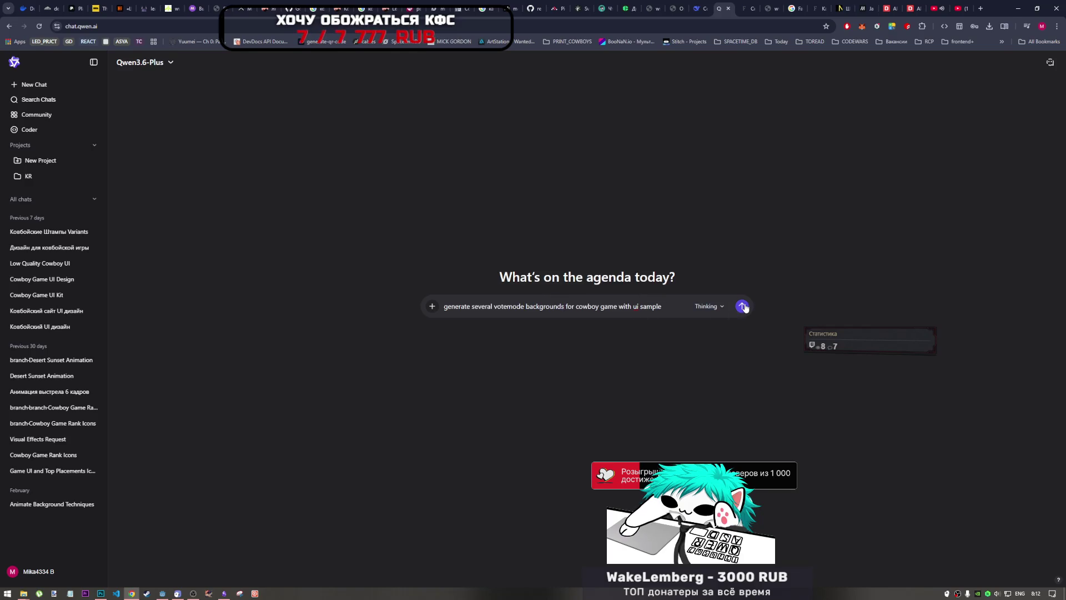
pyautogui.click(743, 306)
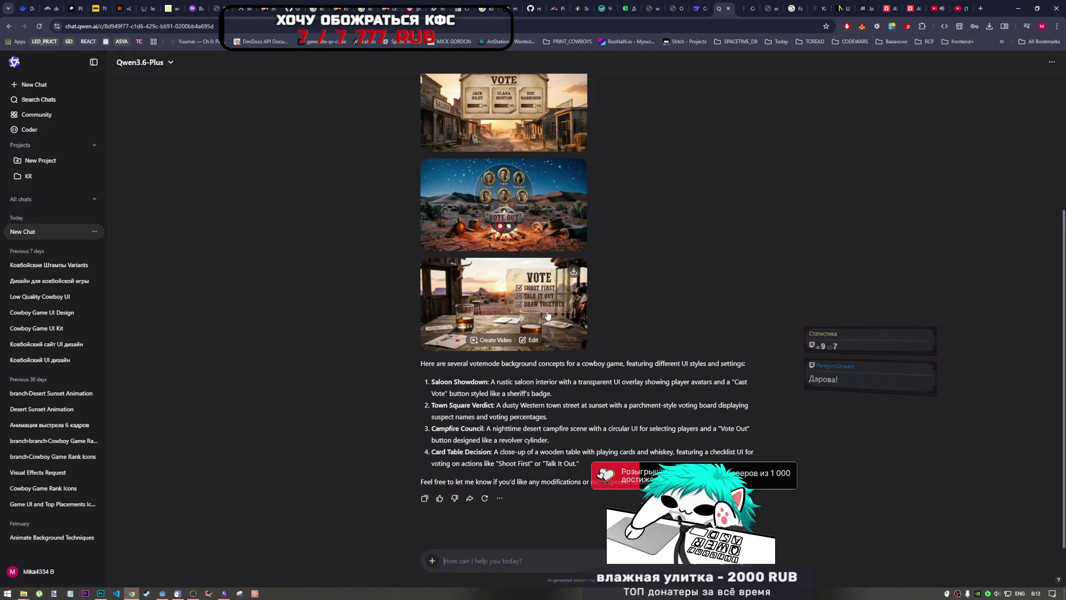
# - Open the fourth concept, the card-table VOTE background, at full size
pyautogui.click(541, 335)
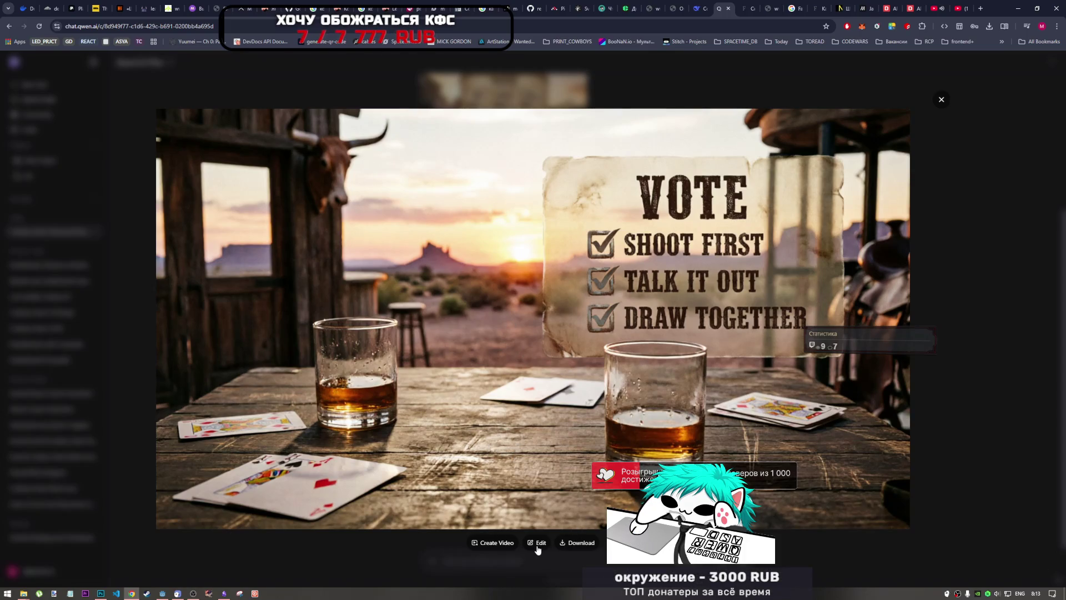
# - Start a Russian edit request for the card-table image: remove the cards and lettering
pyautogui.press('Escape')
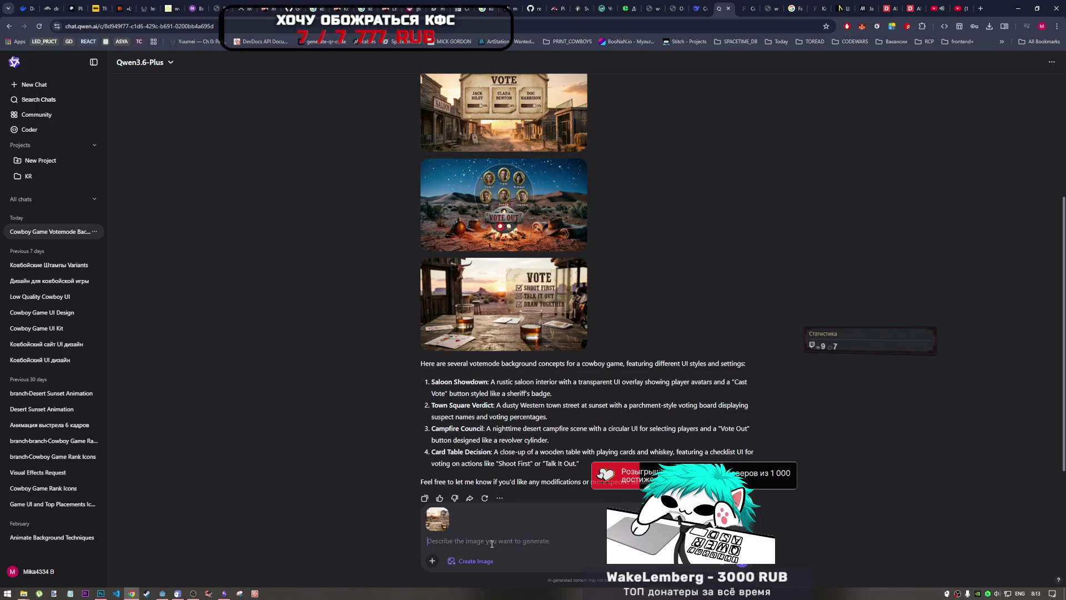
pyautogui.write('e')
pyautogui.press('BackSpace')
pyautogui.hotkey('alt', 'shift')
pyautogui.write('у')
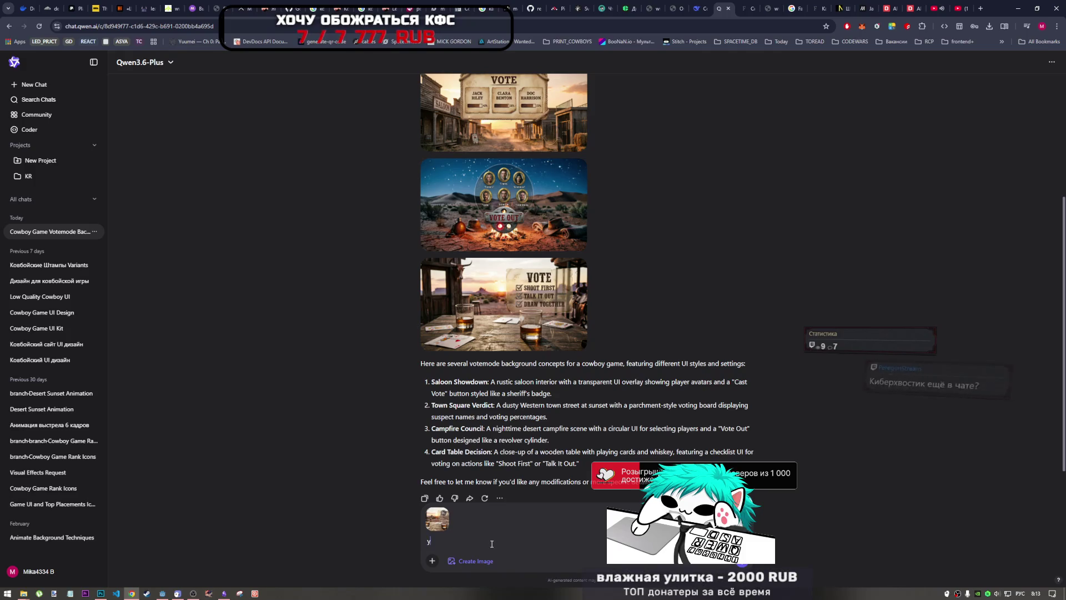
pyautogui.write('бери карты ')
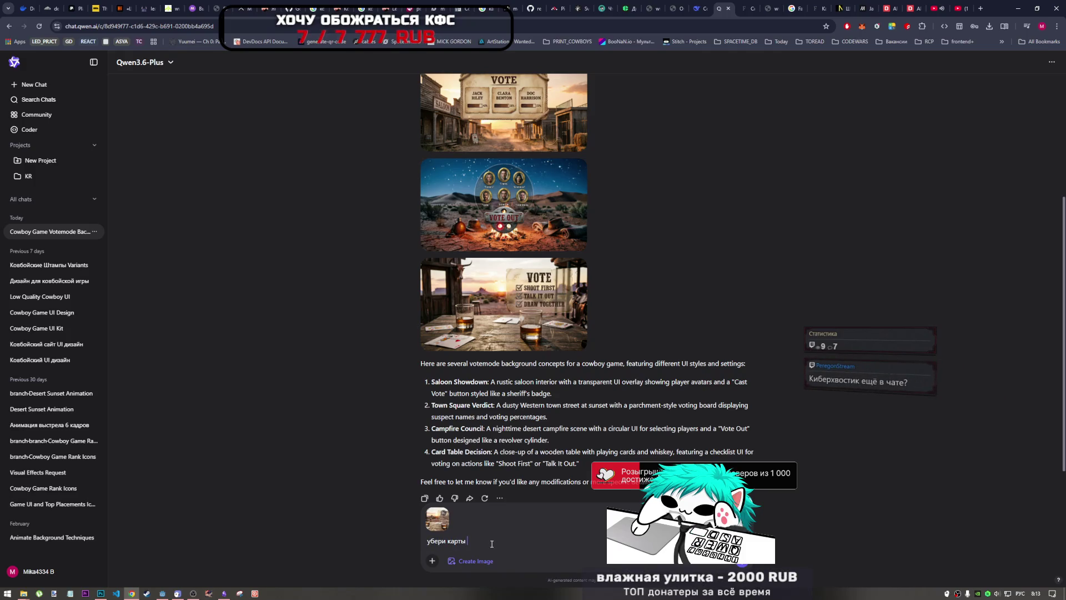
pyautogui.write('и')
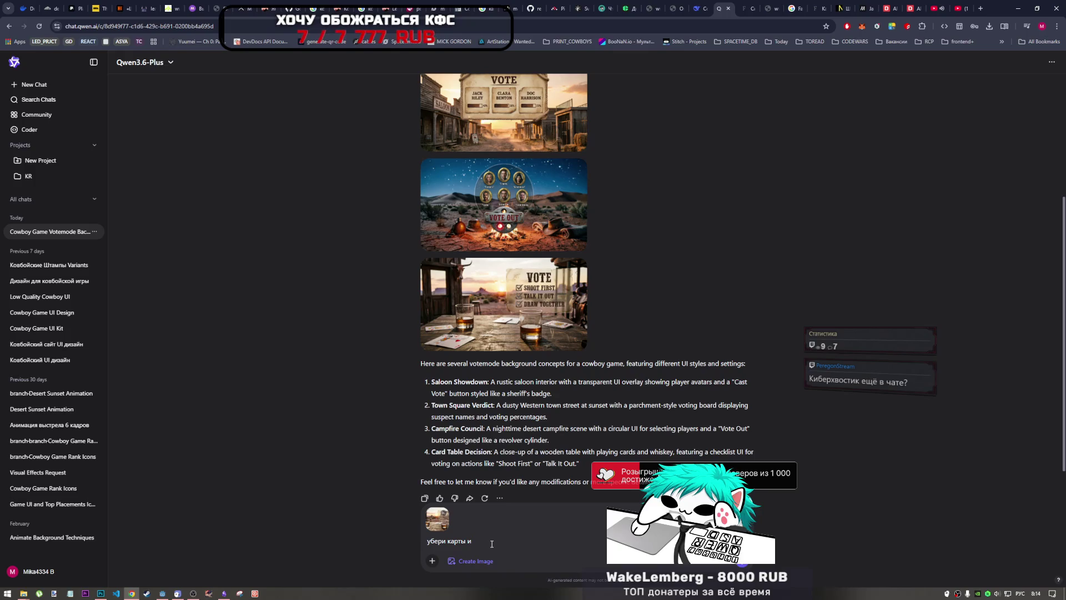
pyautogui.write(' надписи')
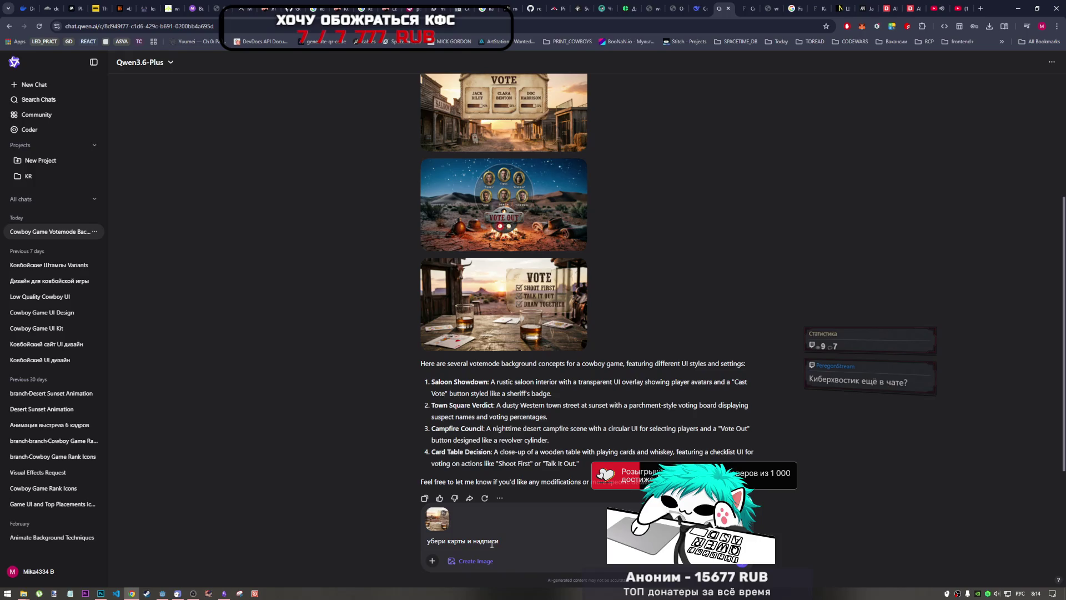
pyautogui.write('и го')
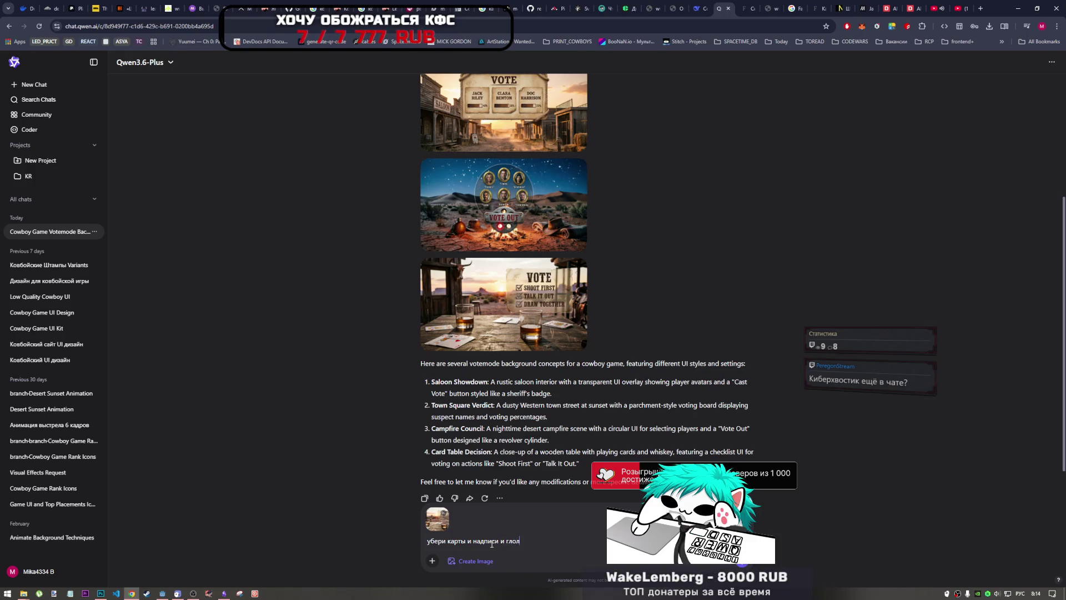
pyautogui.write('лов')
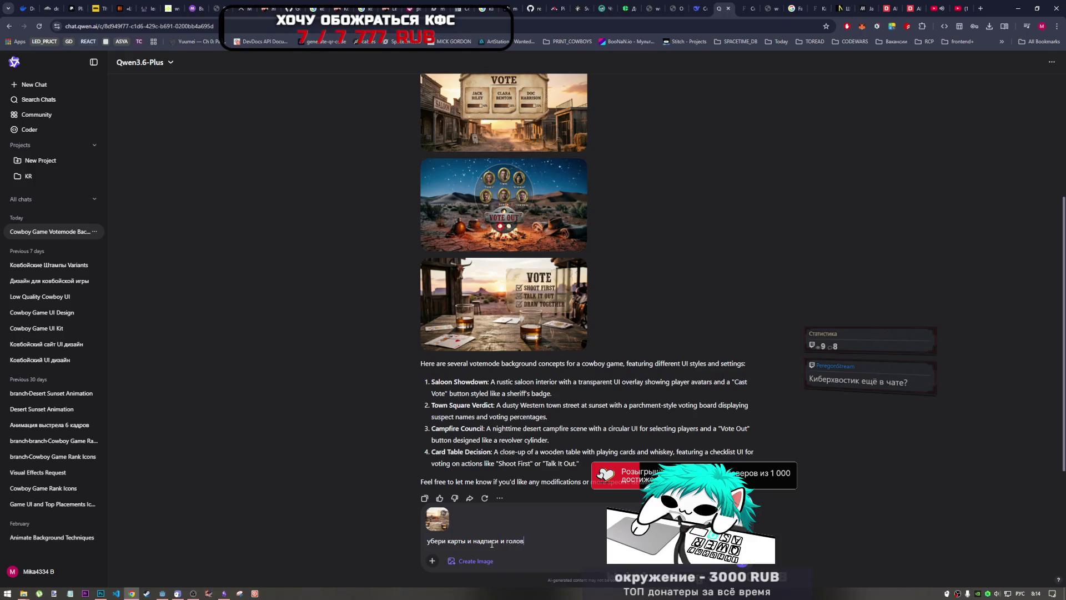
pyautogui.write('у поменяй на кости')
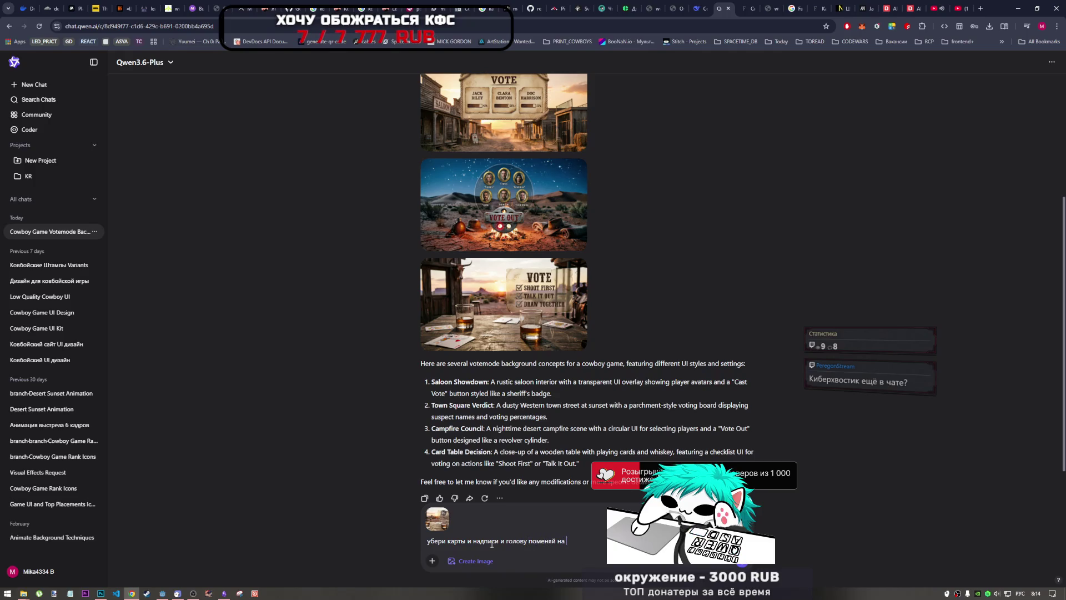
# - Add removing the sign, glasses and chair, replace the animal head, and send
pyautogui.click(529, 541)
pyautogui.write('коровы')
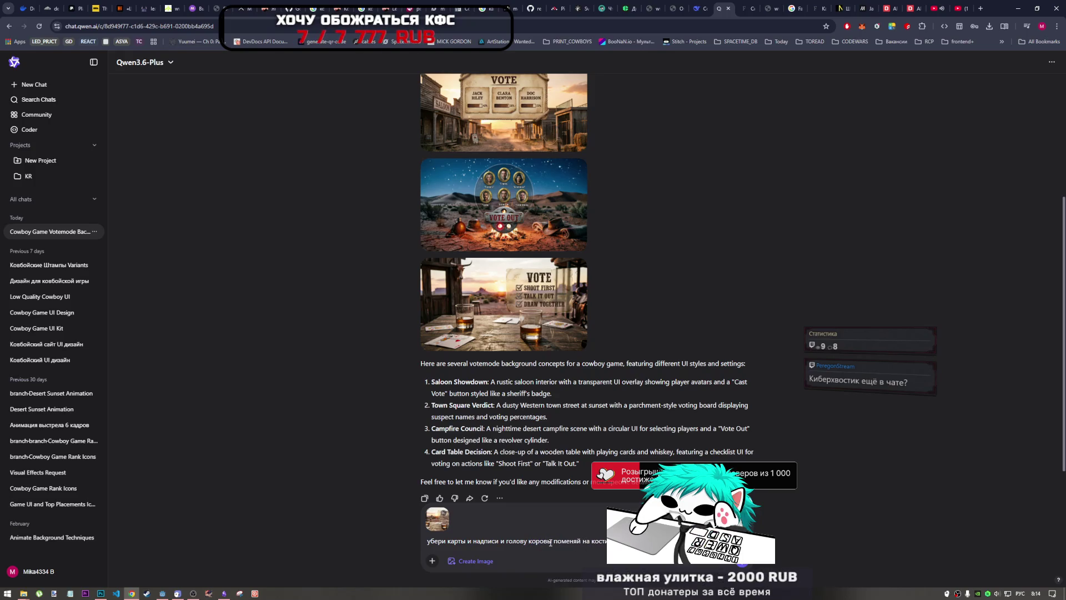
pyautogui.doubleClick(528, 541)
pyautogui.write('животного')
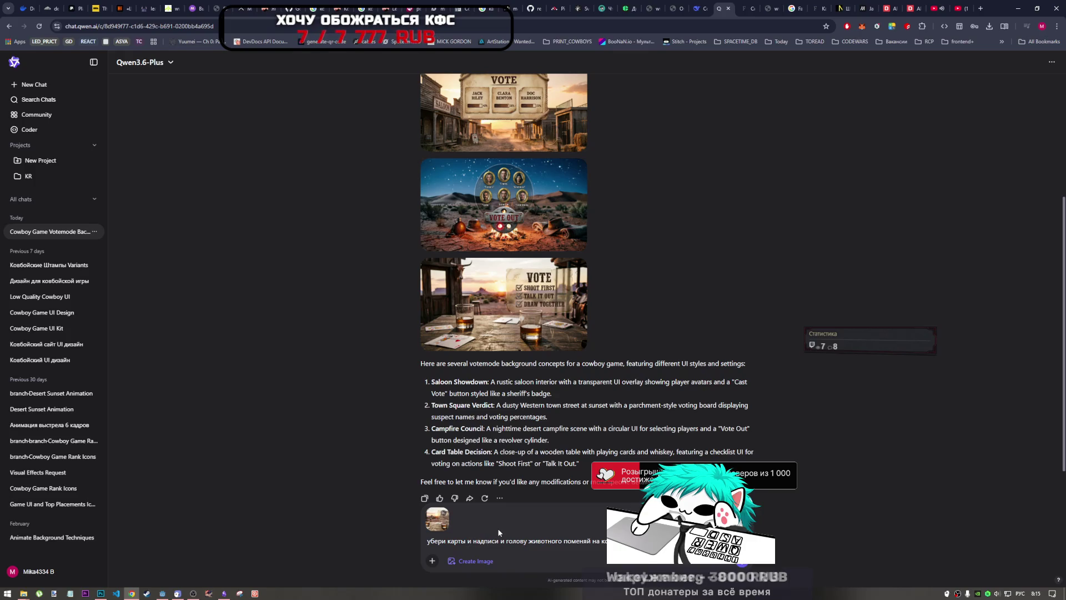
pyautogui.click(498, 541)
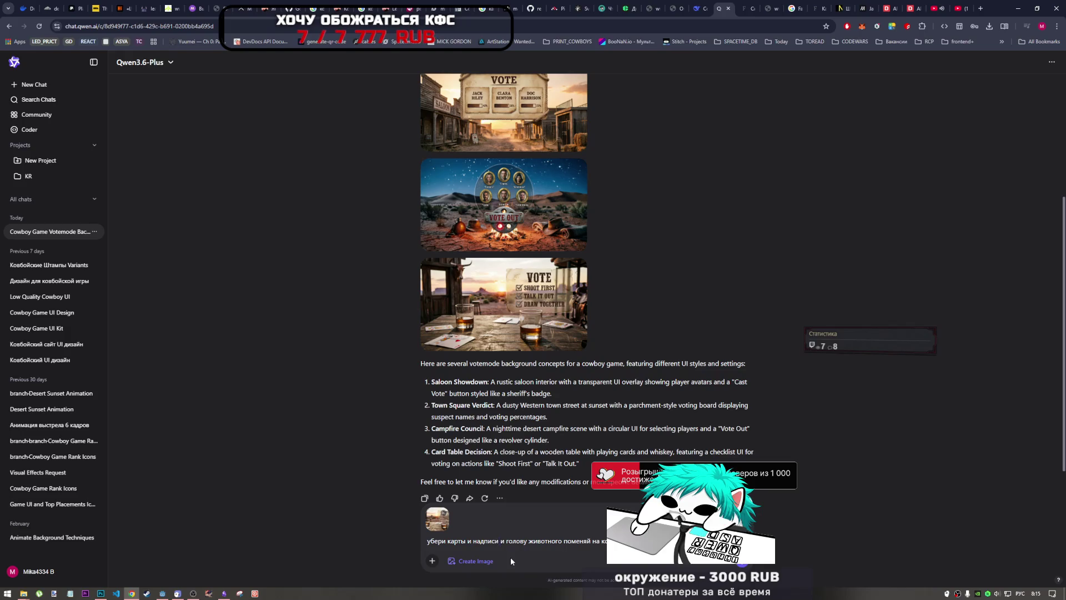
pyautogui.write('с плашкой')
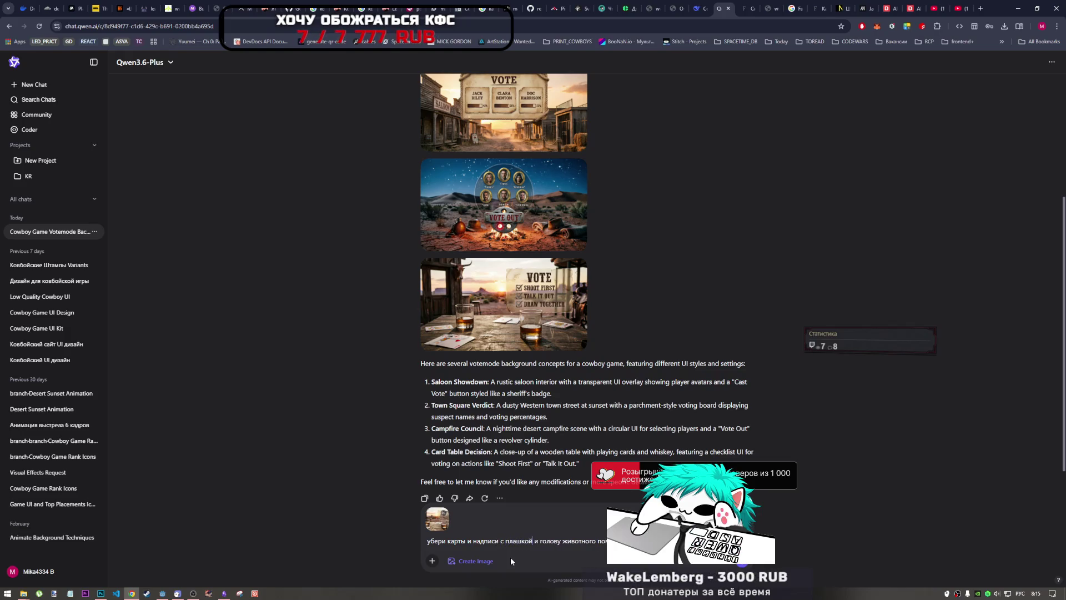
pyautogui.write(' и ')
pyautogui.write('стак')
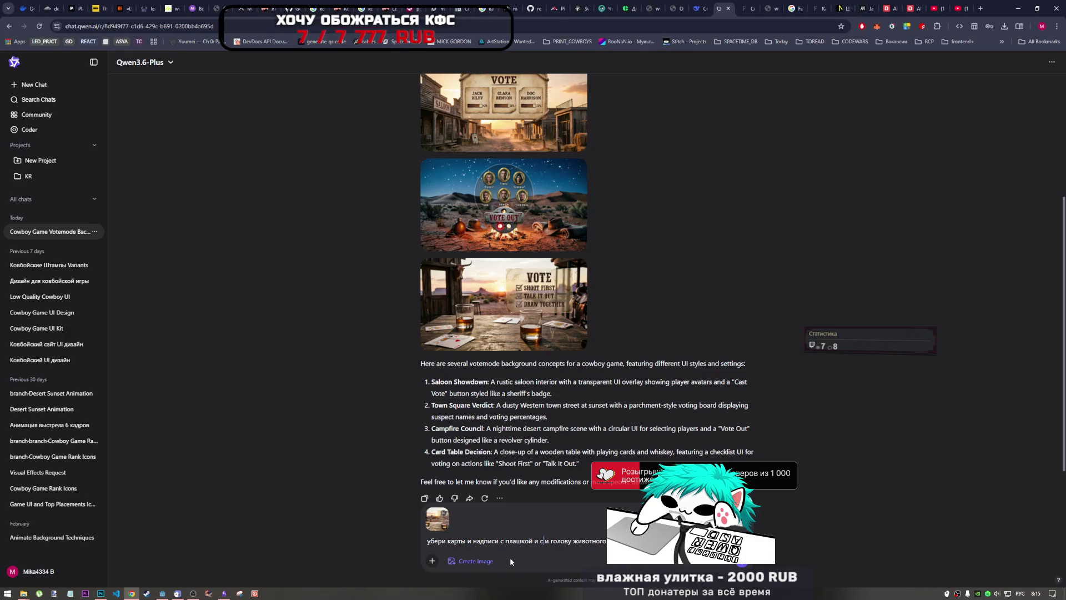
pyautogui.write('аны')
pyautogui.write(' и с')
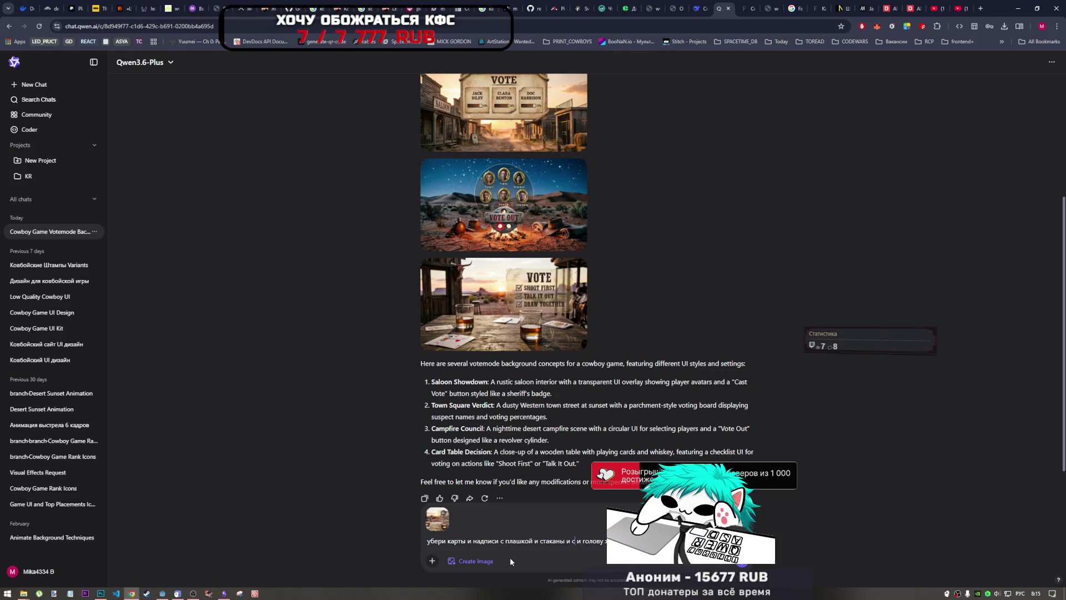
pyautogui.write('тул')
pyautogui.press('Return')
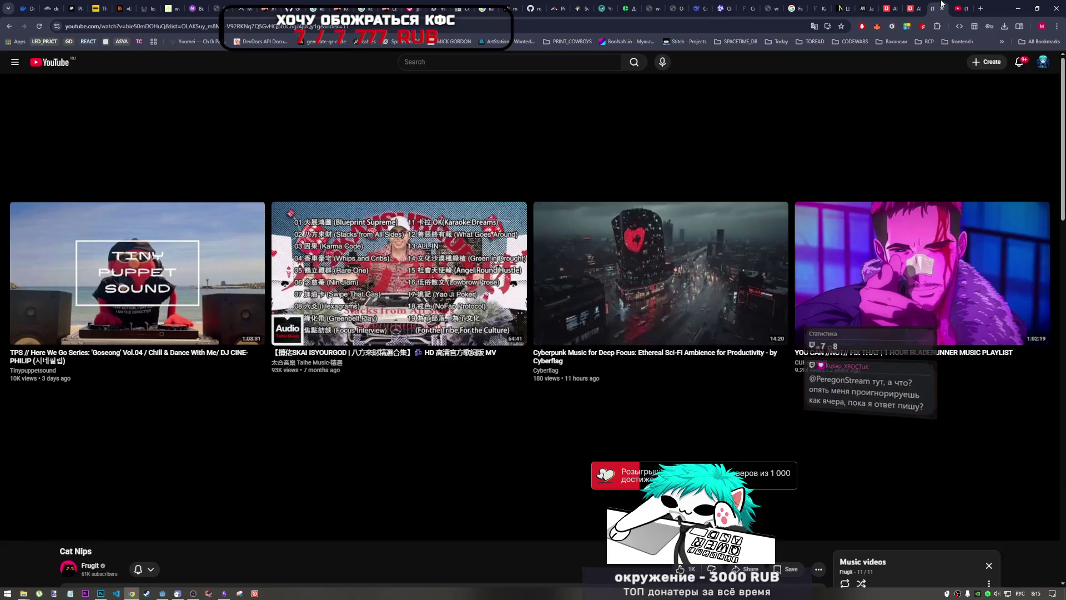
# - Resume the GENER8ION - STORM video on its YouTube watch page
pyautogui.click(936, 8)
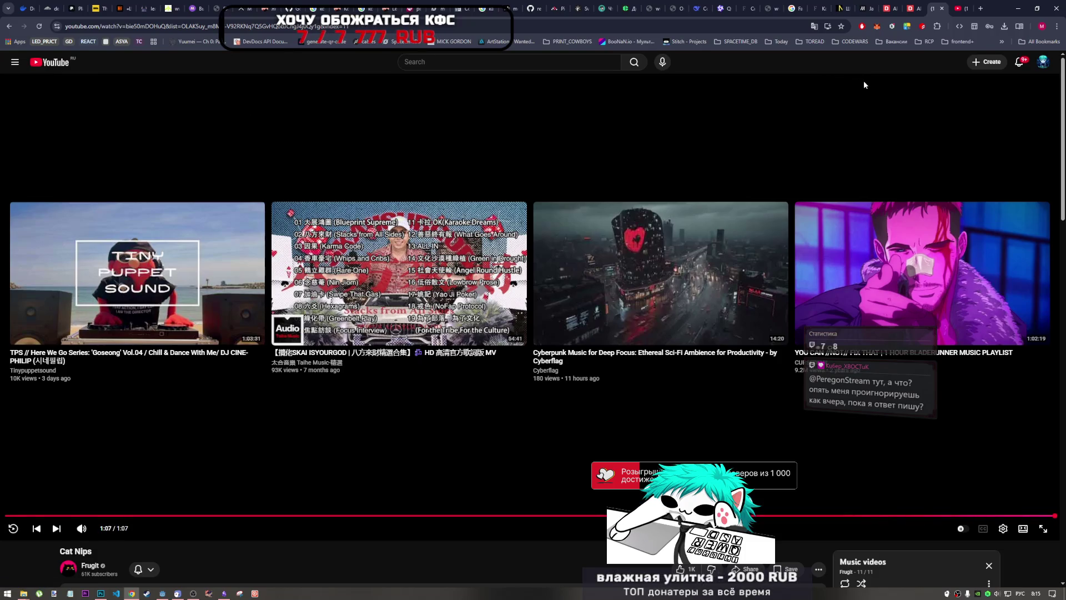
pyautogui.moveTo(961, 2)
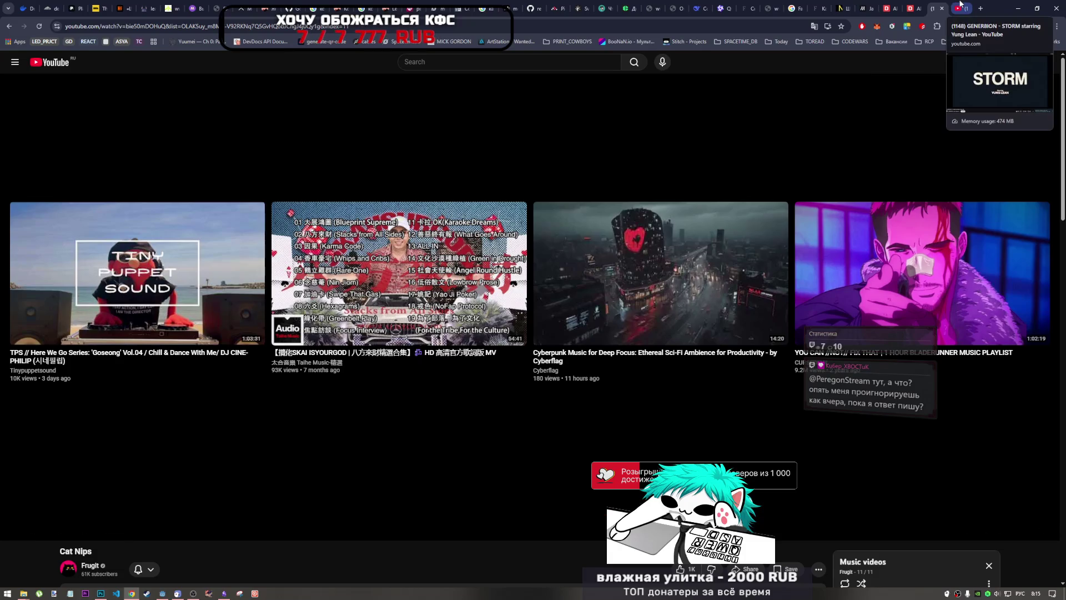
pyautogui.moveTo(719, 13)
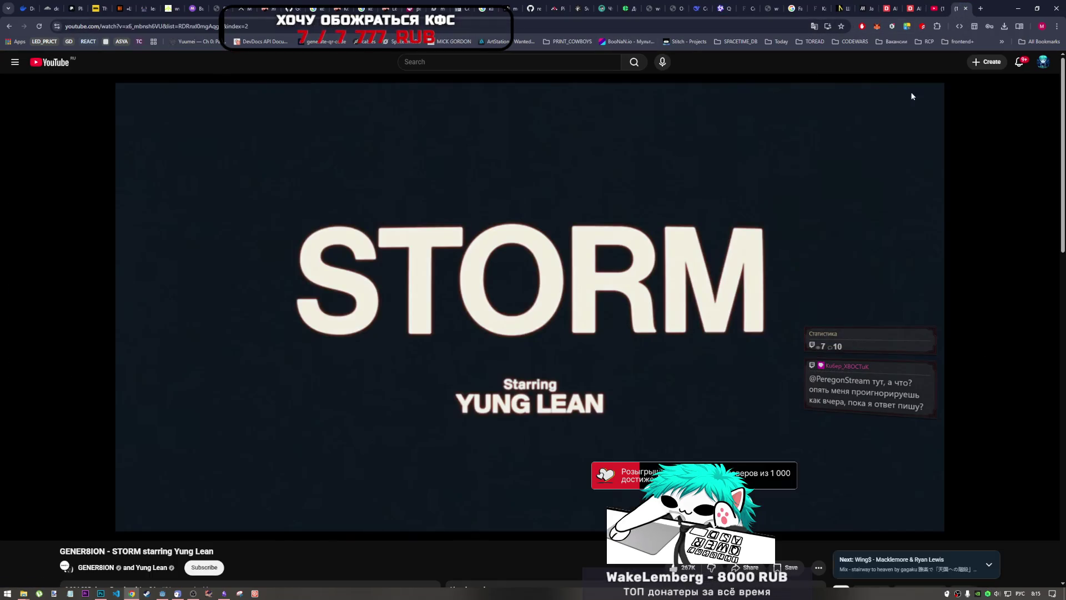
pyautogui.scroll(-6, 647, 372)
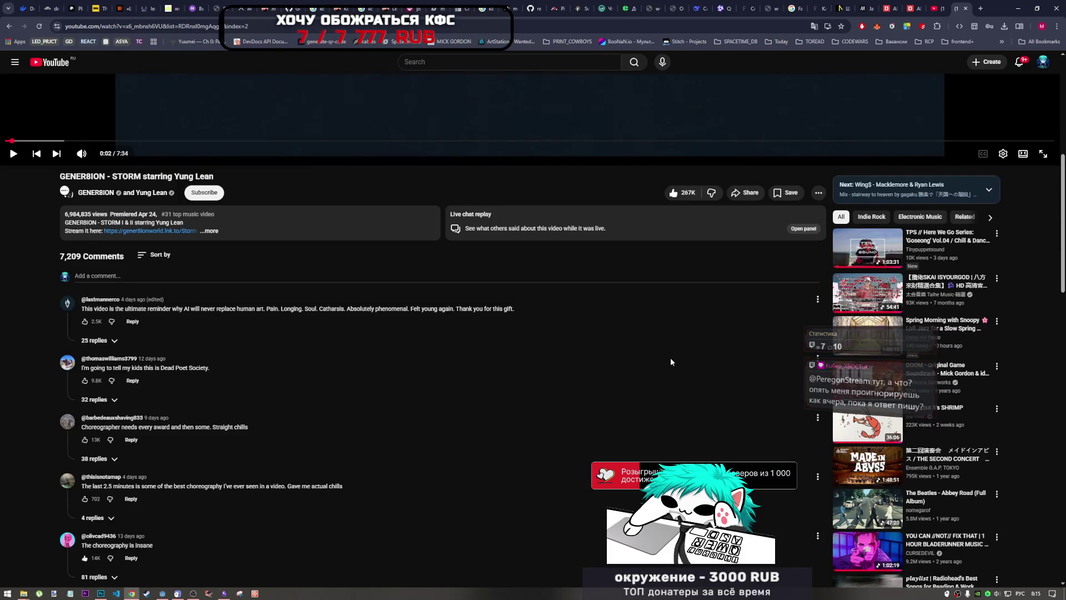
pyautogui.scroll(5, 671, 361)
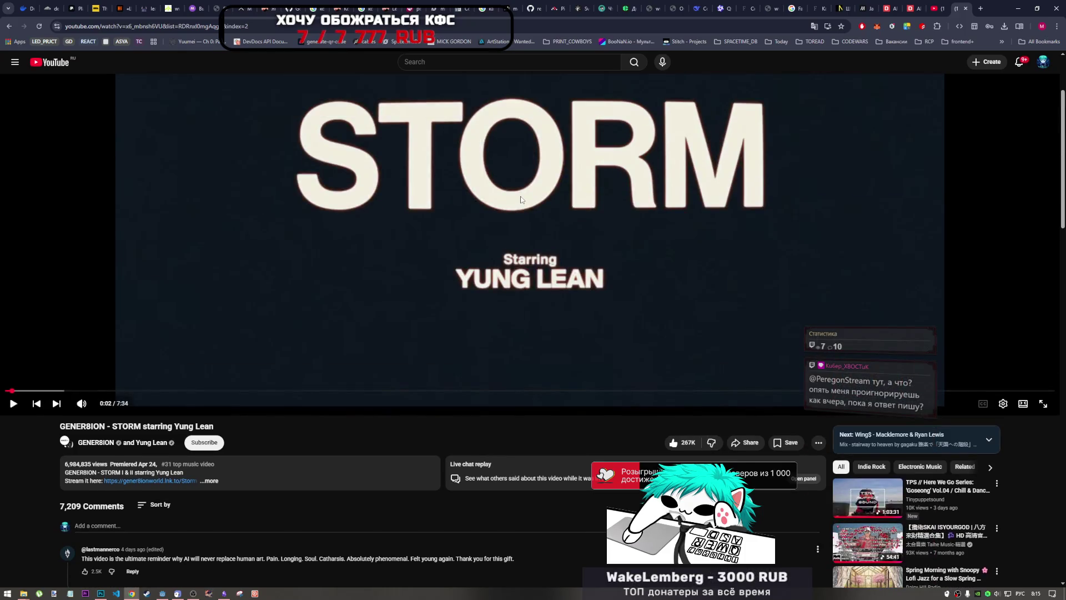
pyautogui.click(517, 225)
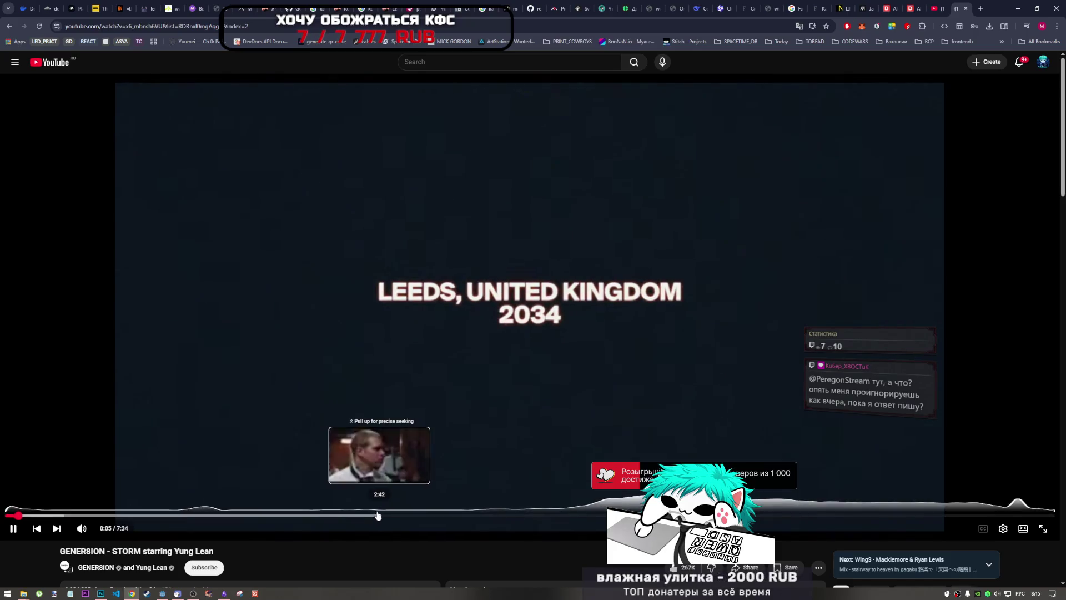
pyautogui.scroll(-5, 667, 445)
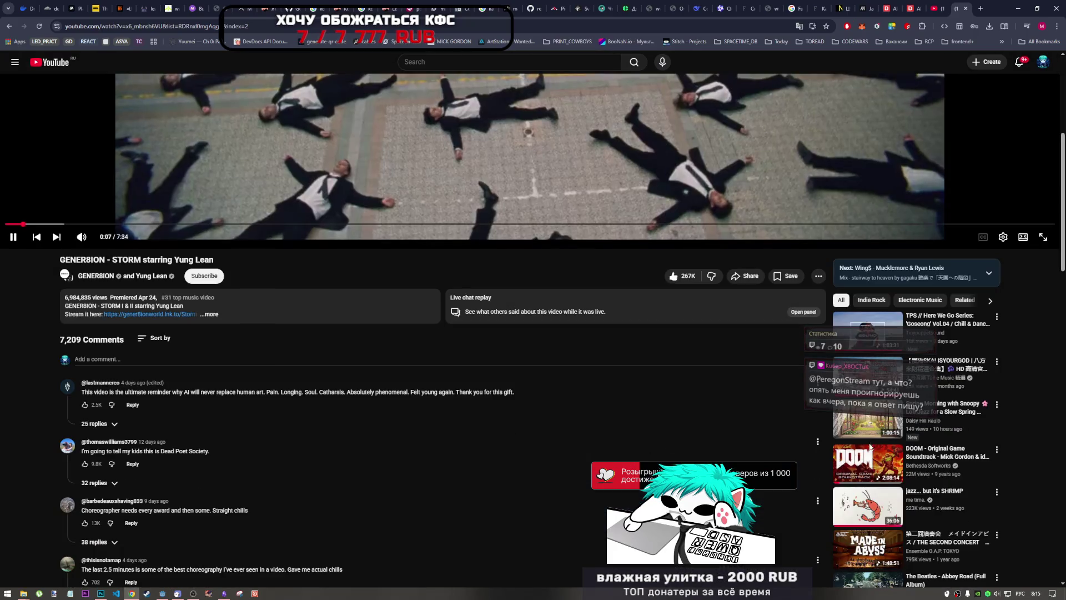
pyautogui.scroll(5, 667, 446)
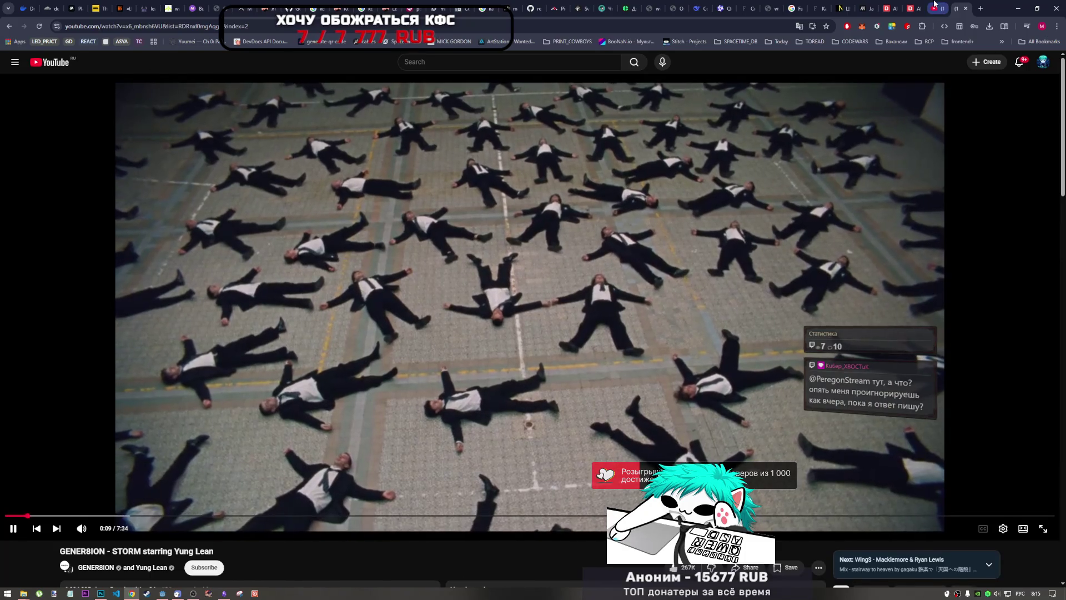
# - Shrink the STORM video into the miniplayer over the home feed, using theater mode
pyautogui.press('i')
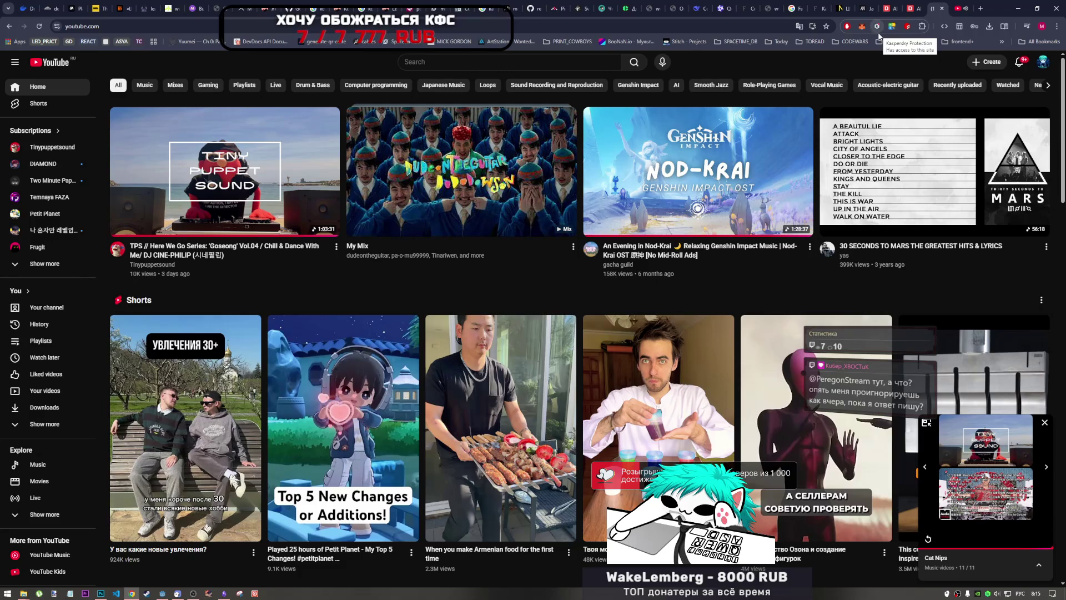
pyautogui.click(956, 9)
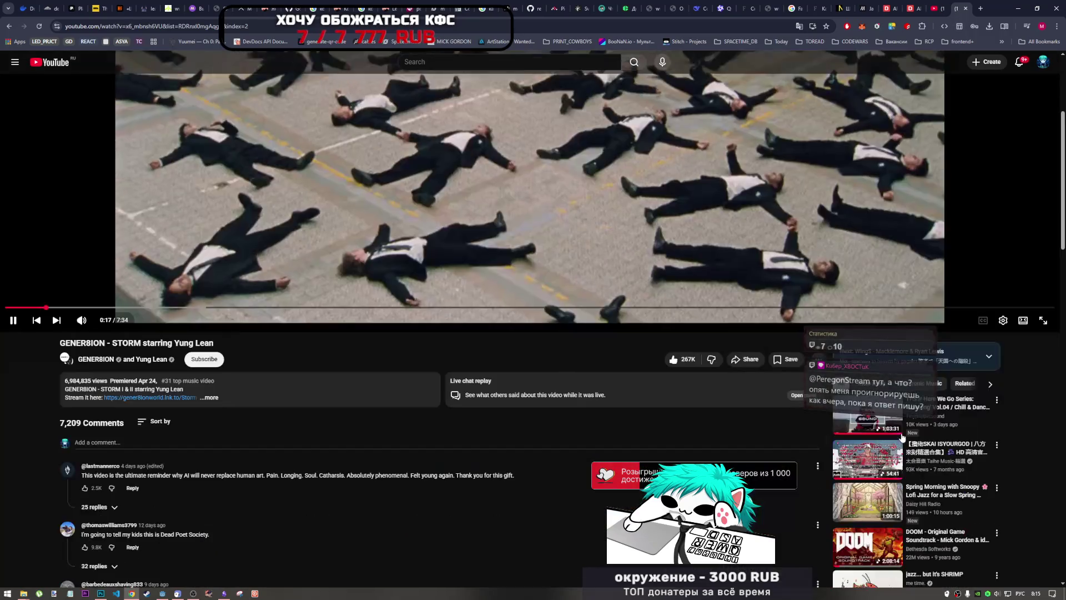
pyautogui.scroll(-3, 933, 467)
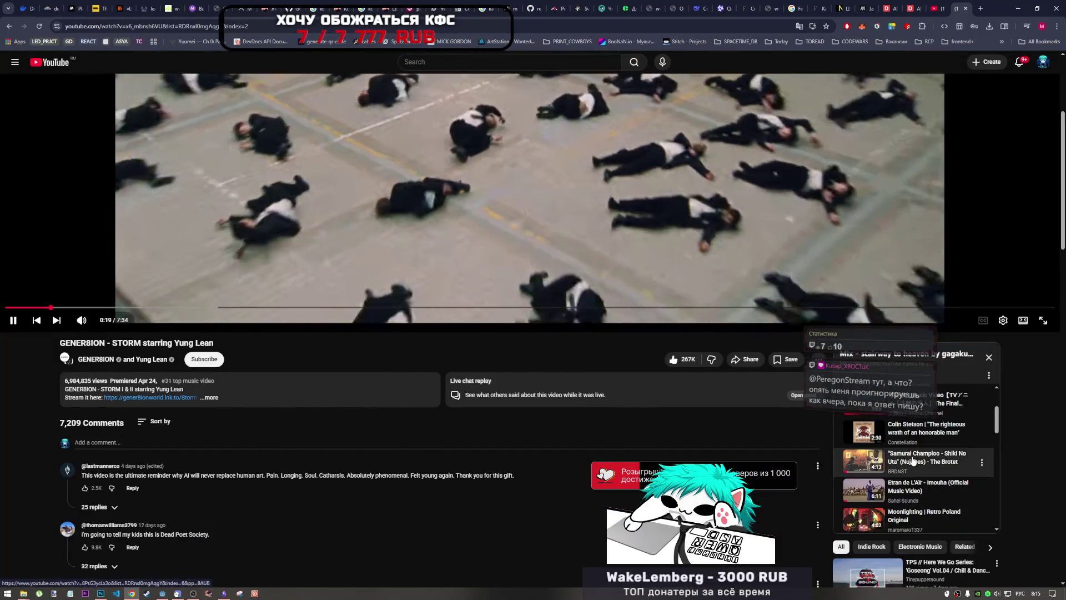
pyautogui.scroll(-6, 933, 467)
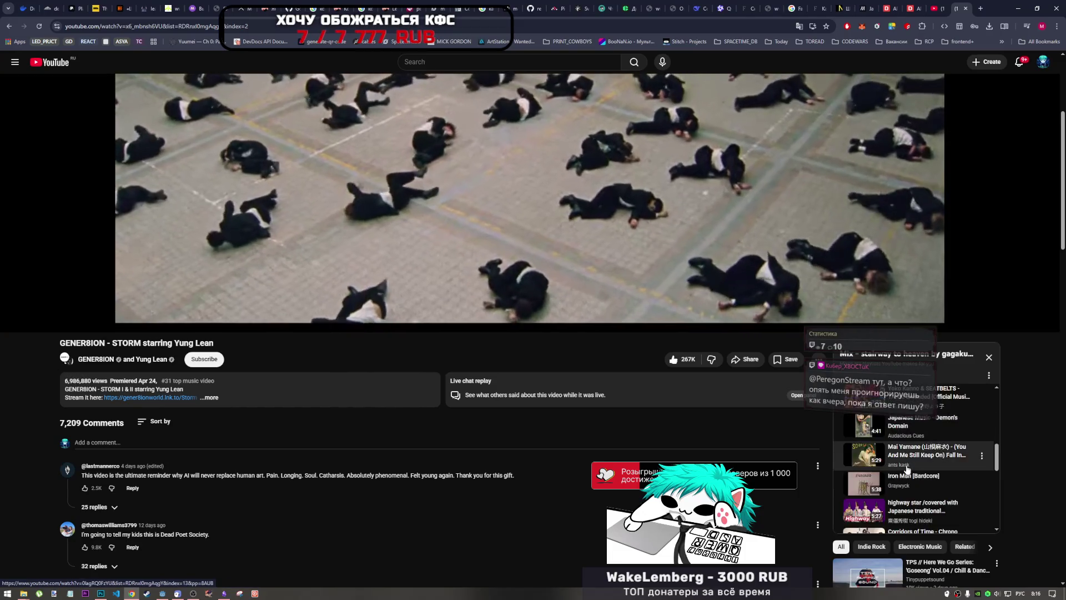
pyautogui.scroll(-3, 926, 477)
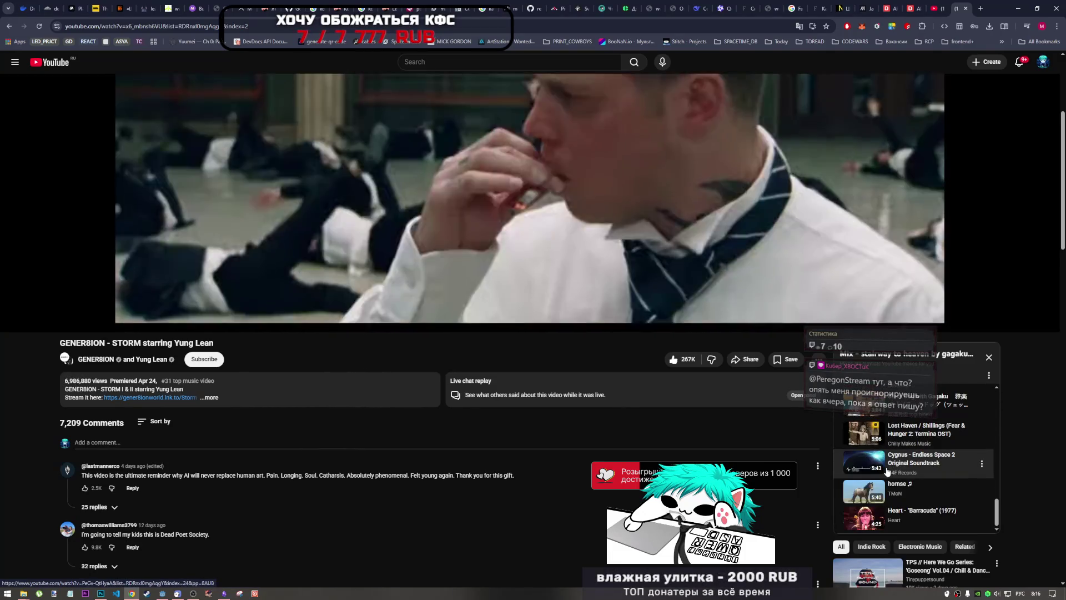
pyautogui.press('t')
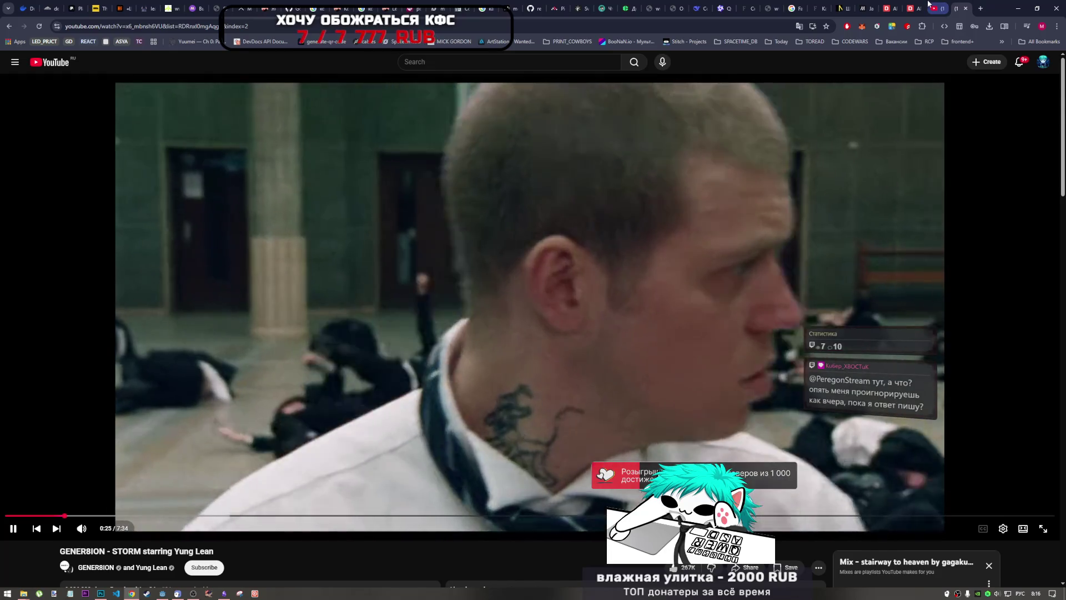
pyautogui.press('i')
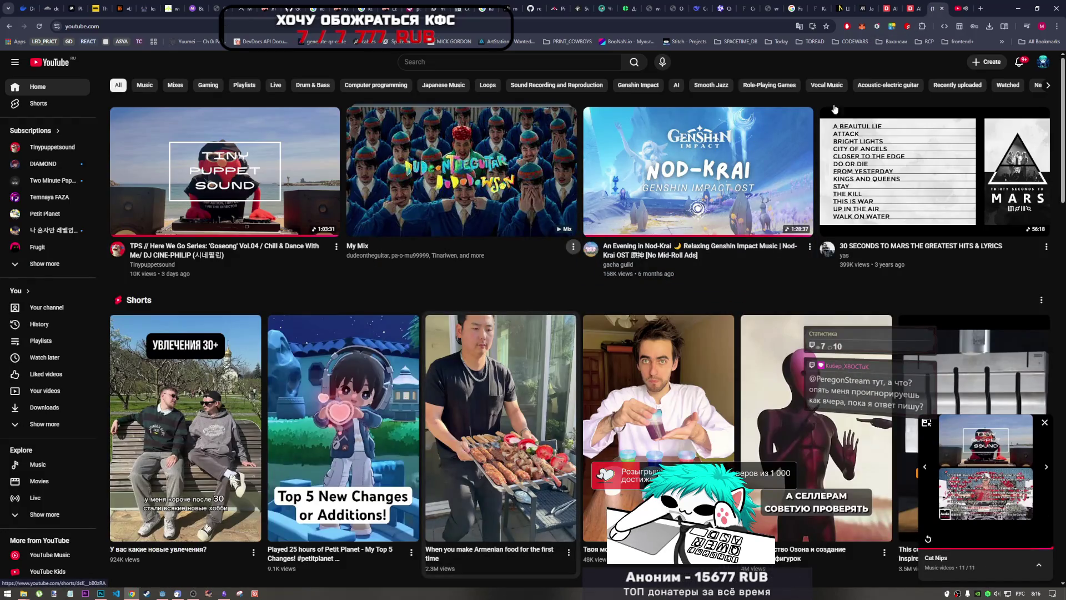
pyautogui.click(100, 593)
# - In Godot's 2D view, hide BGEndGame to check the vote layout, then return to Qwen
pyautogui.click(161, 593)
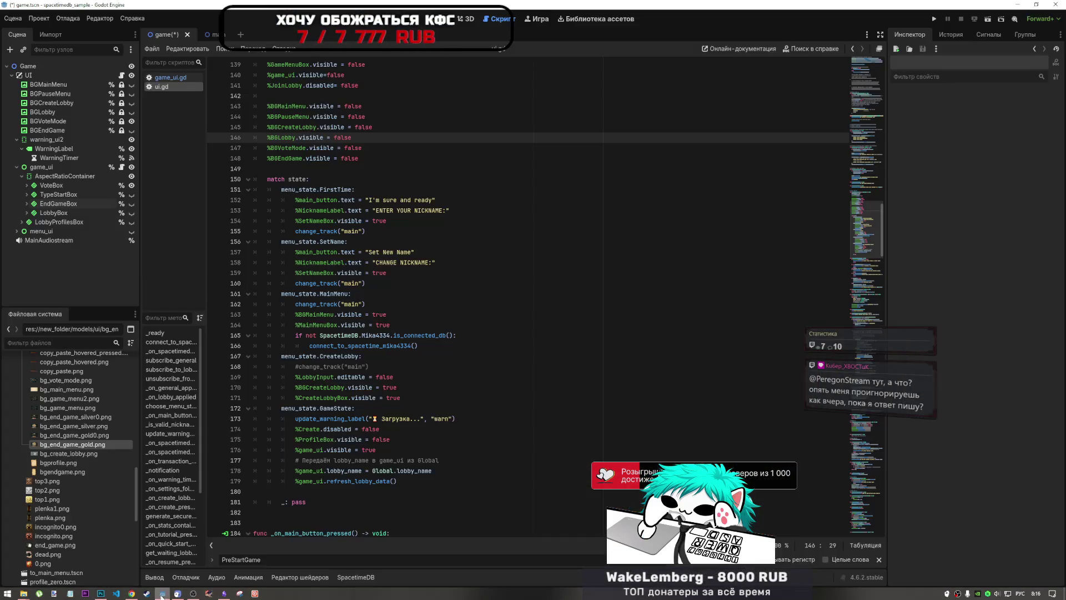
pyautogui.hotkey('ctrl', 'F1')
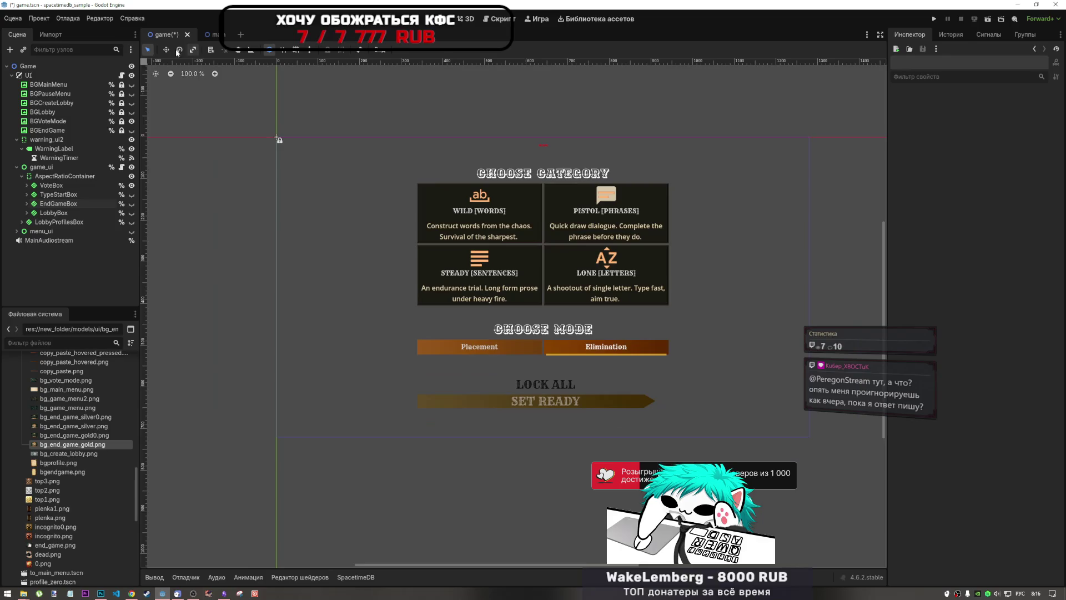
pyautogui.click(132, 131)
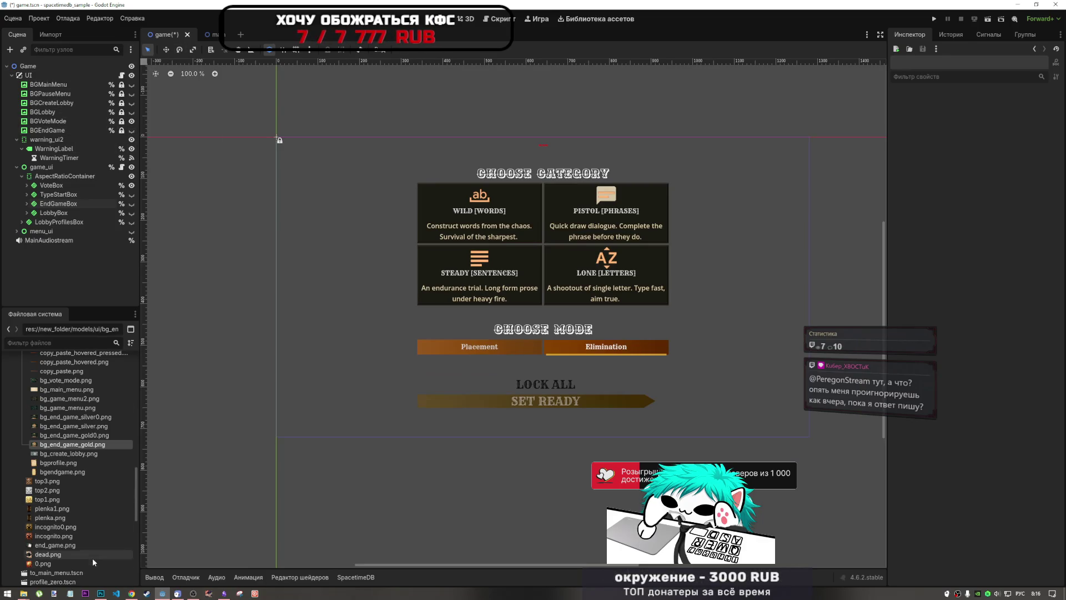
pyautogui.click(132, 593)
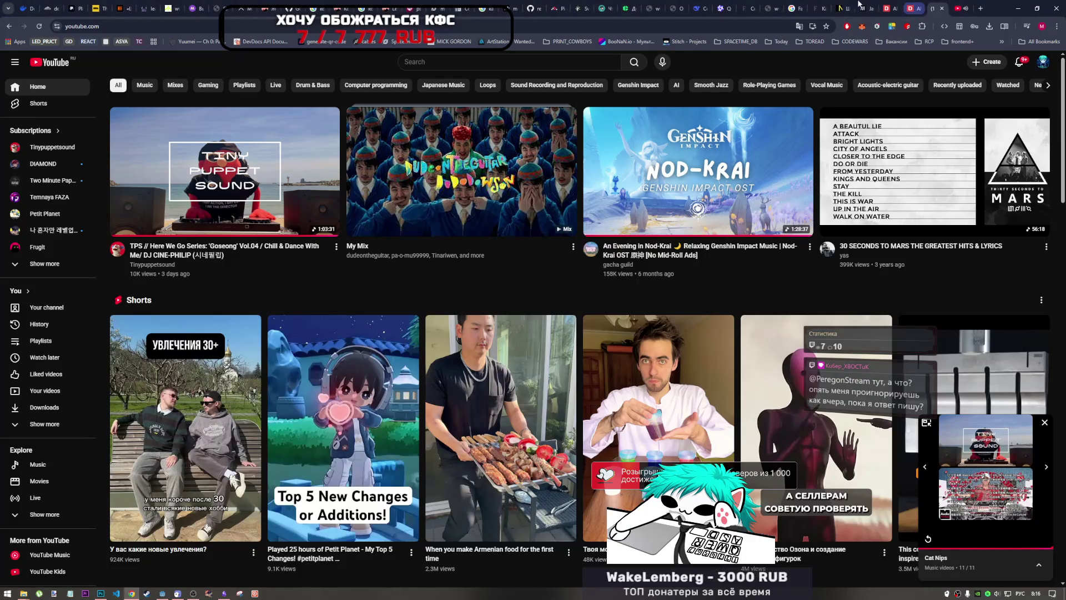
pyautogui.click(720, 8)
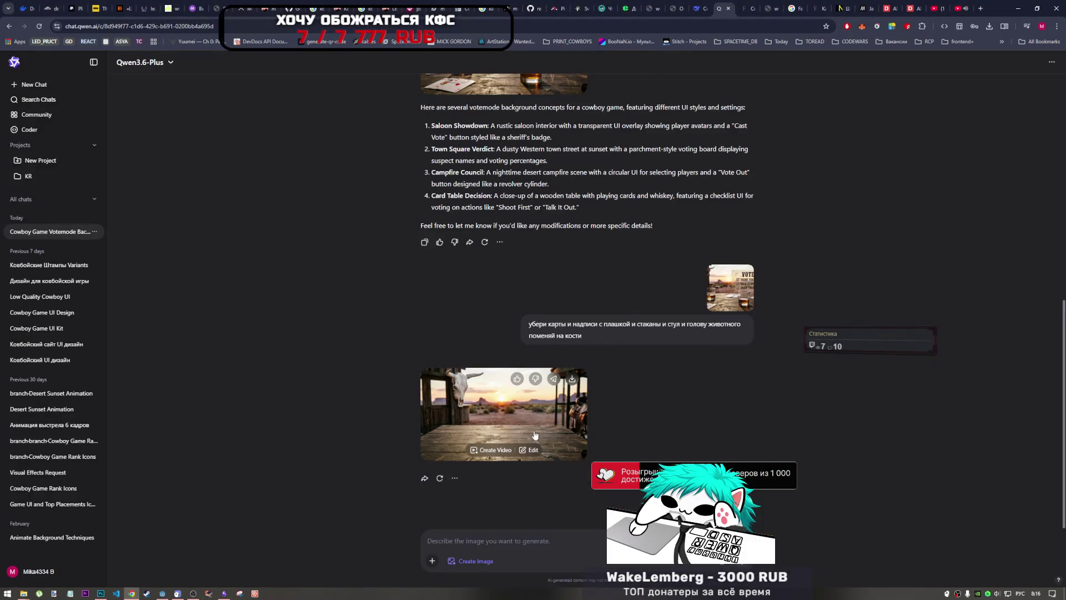
# - Inspect the skull-and-sunset image and begin a request to pull the camera back
pyautogui.click(578, 444)
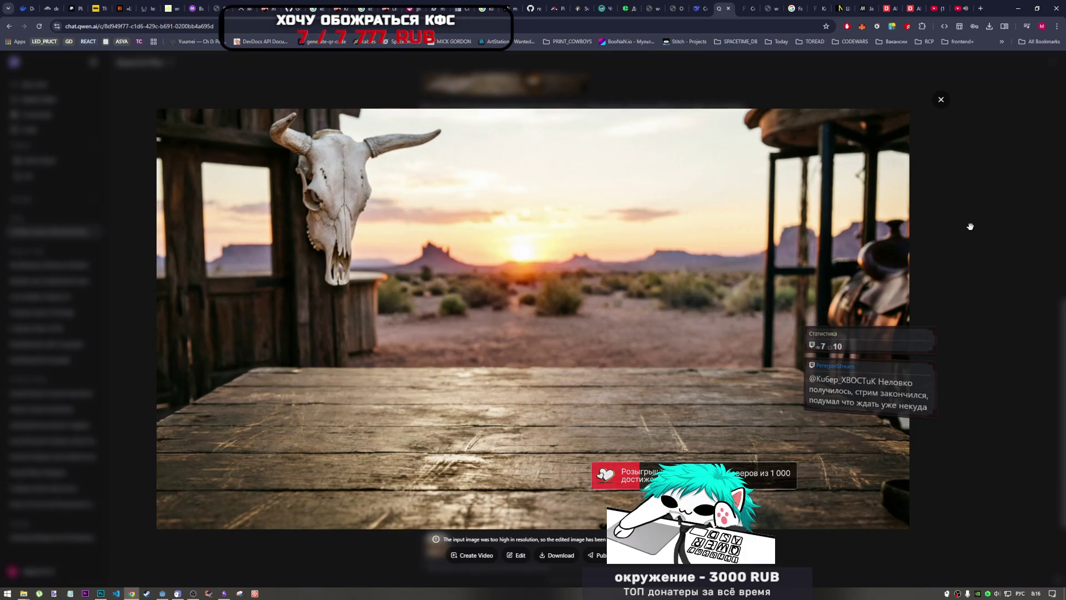
pyautogui.click(941, 99)
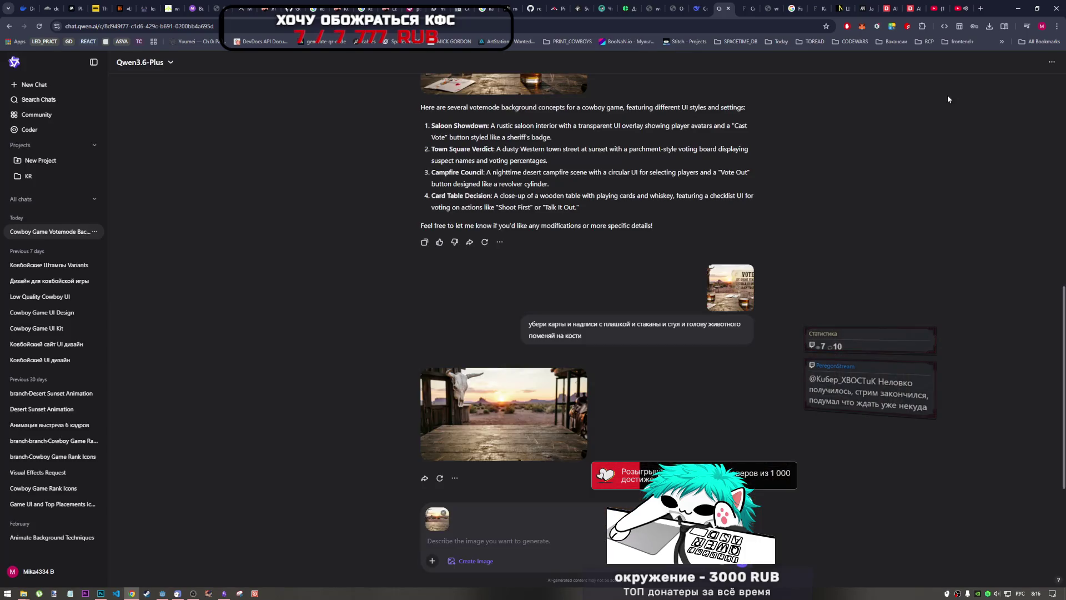
pyautogui.click(446, 514)
pyautogui.write('отдал')
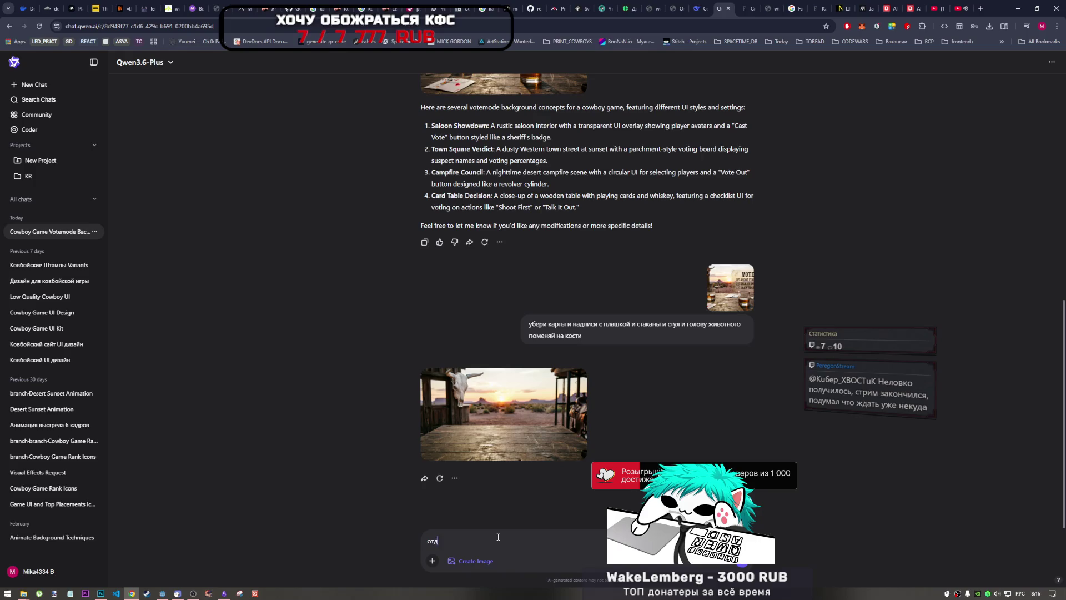
pyautogui.write('и камеру')
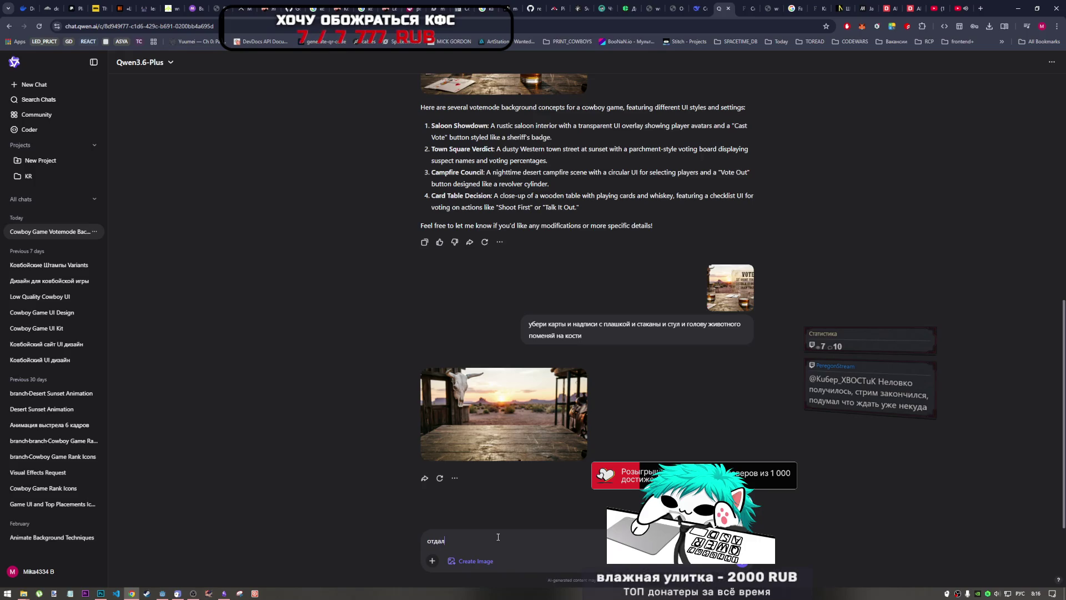
pyautogui.write(' не')
pyautogui.press('BackSpace')
pyautogui.press('BackSpace')
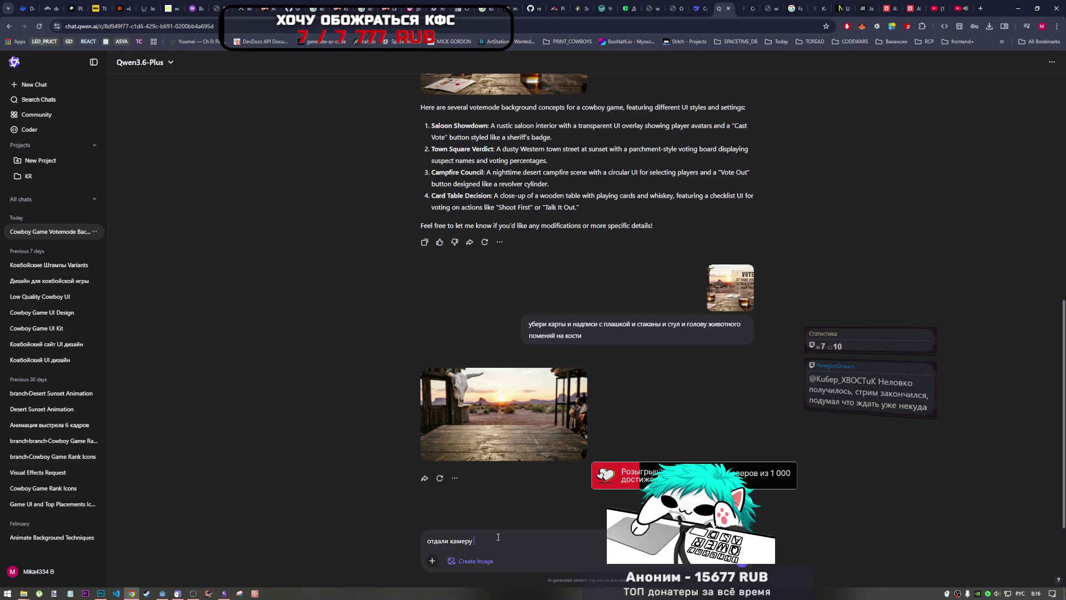
pyautogui.write('а т')
pyautogui.write('о')
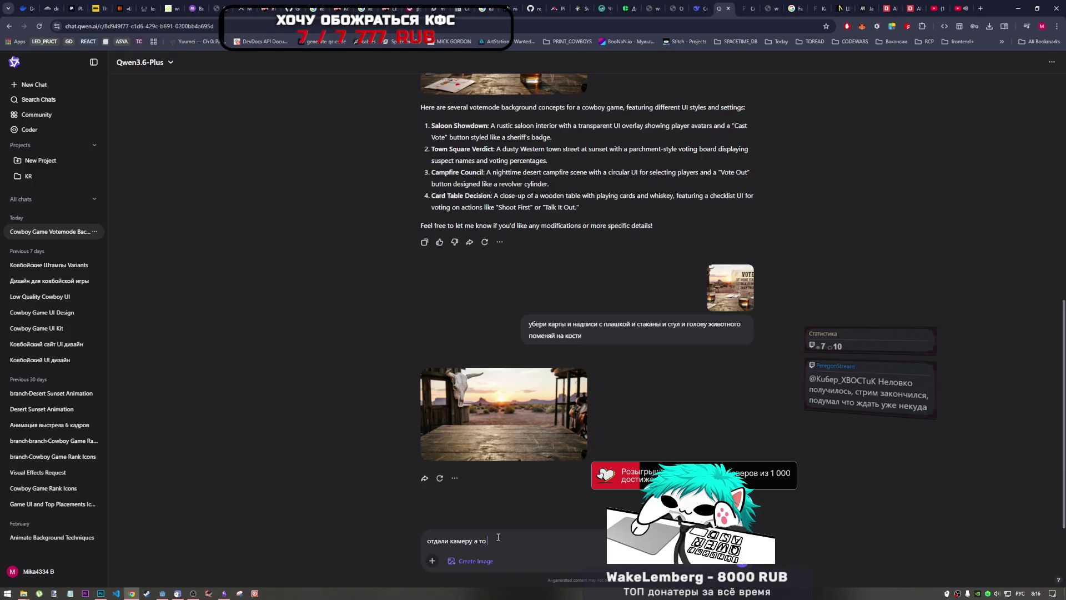
pyautogui.click(717, 286)
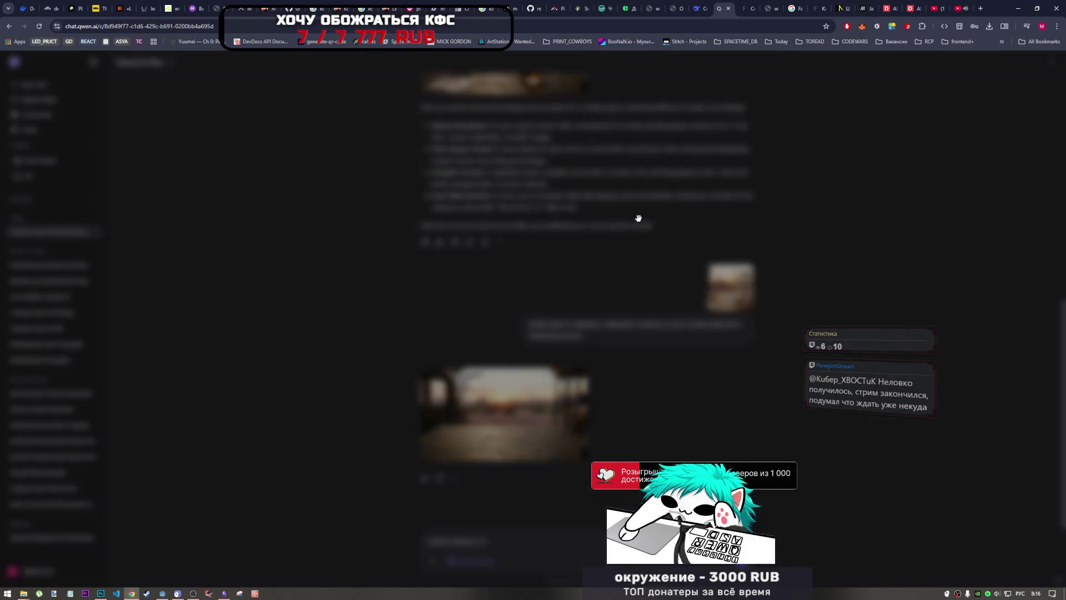
pyautogui.click(964, 194)
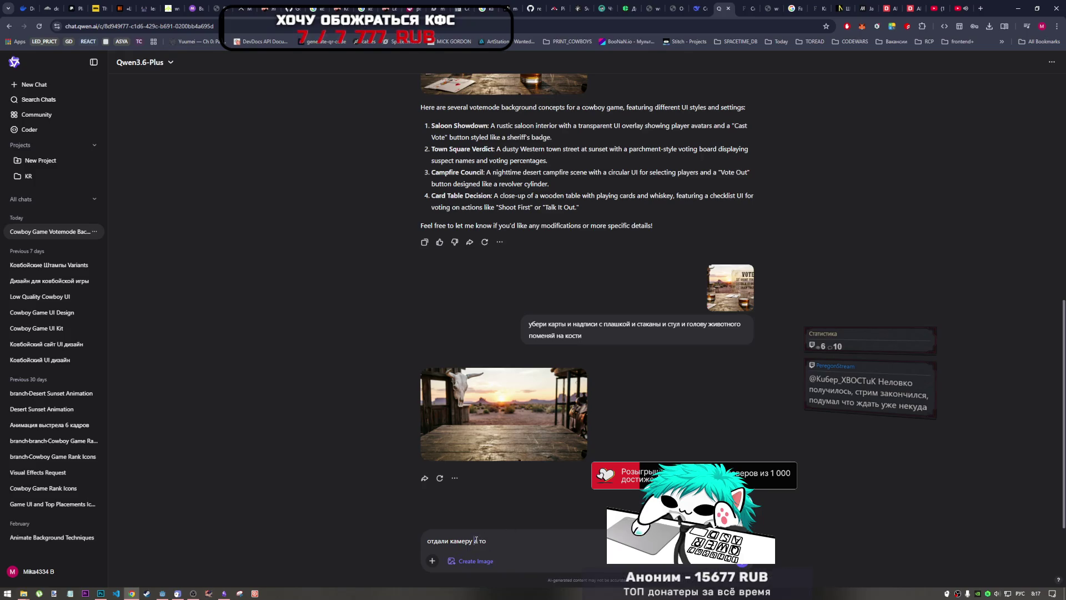
# - Add a quill and paper, Wild West style, to the request and send it
pyautogui.moveTo(474, 540); pyautogui.dragTo(530, 543)
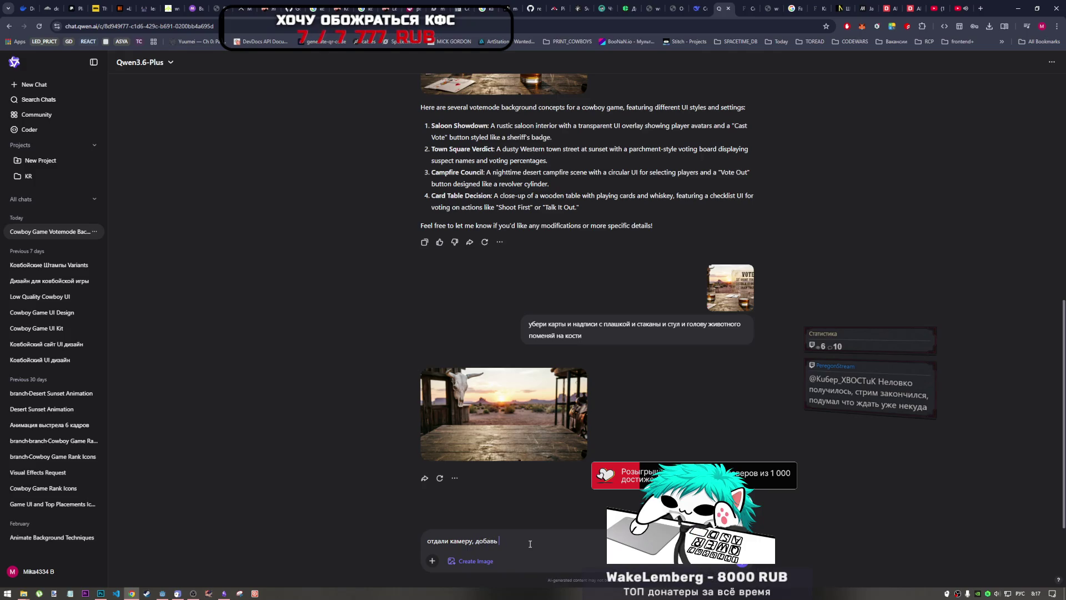
pyautogui.write('перо и')
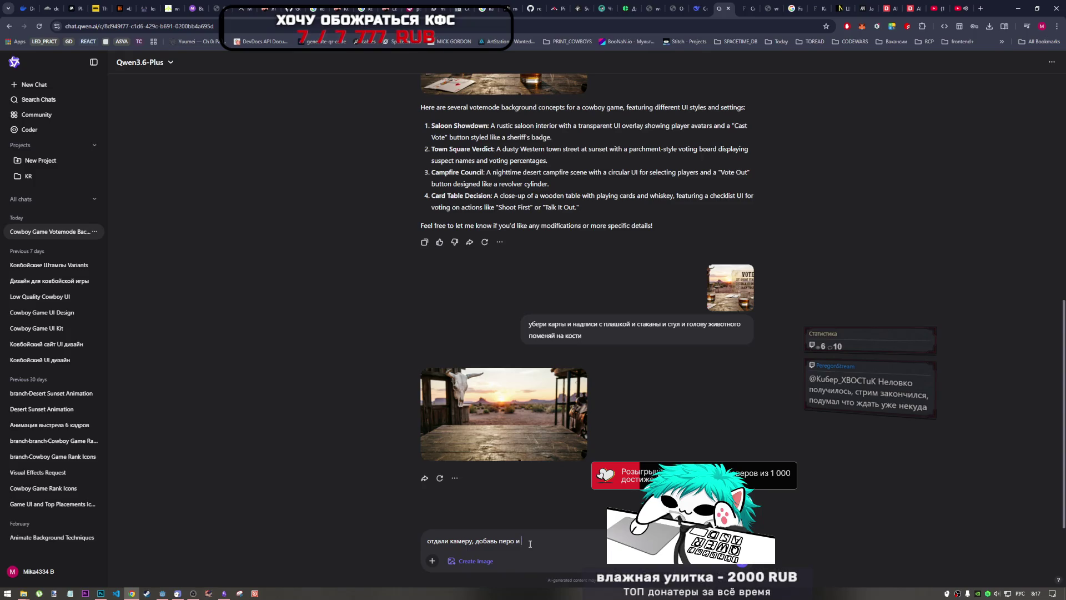
pyautogui.write('па')
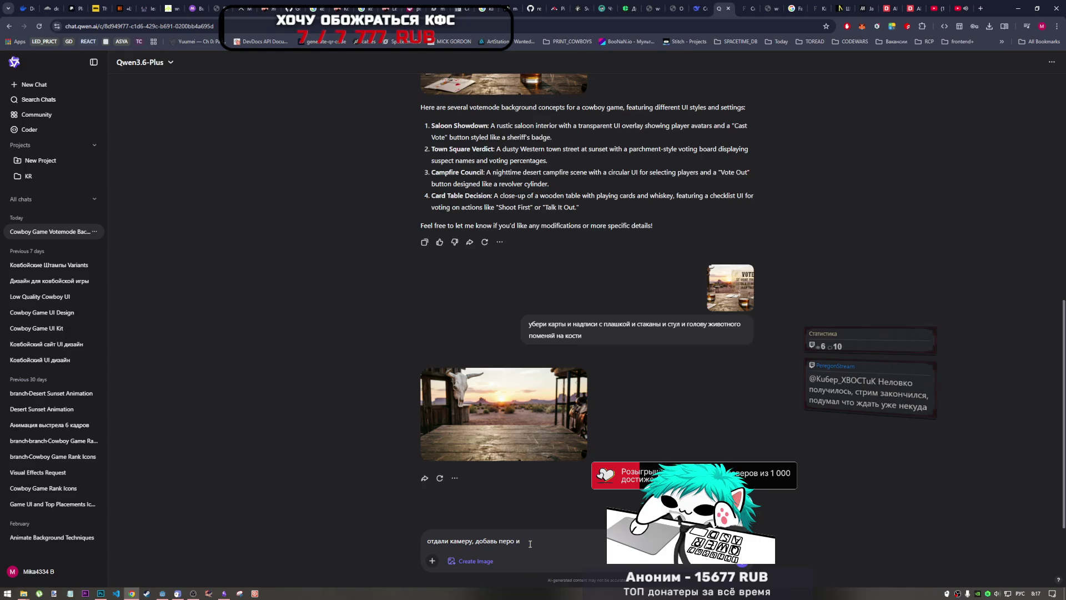
pyautogui.moveTo(544, 423)
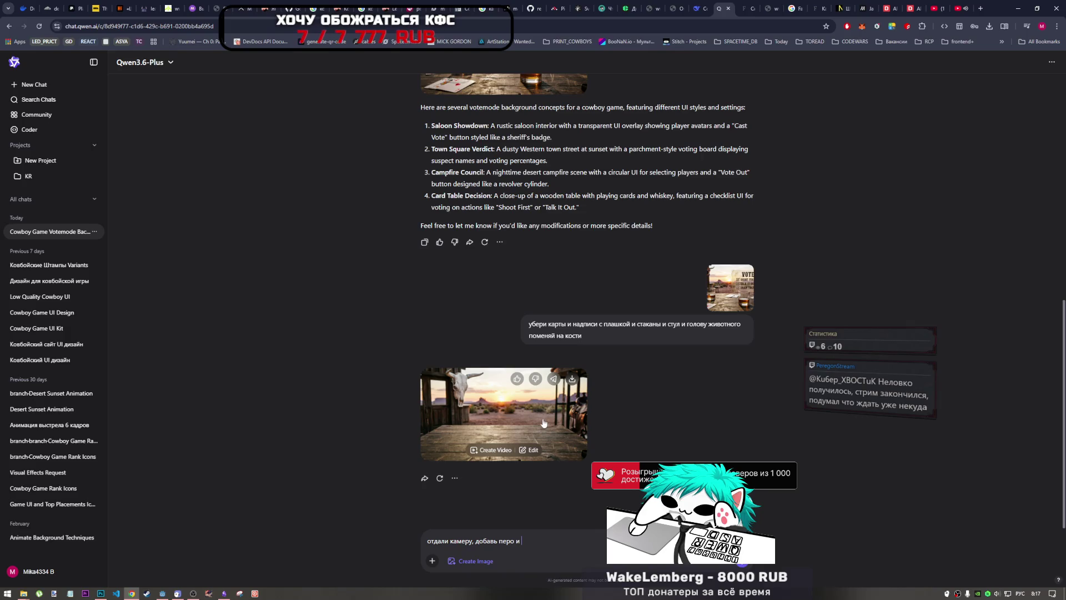
pyautogui.scroll(5, 516, 361)
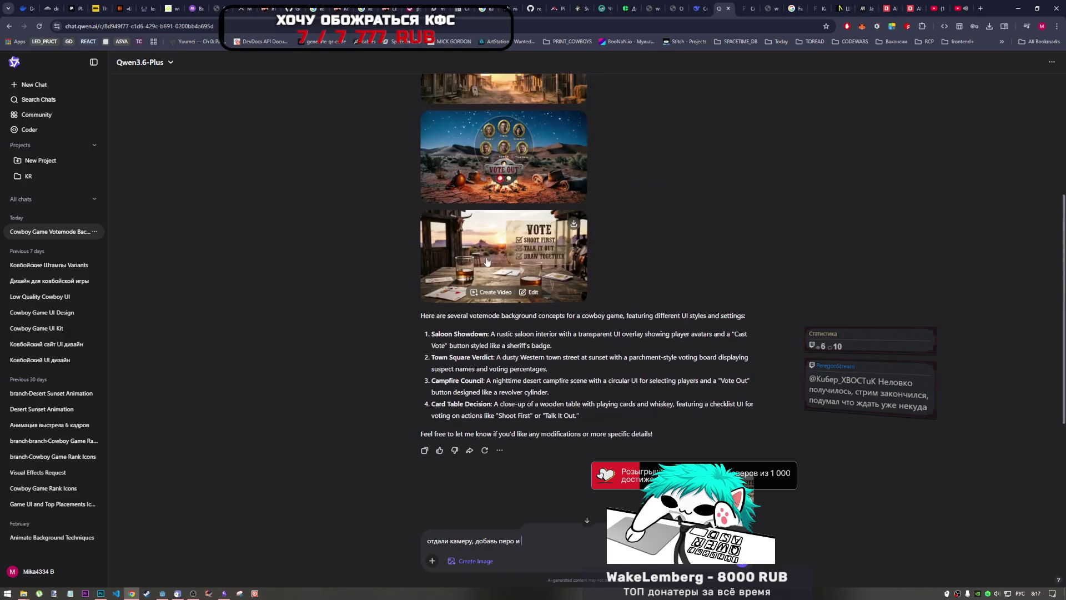
pyautogui.scroll(-5, 495, 302)
pyautogui.scroll(10, 496, 302)
pyautogui.scroll(-10, 516, 416)
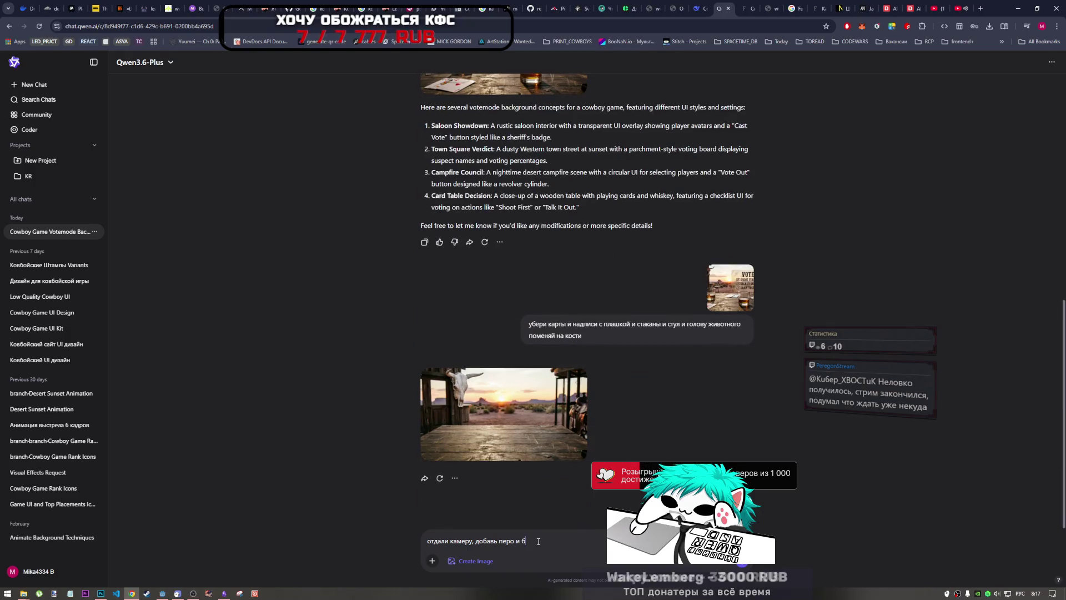
pyautogui.write('бумагу')
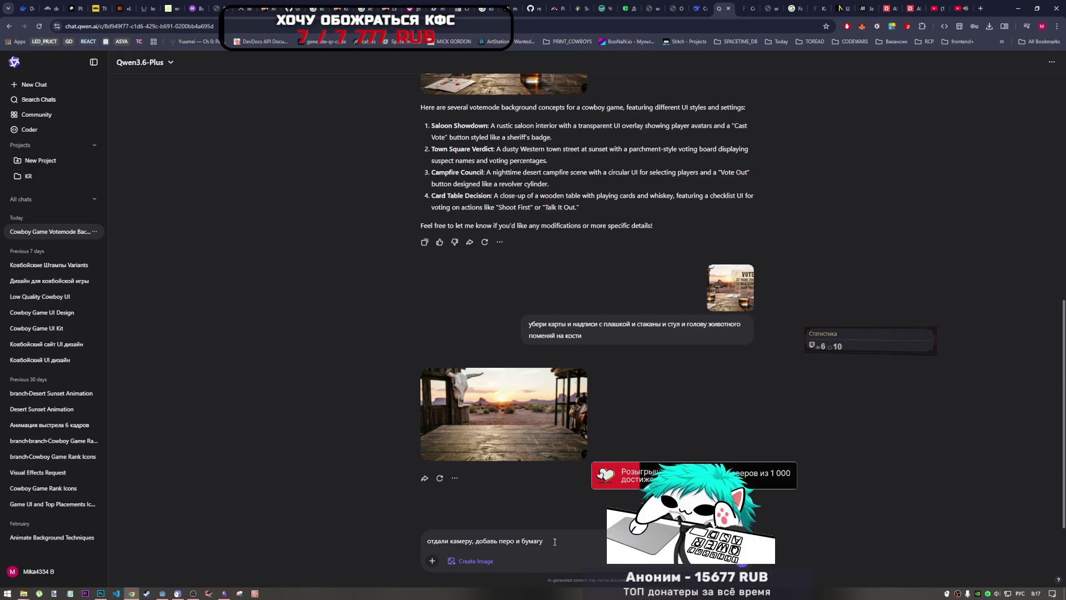
pyautogui.write('к')
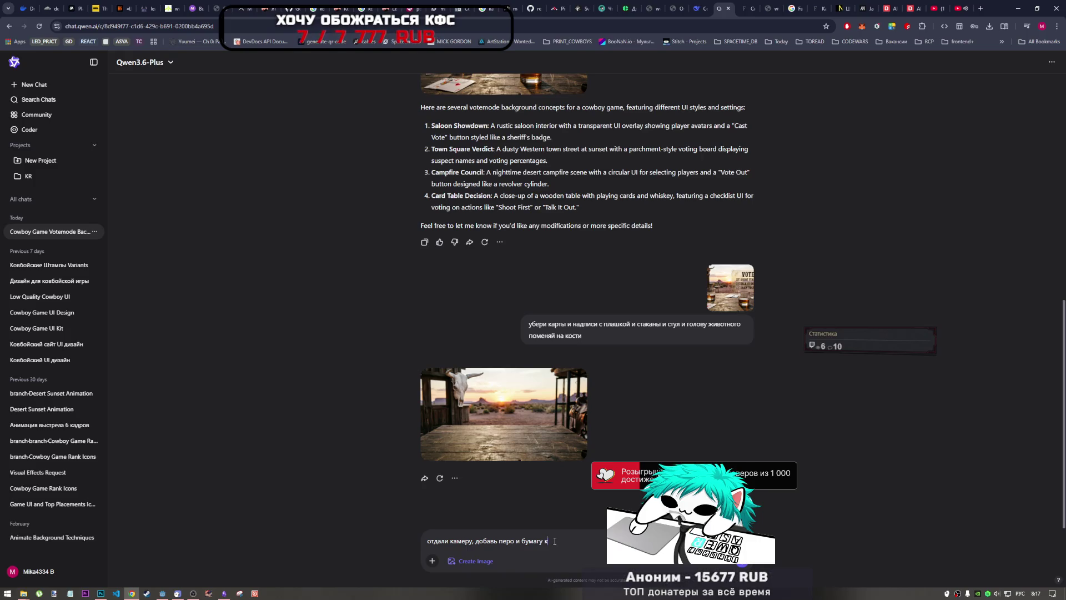
pyautogui.write('ак на диком западе')
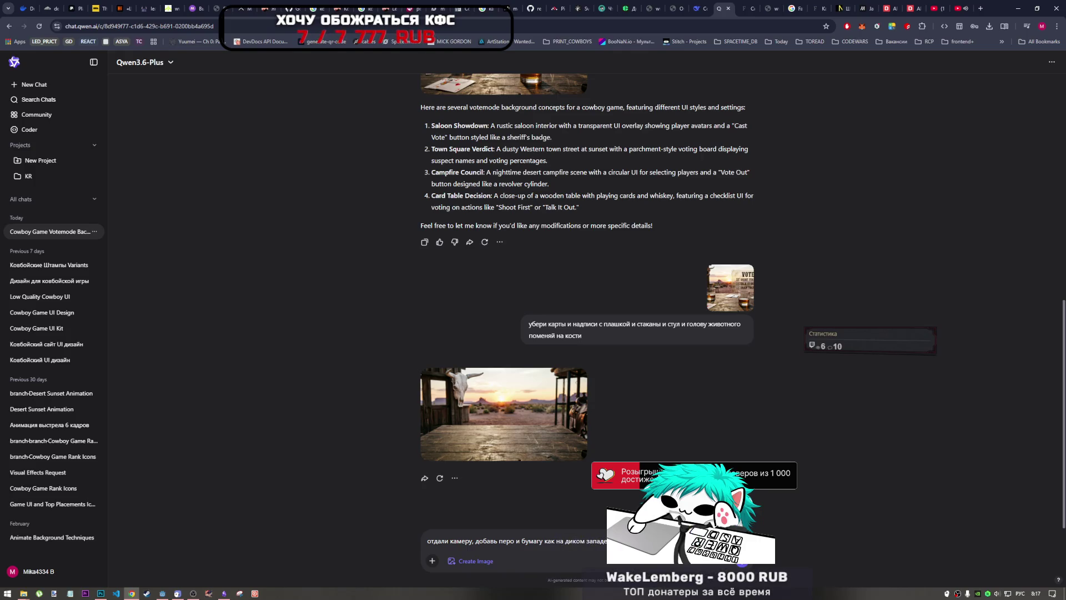
pyautogui.press('Return')
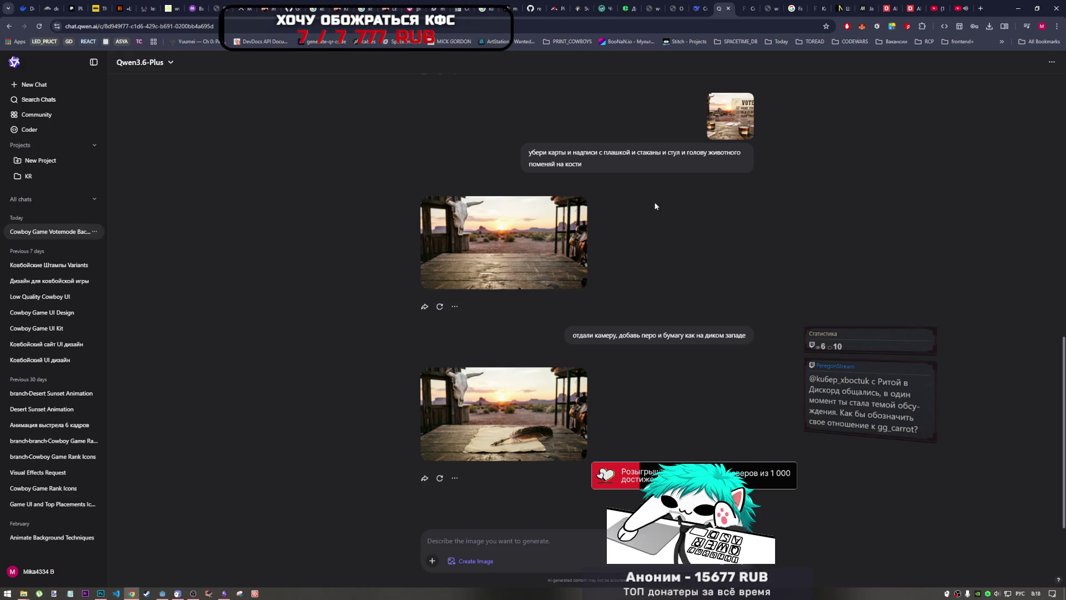
# - Ask Qwen to push the skull back and place the building farther away
pyautogui.moveTo(454, 397)
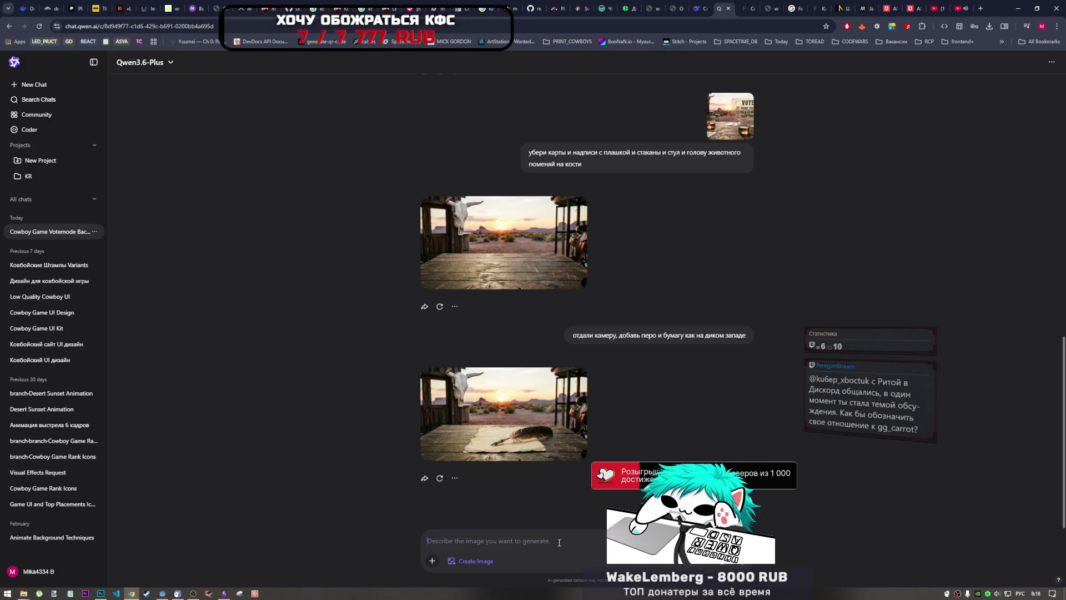
pyautogui.write('отд')
pyautogui.write('и ка')
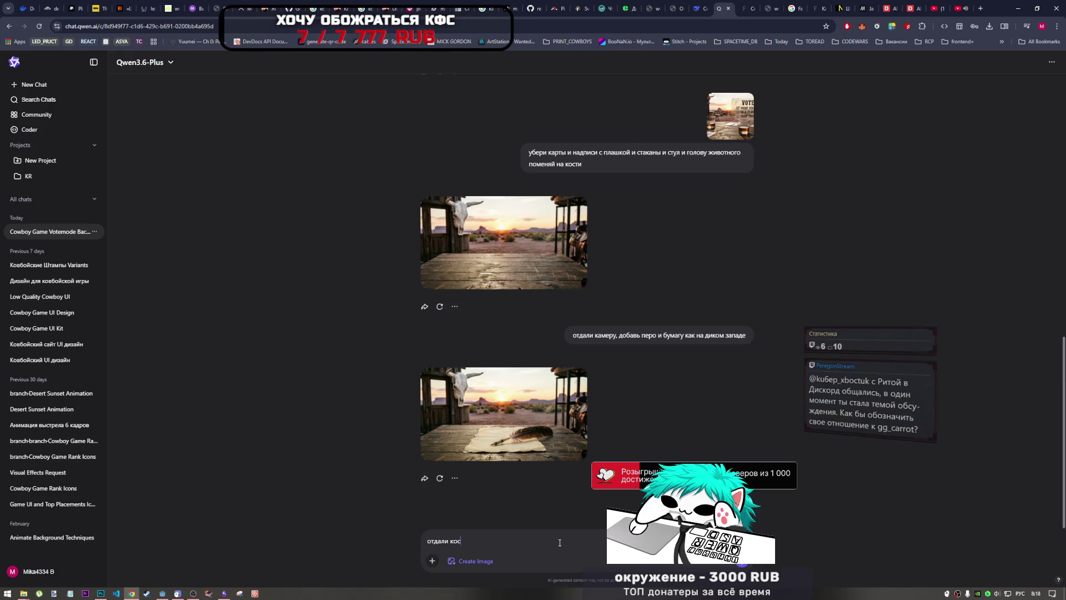
pyautogui.write('ти')
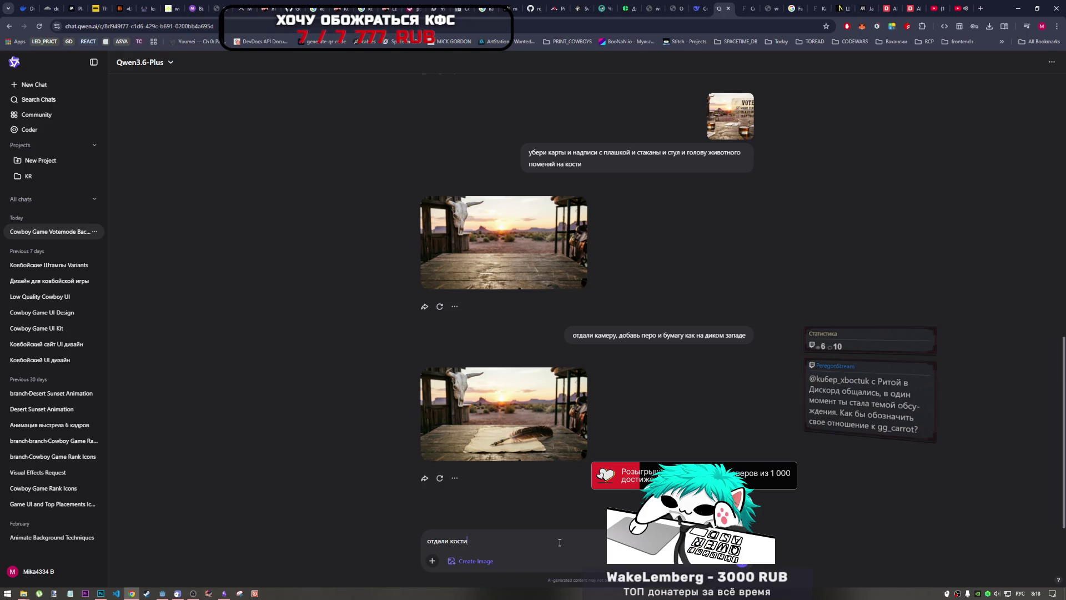
pyautogui.write(' к')
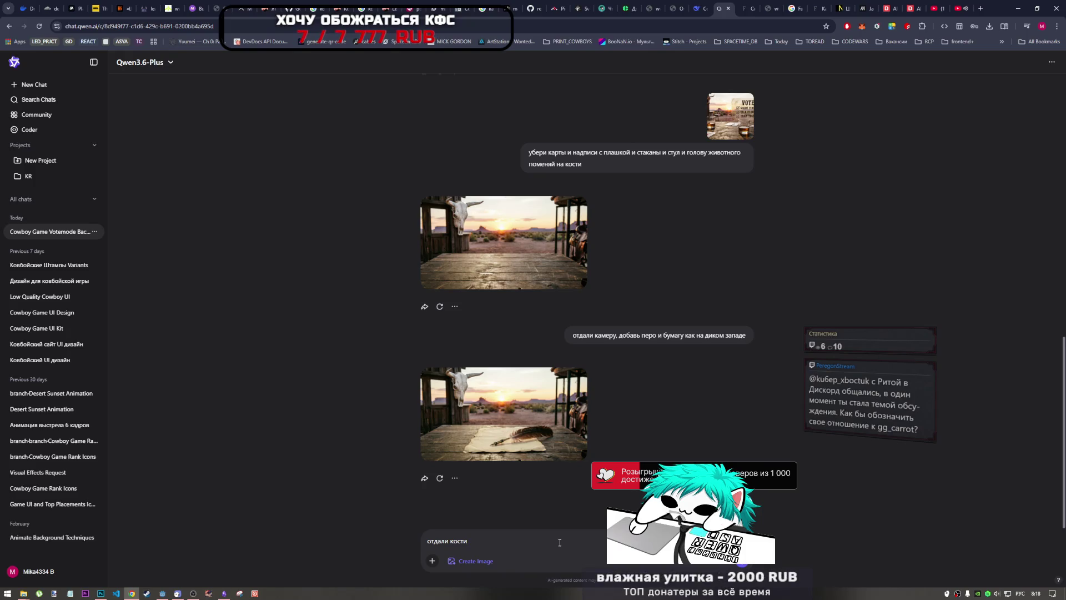
pyautogui.press('BackSpace')
pyautogui.write('с')
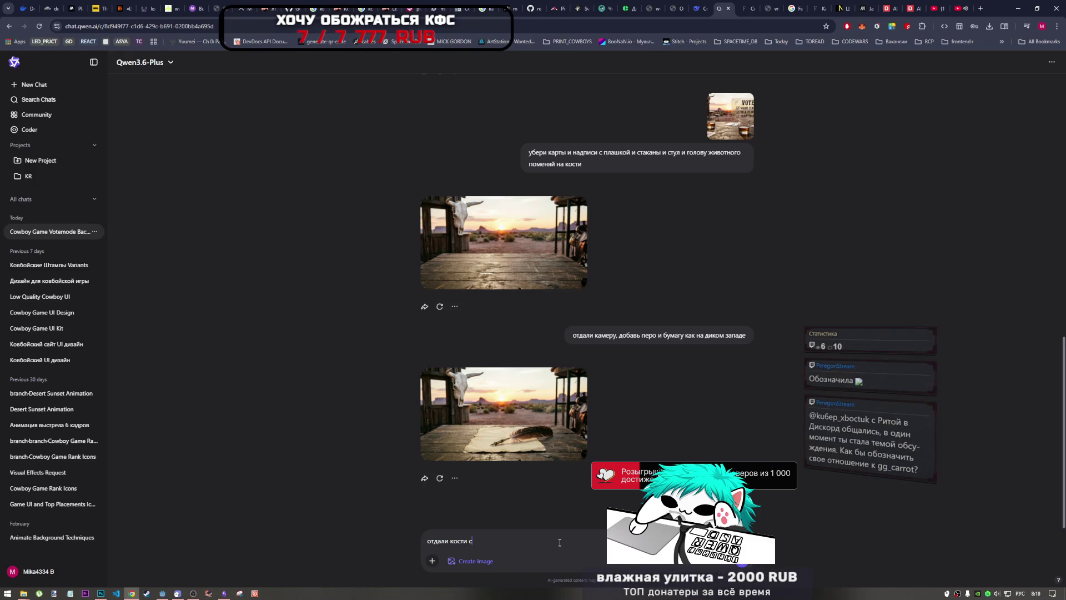
pyautogui.press('BackSpace')
pyautogui.write('здание подальш')
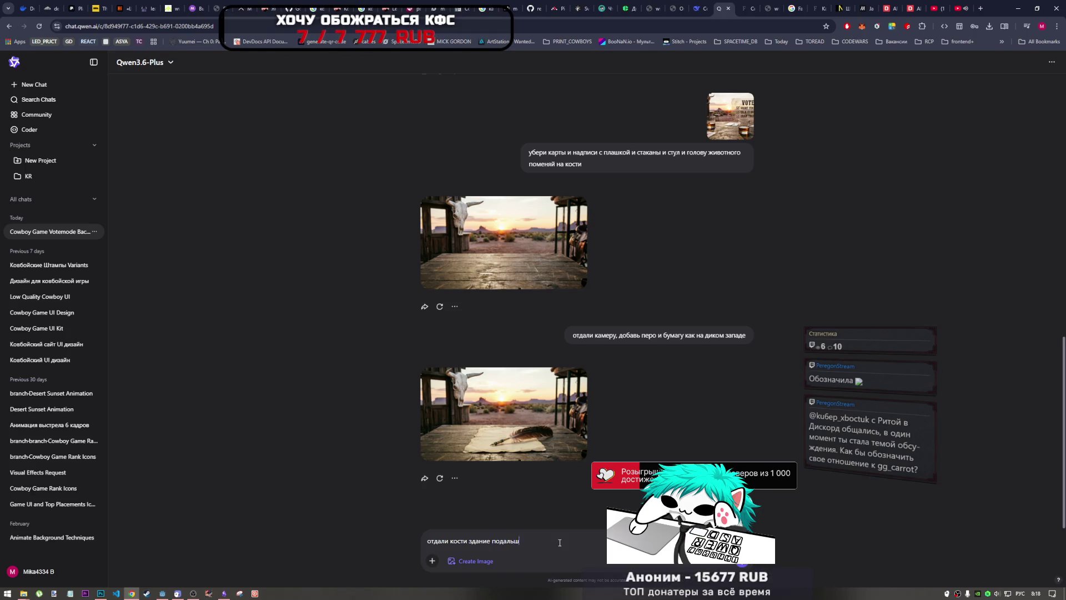
pyautogui.write('лай')
pyautogui.press('Return')
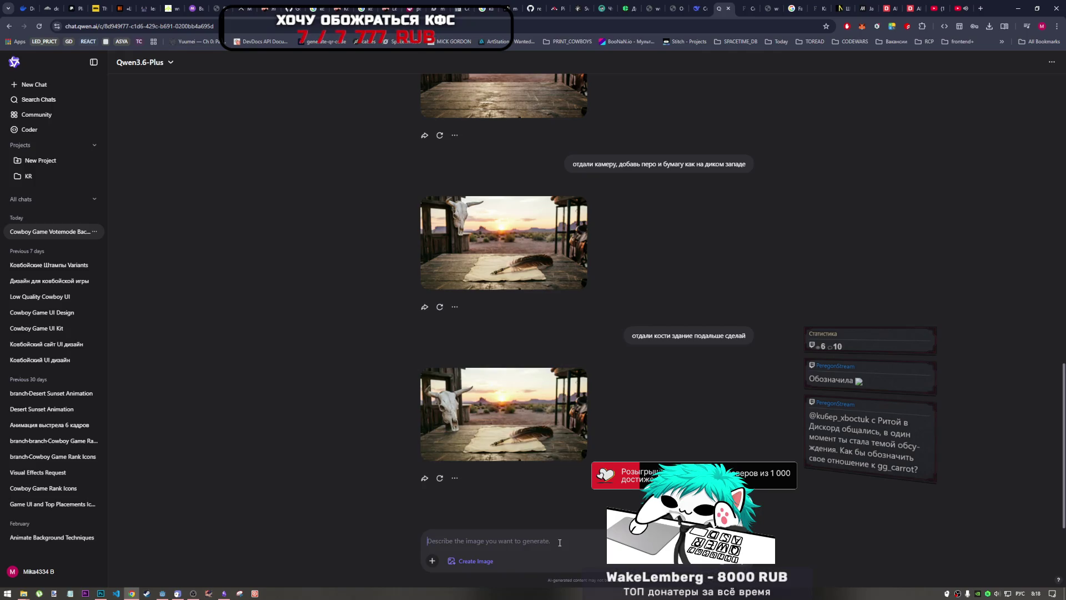
# - Reword the last Qwen request to 'сделай дальше от камеры кости' and resend it for a new image
pyautogui.moveTo(493, 405)
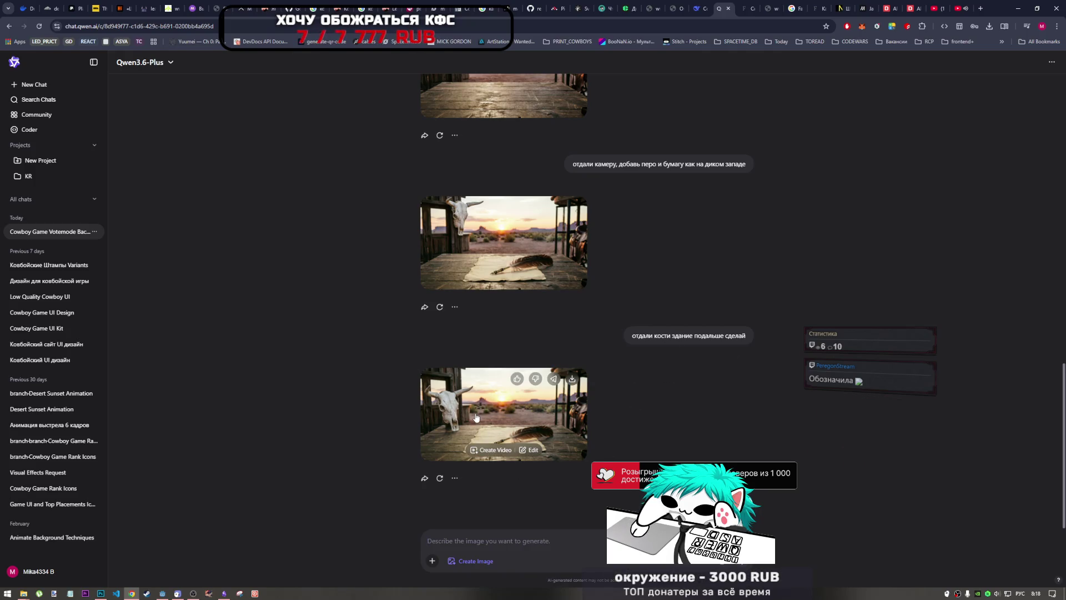
pyautogui.click(541, 545)
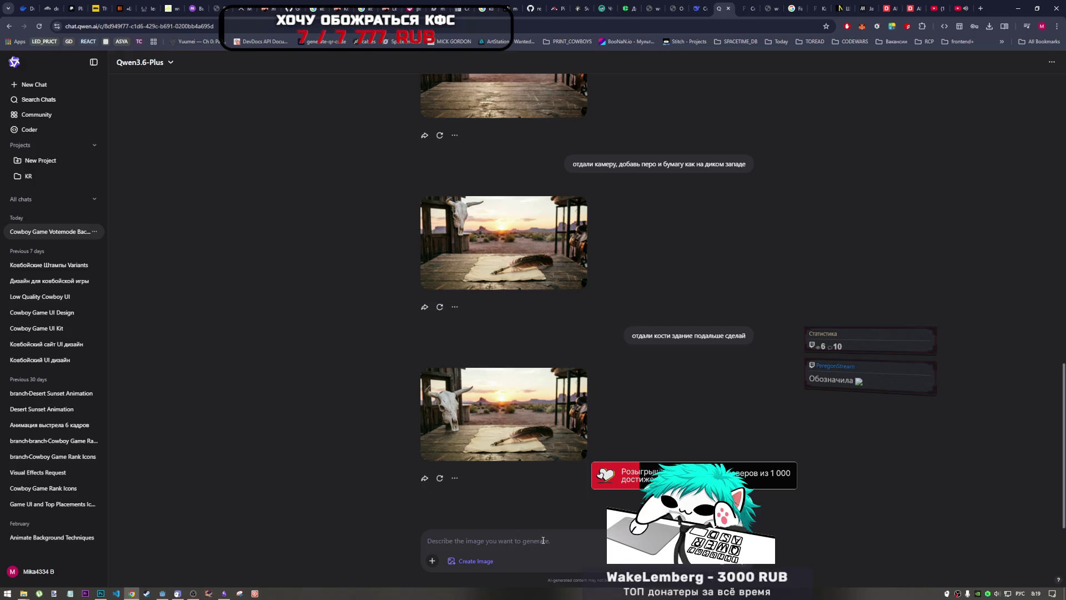
pyautogui.click(741, 351)
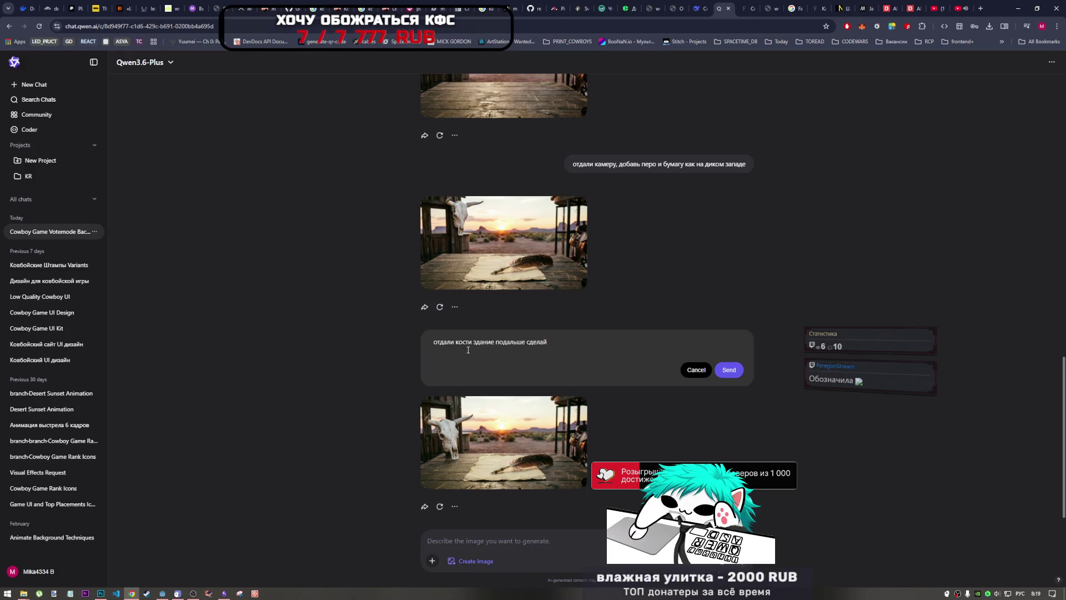
pyautogui.doubleClick(445, 342)
pyautogui.write('сделай дальше')
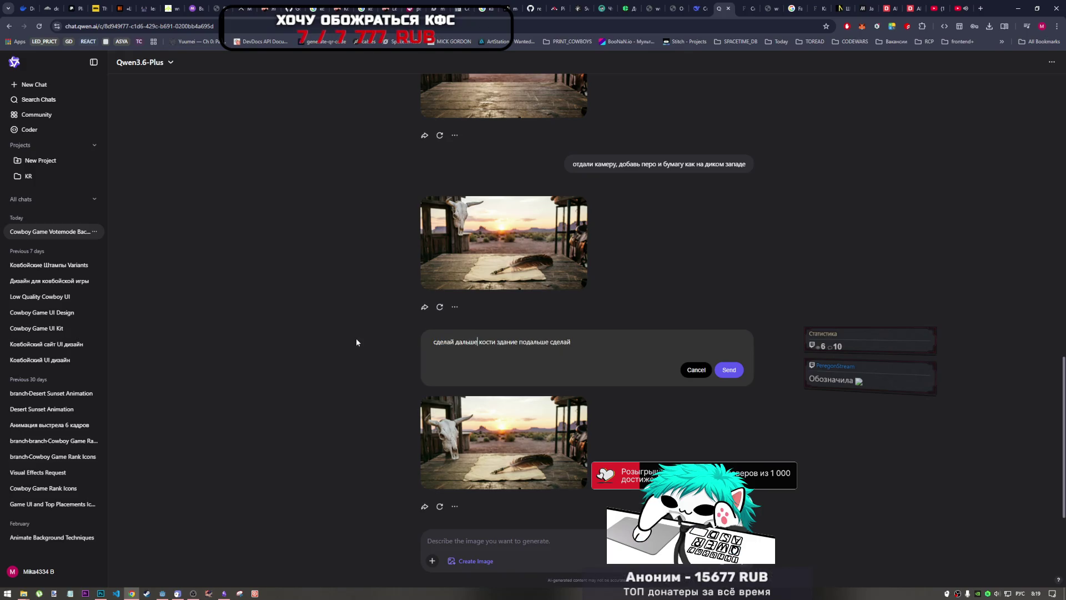
pyautogui.moveTo(497, 341); pyautogui.dragTo(679, 379)
pyautogui.press('BackSpace')
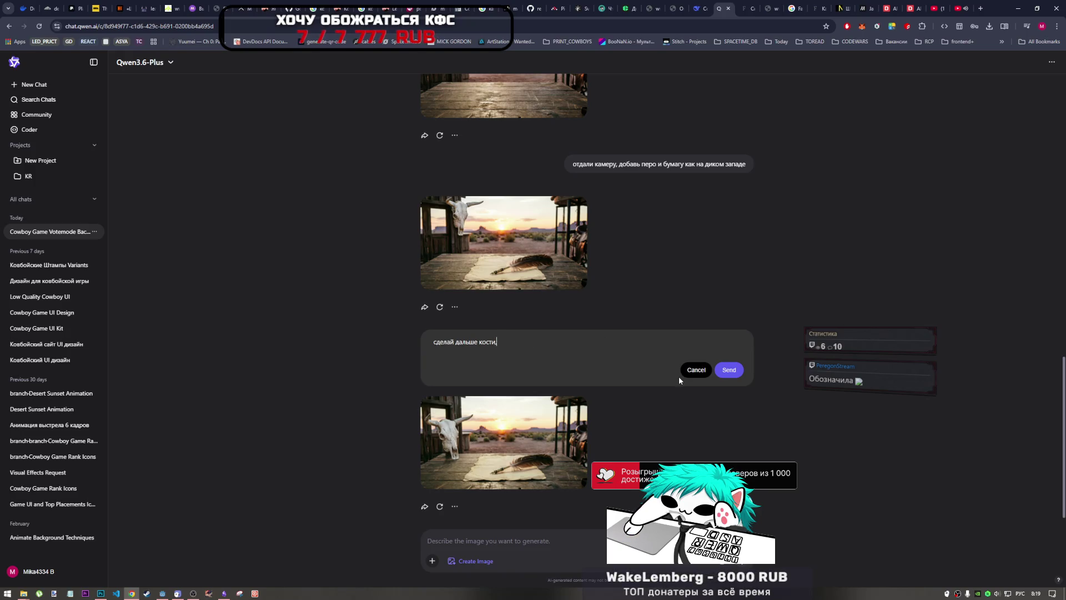
pyautogui.click(477, 342)
pyautogui.write('от камеры')
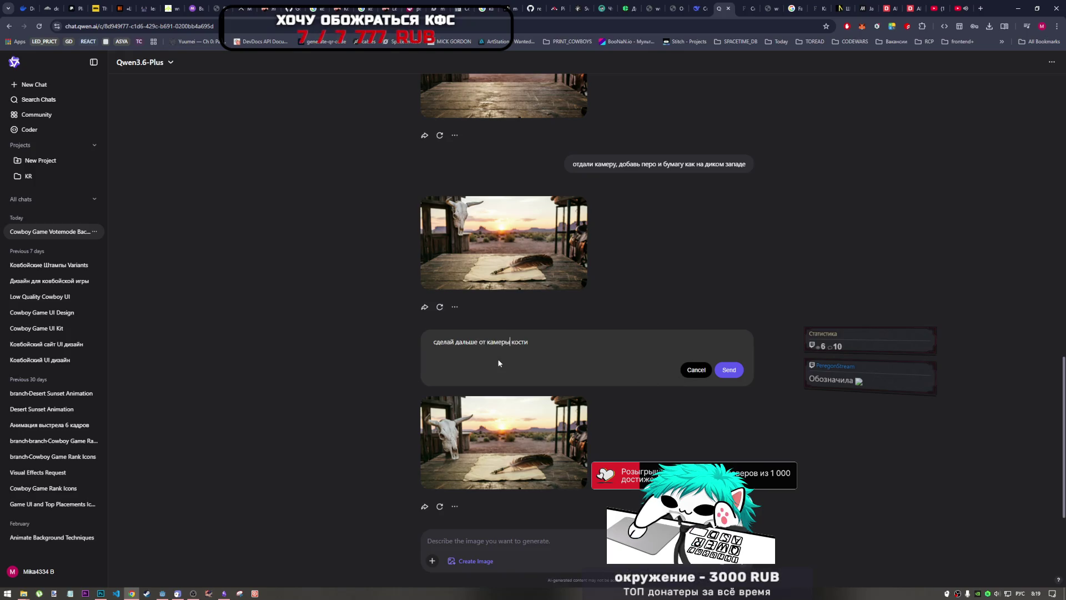
pyautogui.click(729, 370)
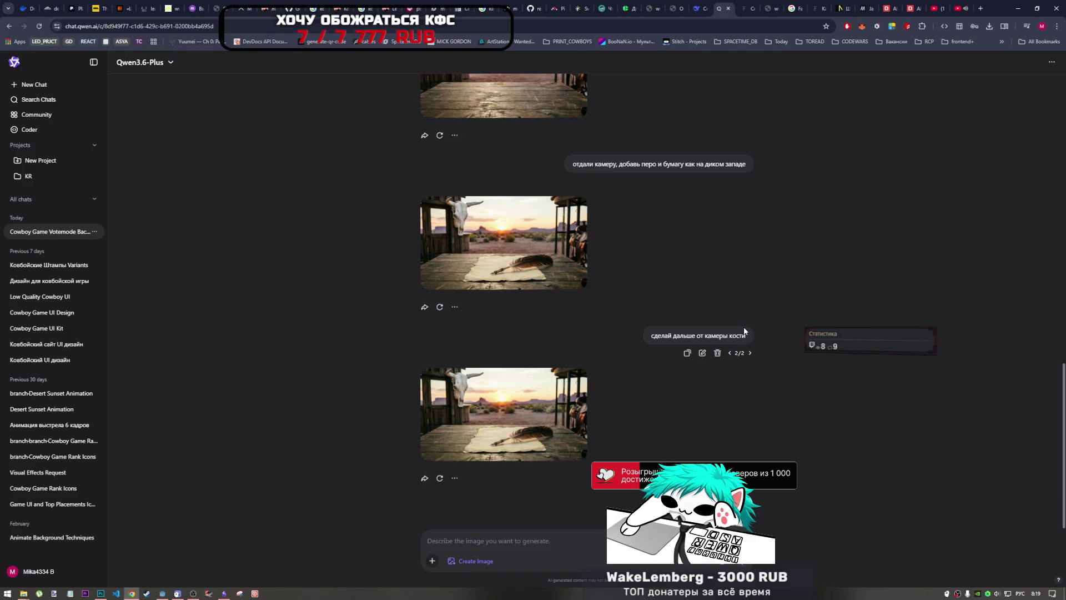
# - Inspect the latest generated image at full size
pyautogui.click(544, 411)
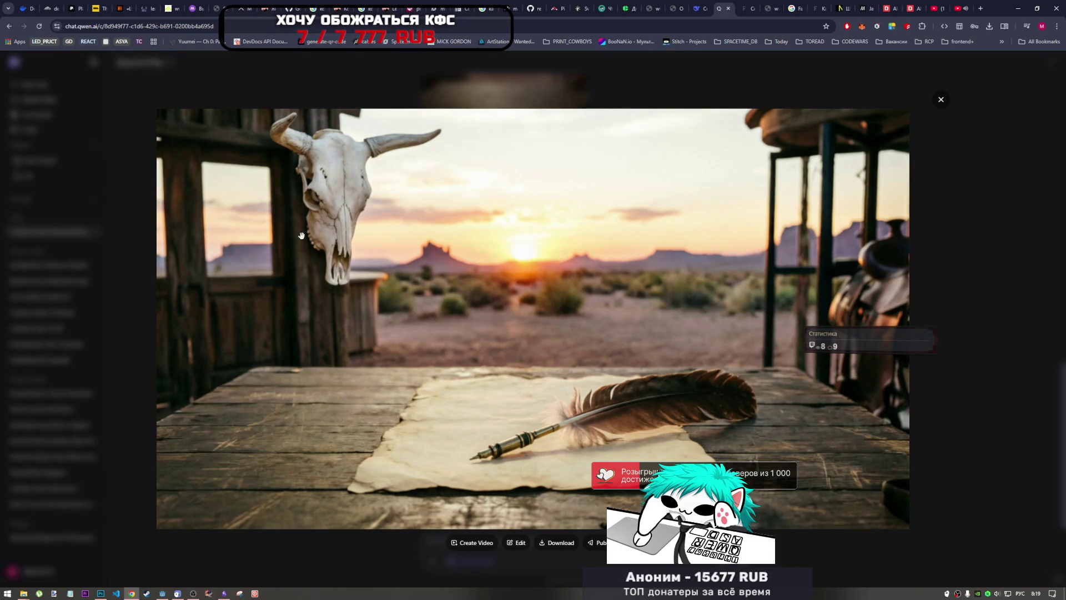
pyautogui.press('Escape')
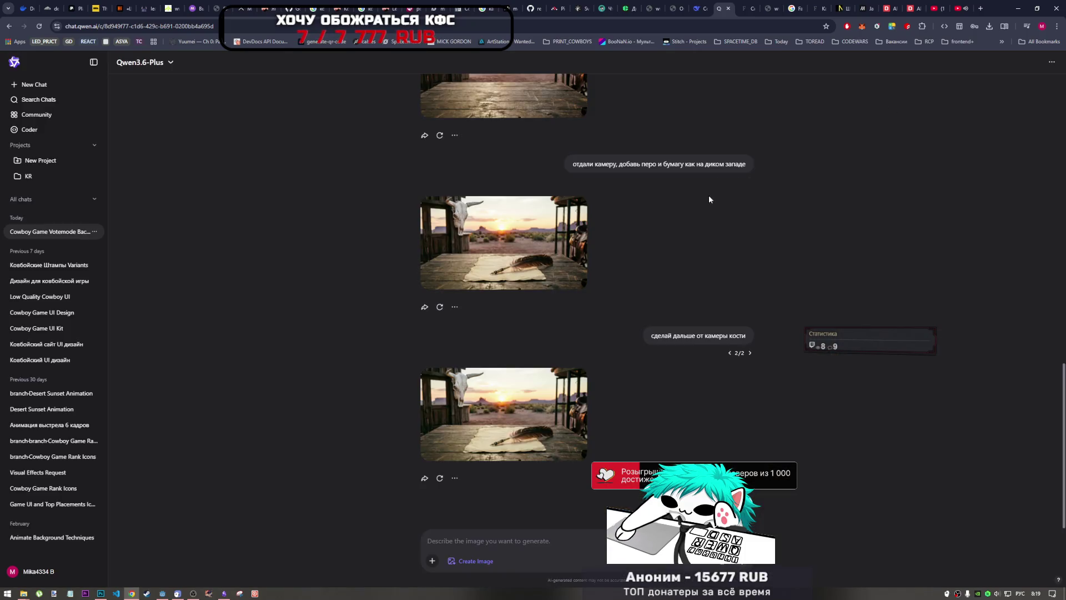
pyautogui.scroll(3, 620, 322)
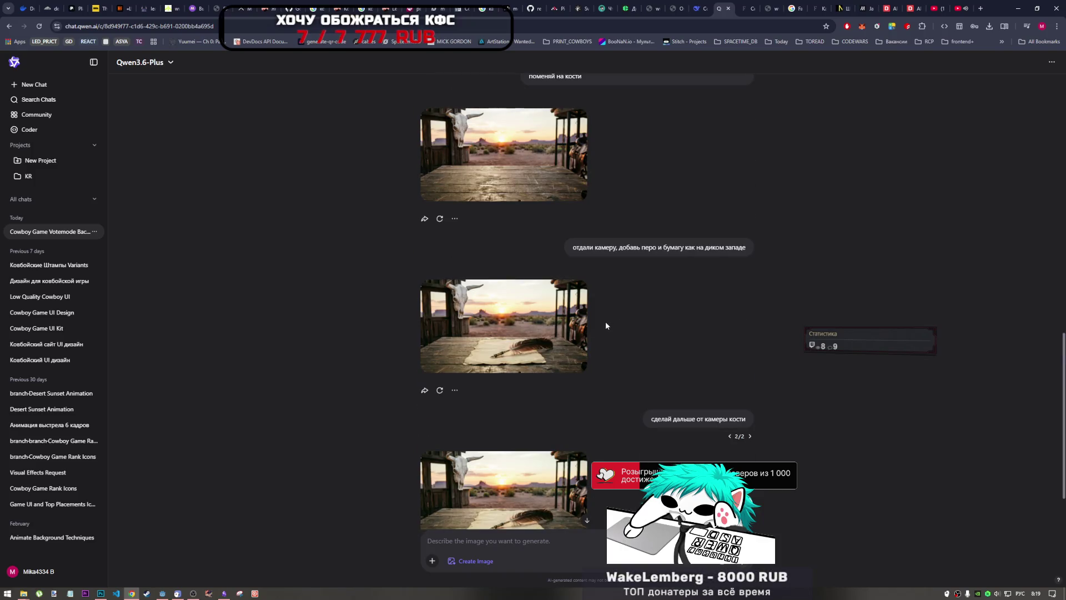
# - Extend the last request with 'вместе с домом подвинь от камеры в даль' and resend it
pyautogui.click(702, 436)
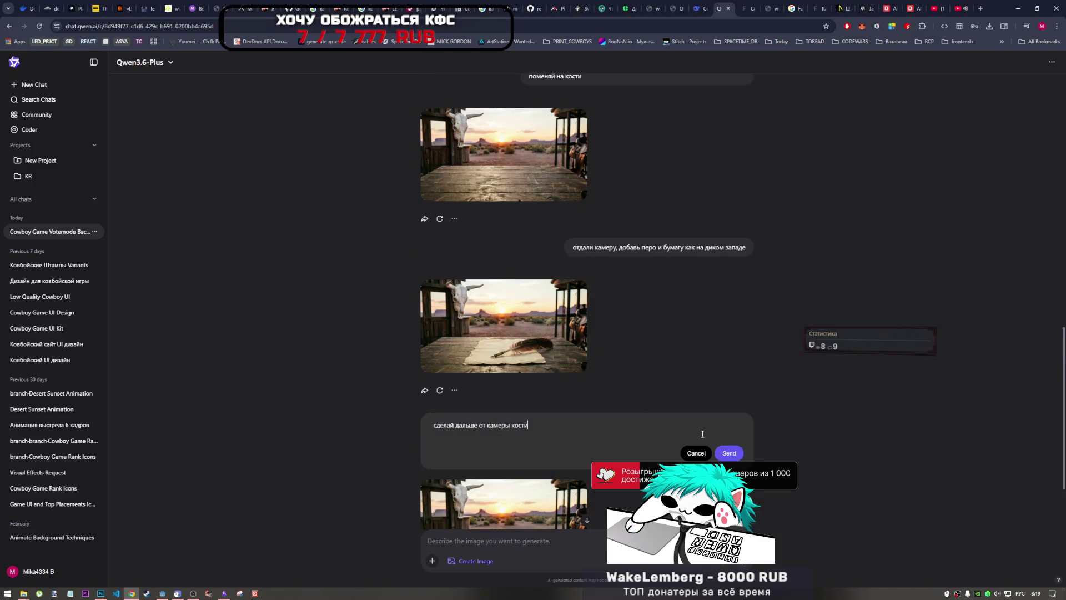
pyautogui.write(' вме')
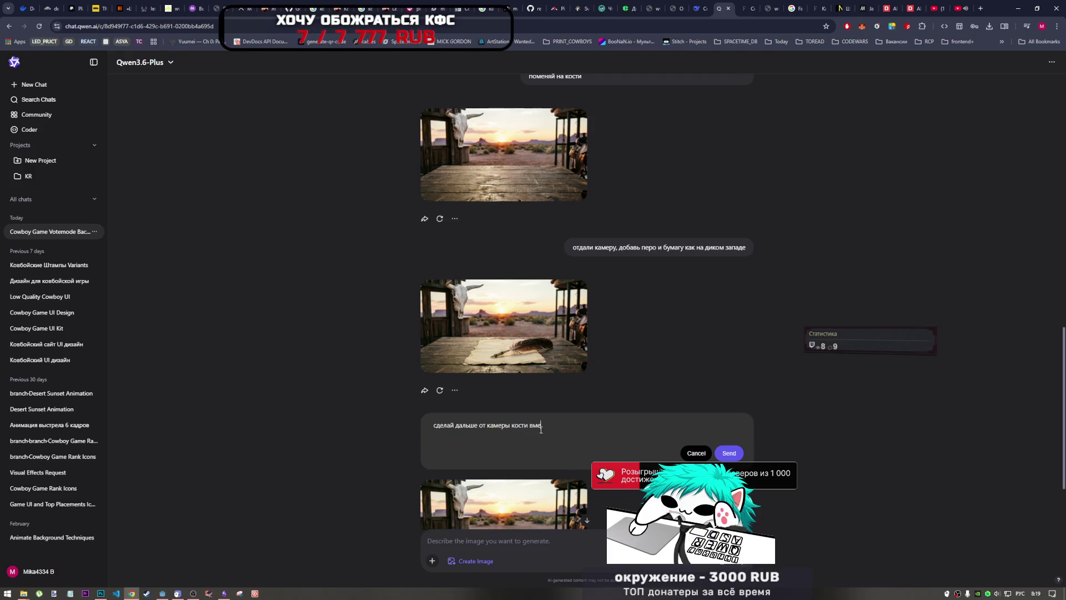
pyautogui.write('сте с д')
pyautogui.write('омом подвинь от')
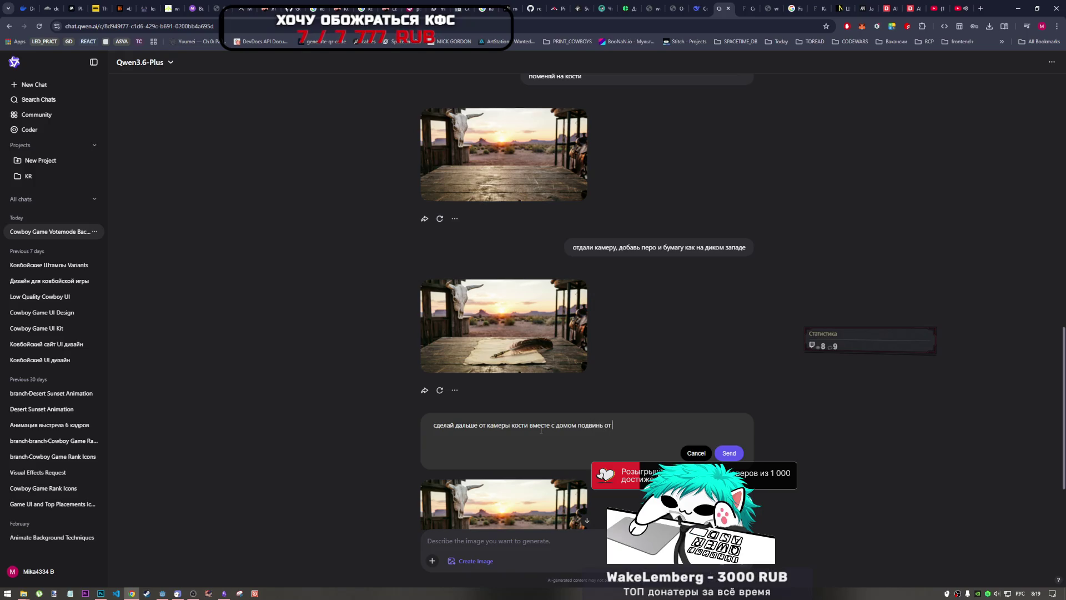
pyautogui.write(' камеры ')
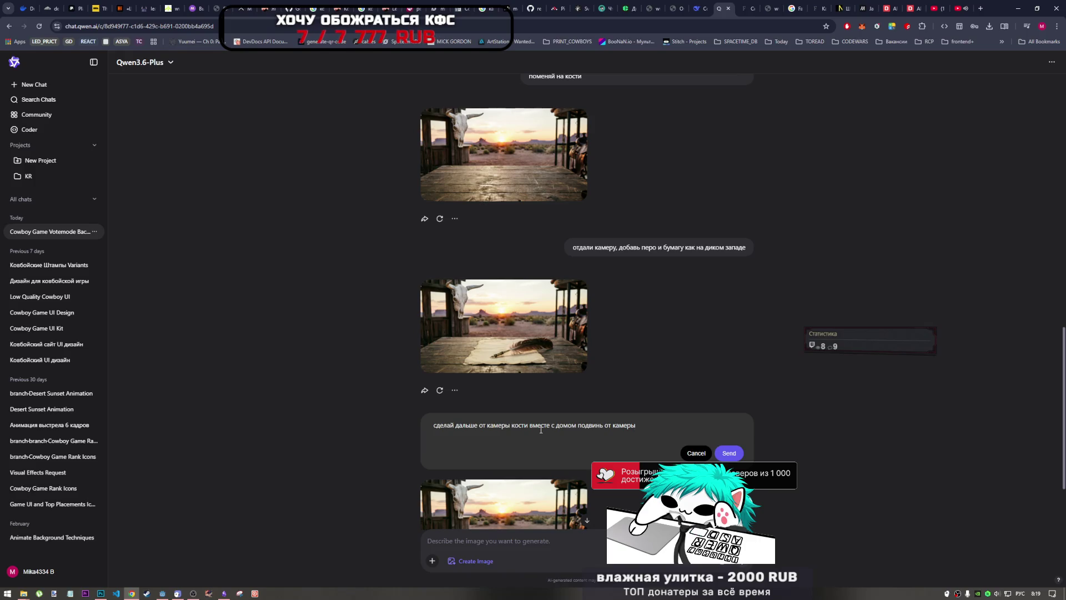
pyautogui.write('вдаль')
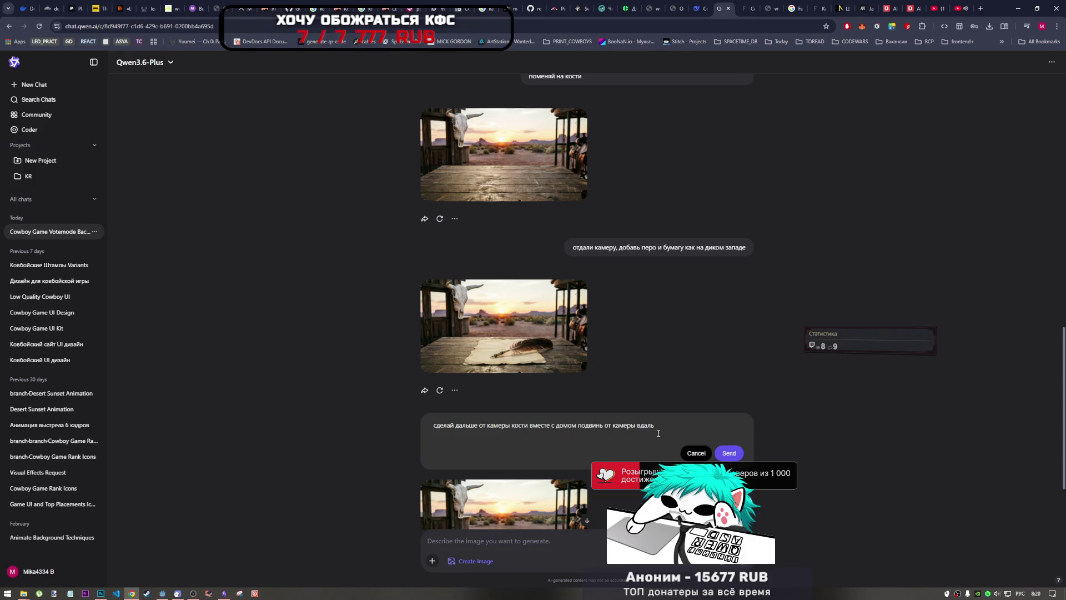
pyautogui.click(641, 425)
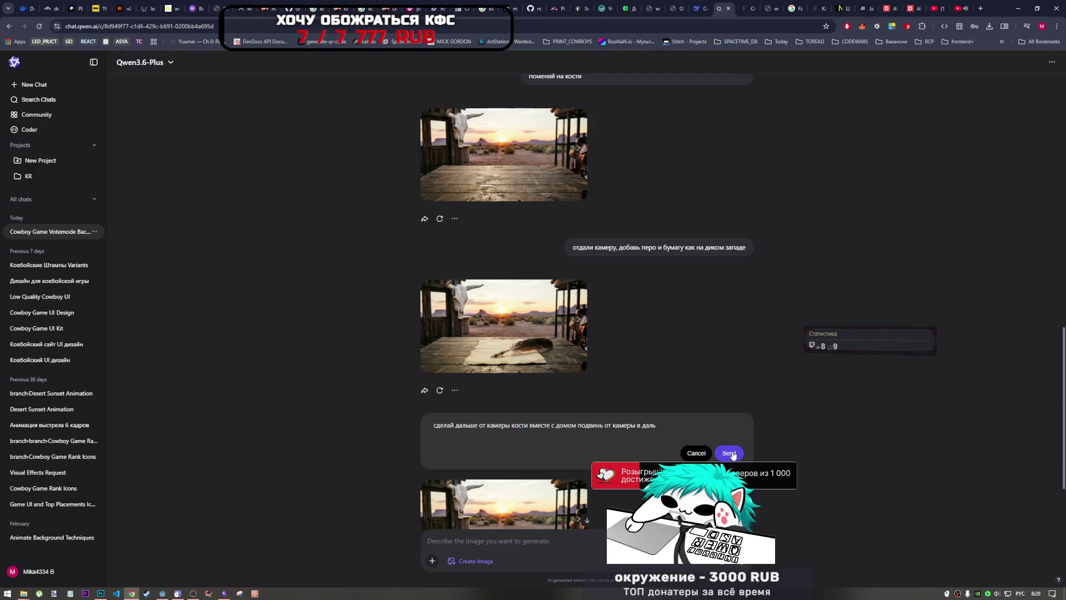
pyautogui.click(720, 452)
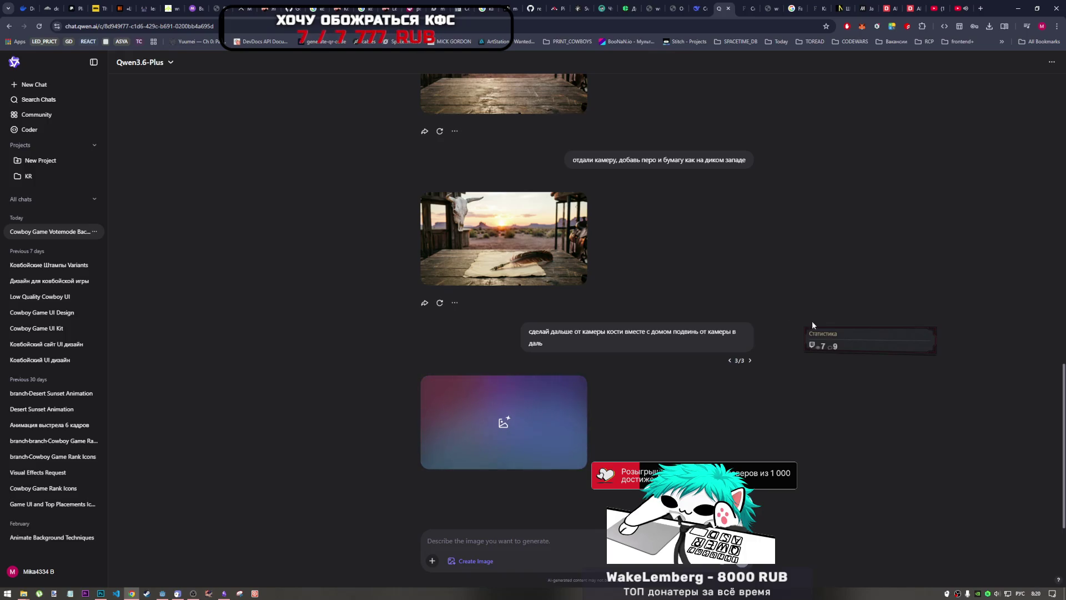
# - Review the third image, then retype the last request as 'убери здание справа и слева и добавь на их место что-то др'
pyautogui.scroll(10, 591, 265)
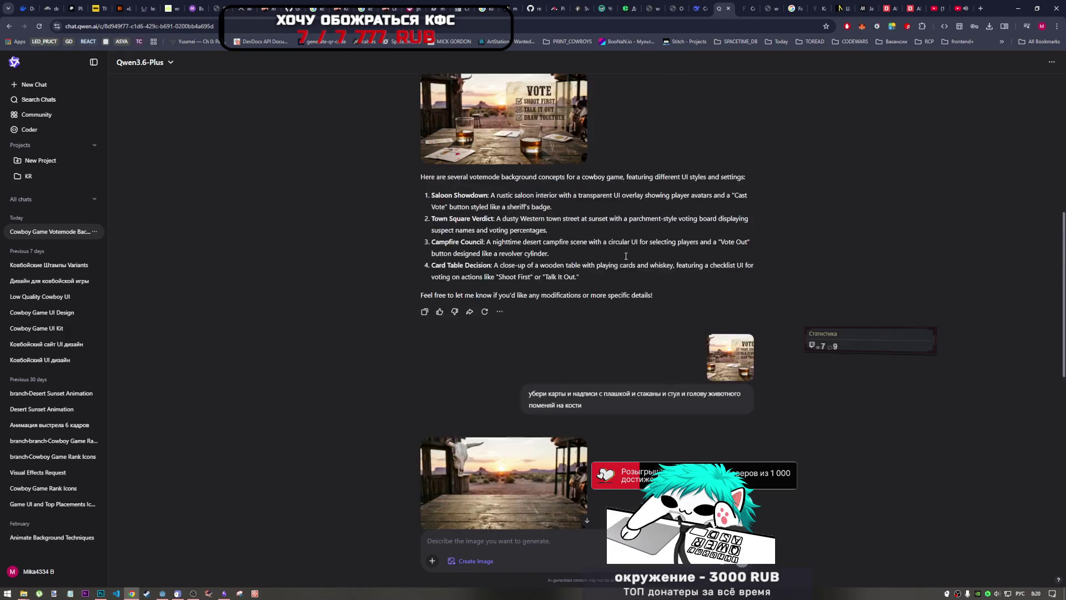
pyautogui.scroll(-10, 587, 290)
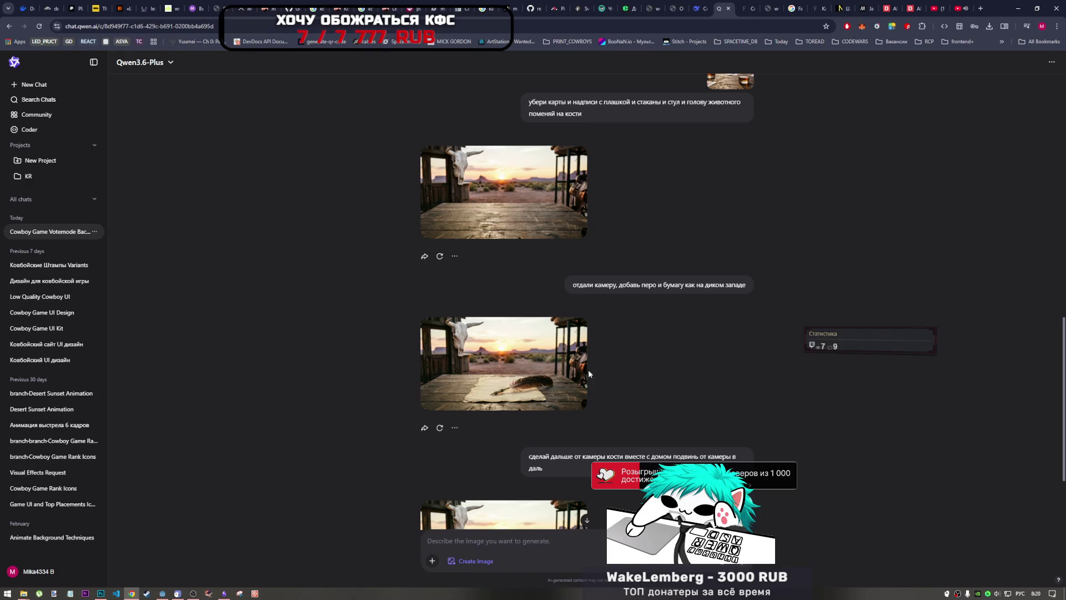
pyautogui.moveTo(583, 367)
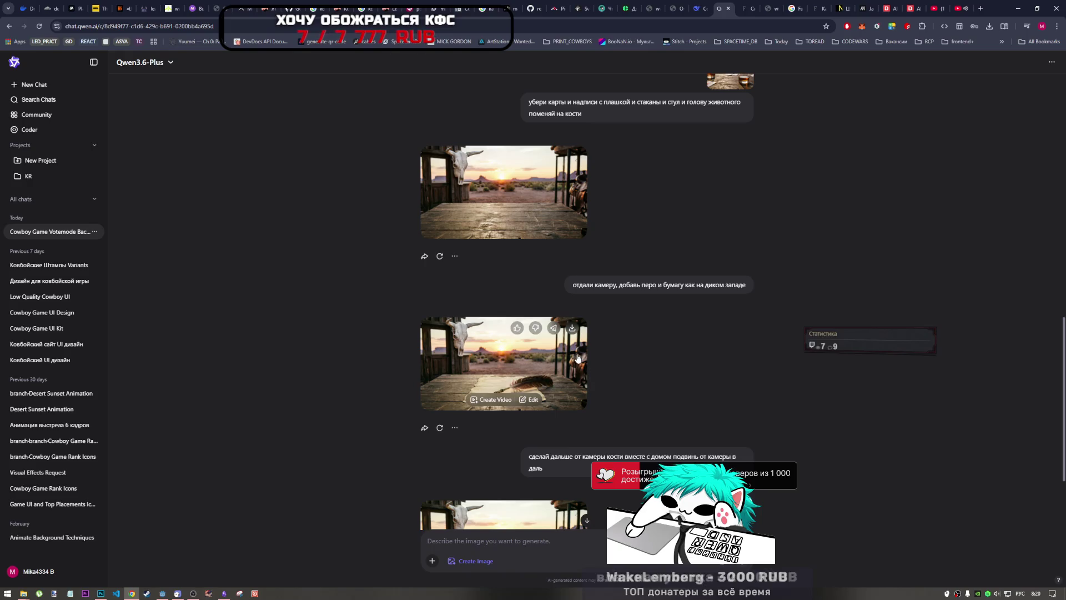
pyautogui.scroll(-3, 577, 361)
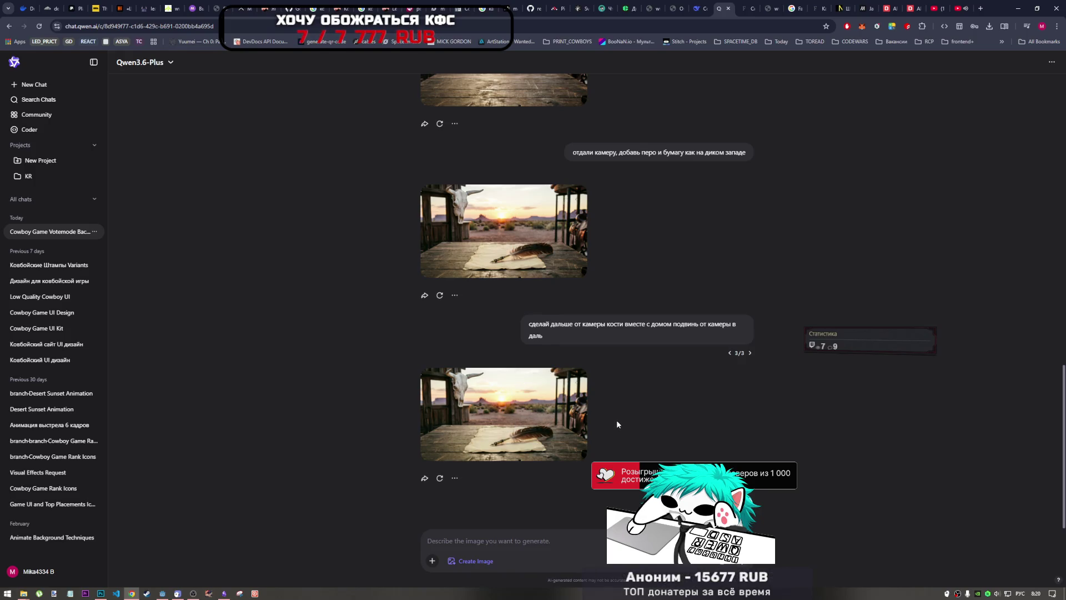
pyautogui.scroll(5, 617, 414)
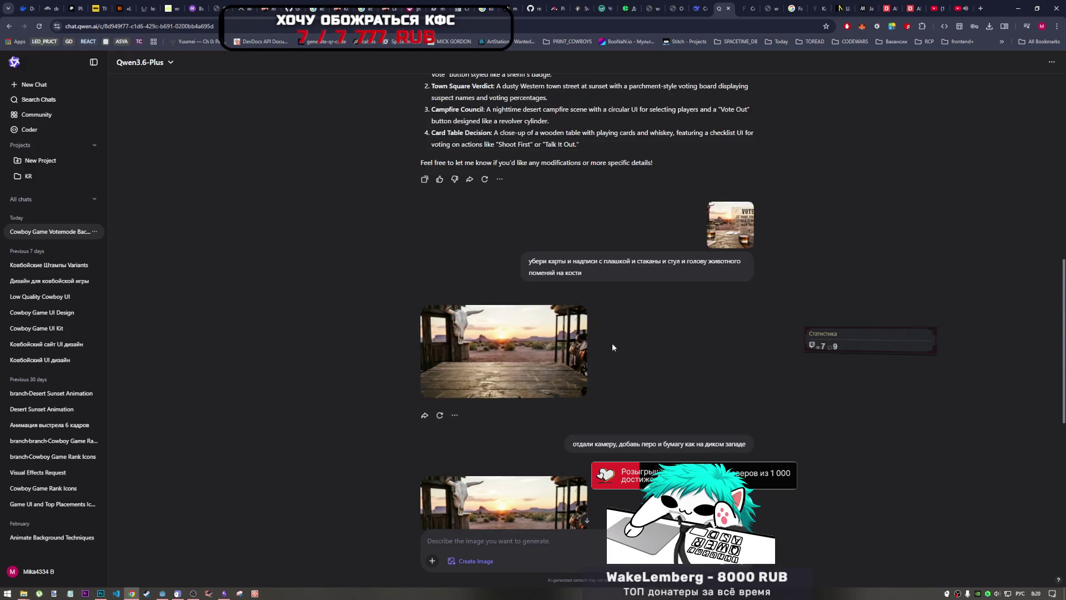
pyautogui.scroll(-5, 603, 356)
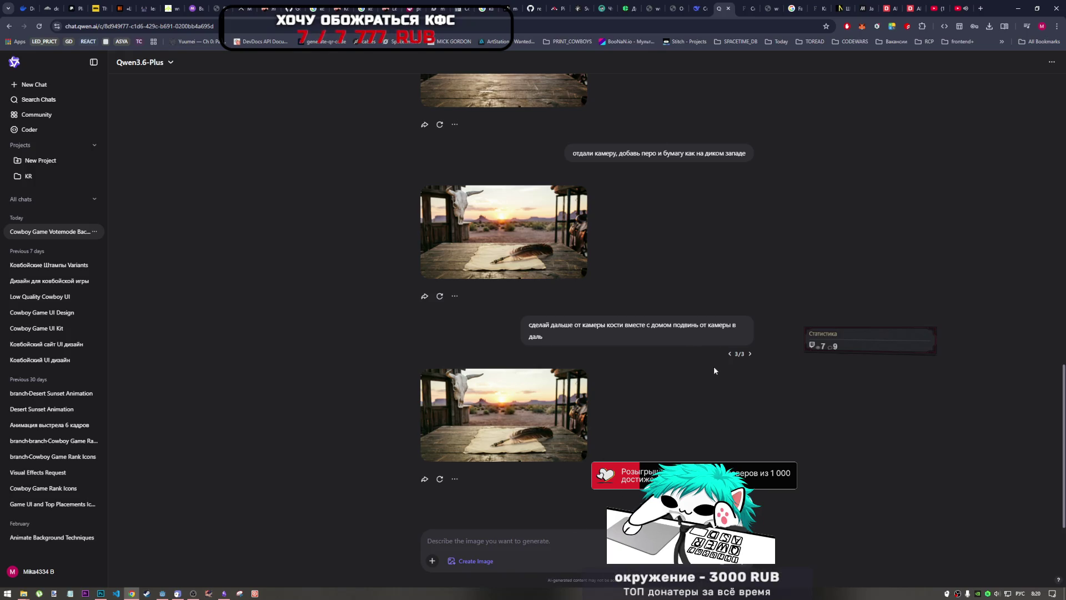
pyautogui.click(697, 354)
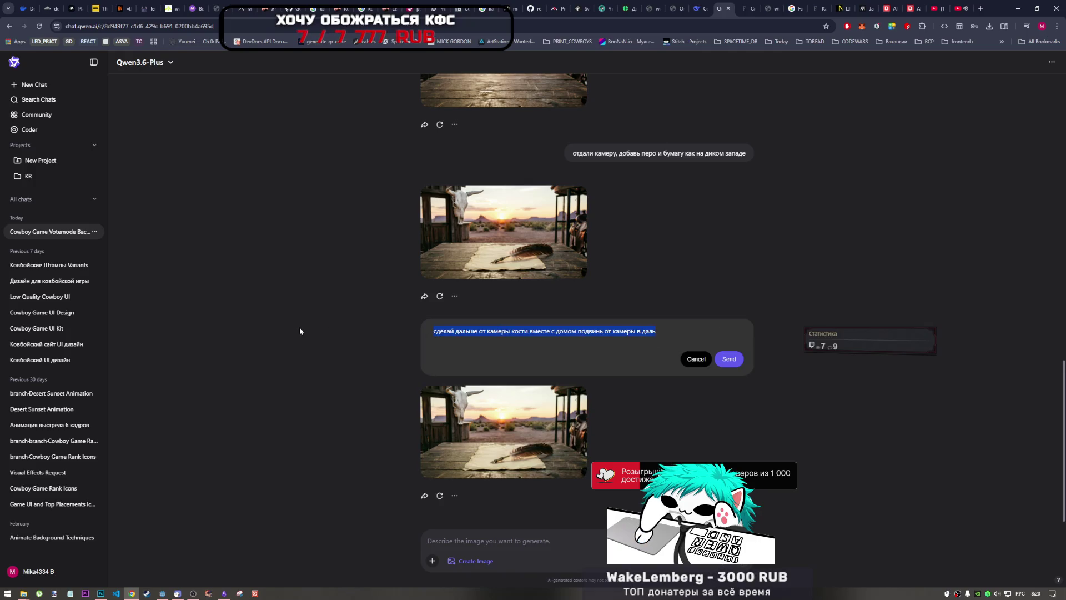
pyautogui.write('убери з')
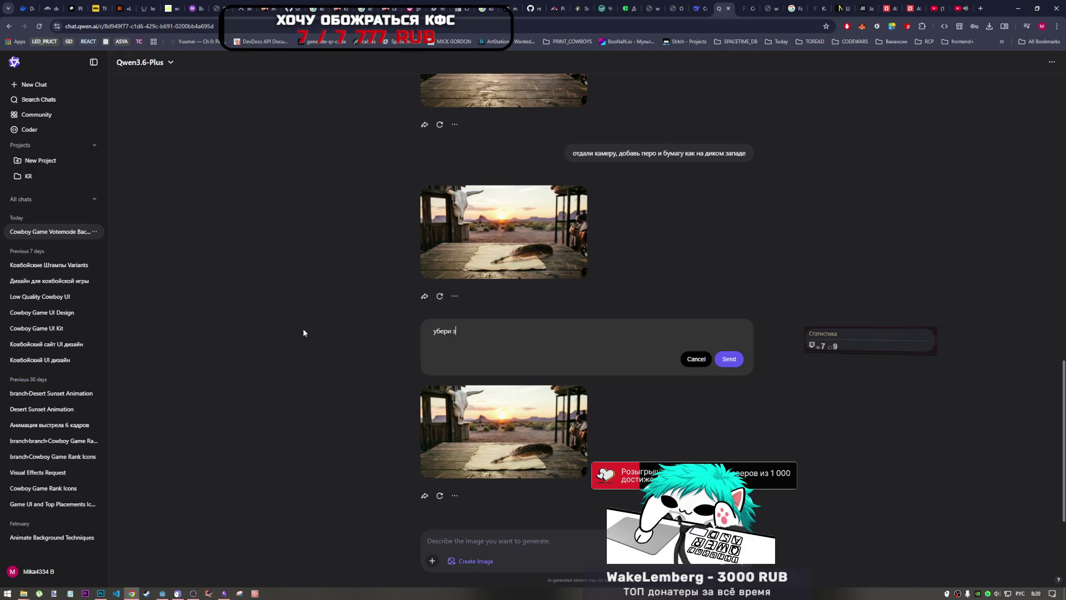
pyautogui.write('дани')
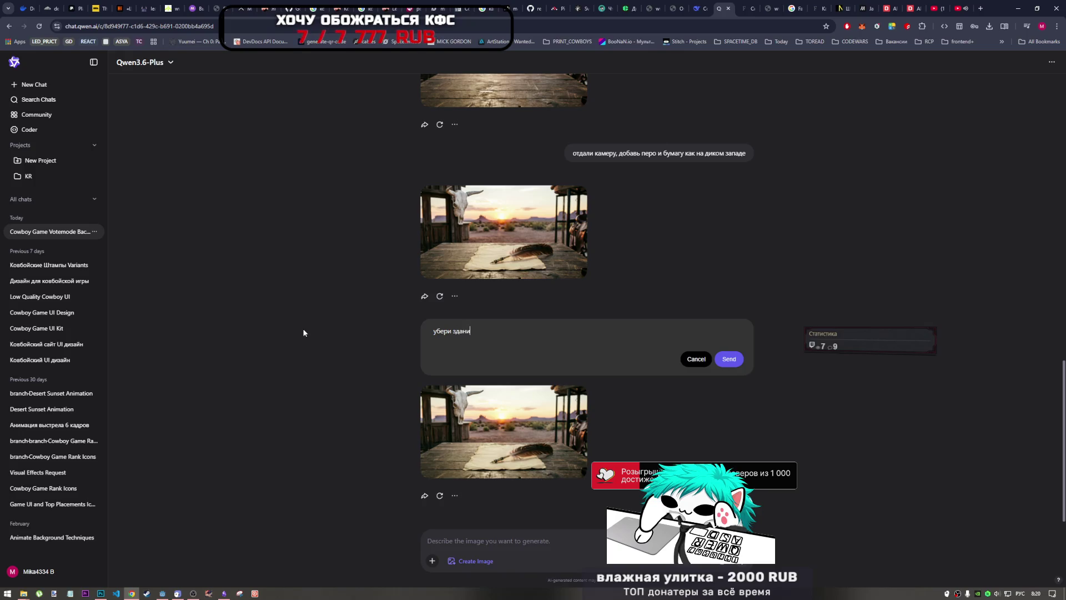
pyautogui.write('е справа')
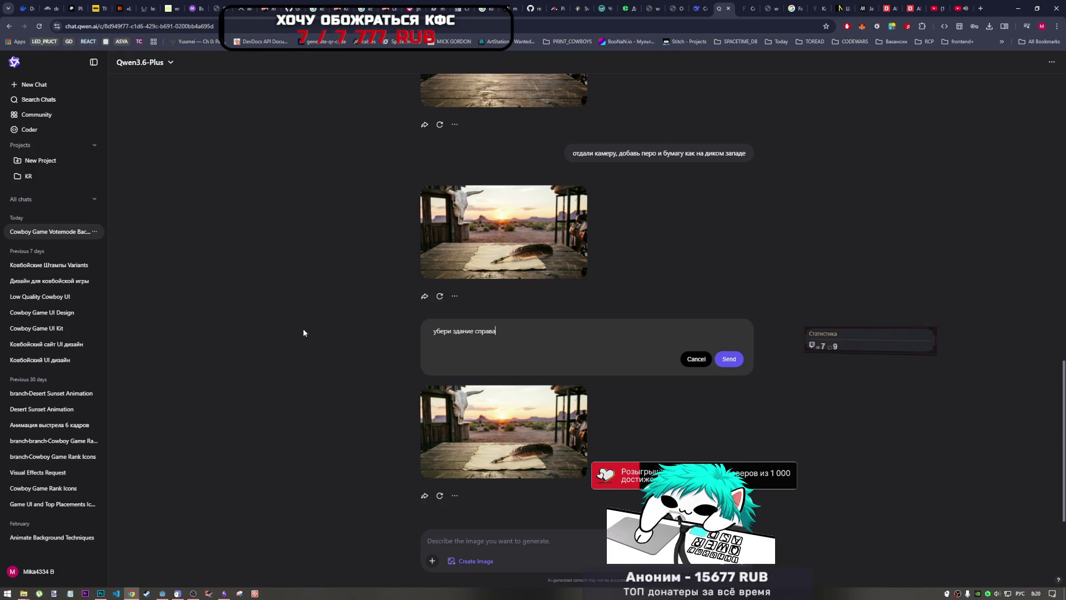
pyautogui.write(' и слева')
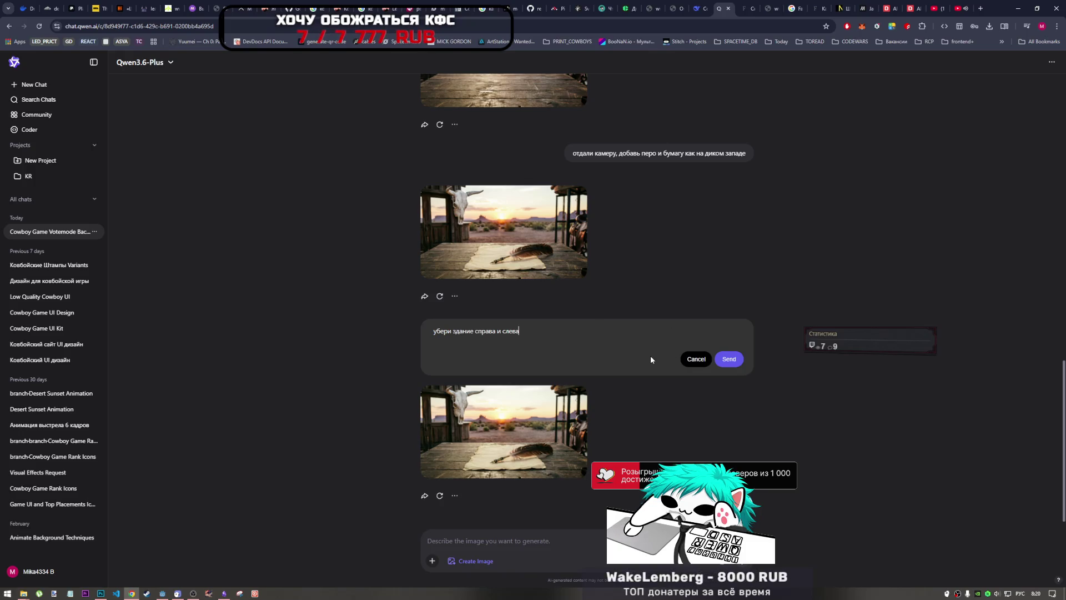
pyautogui.write(' и добав')
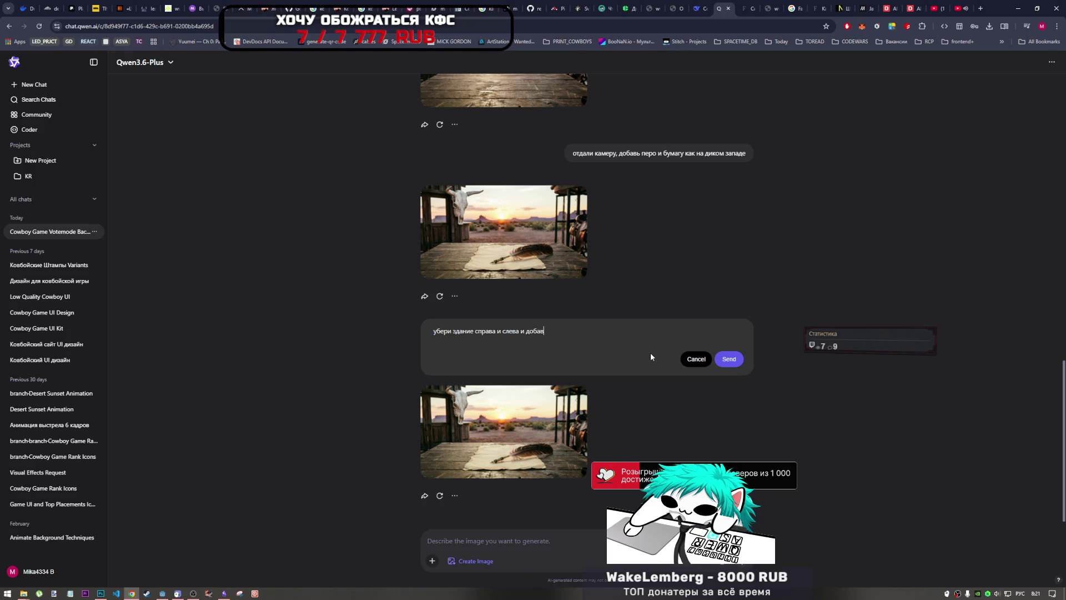
pyautogui.write('ь на их место ')
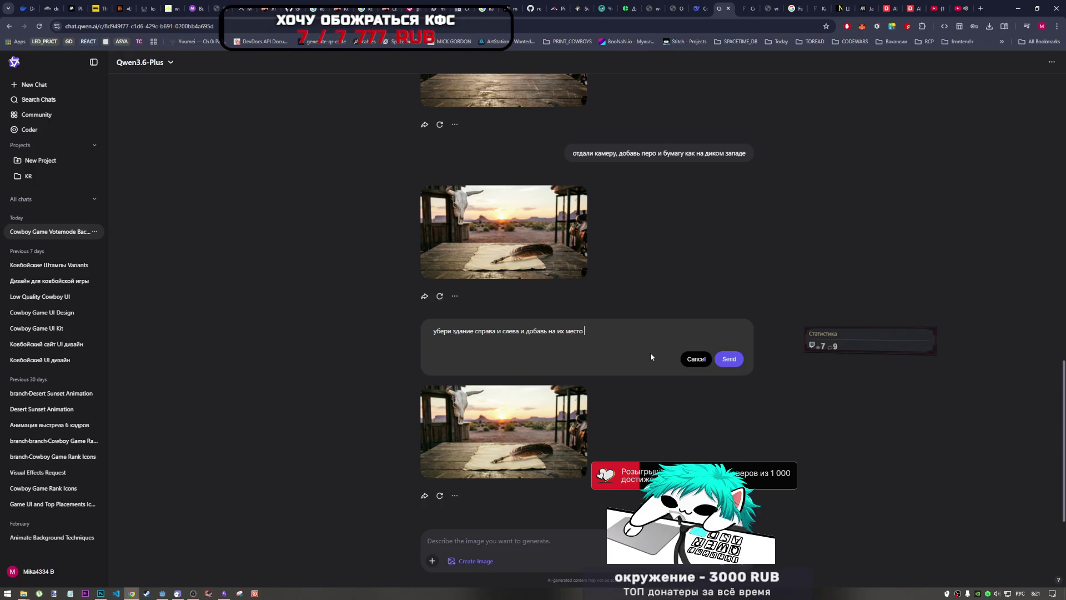
pyautogui.write('что-то другое')
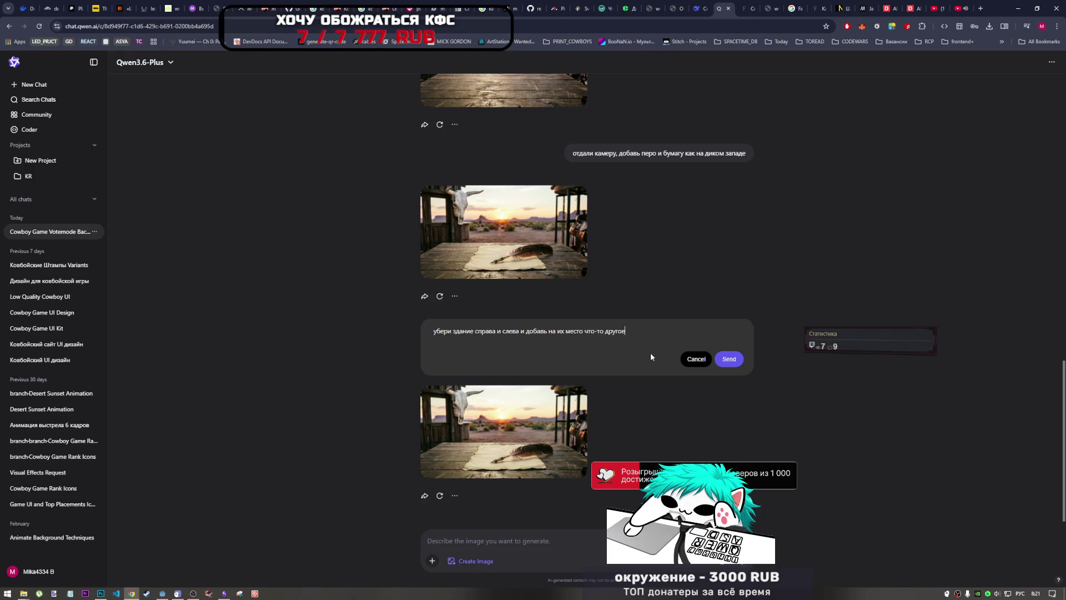
# - Submit the rewritten request to replace the buildings on both sides with something else
pyautogui.click(728, 358)
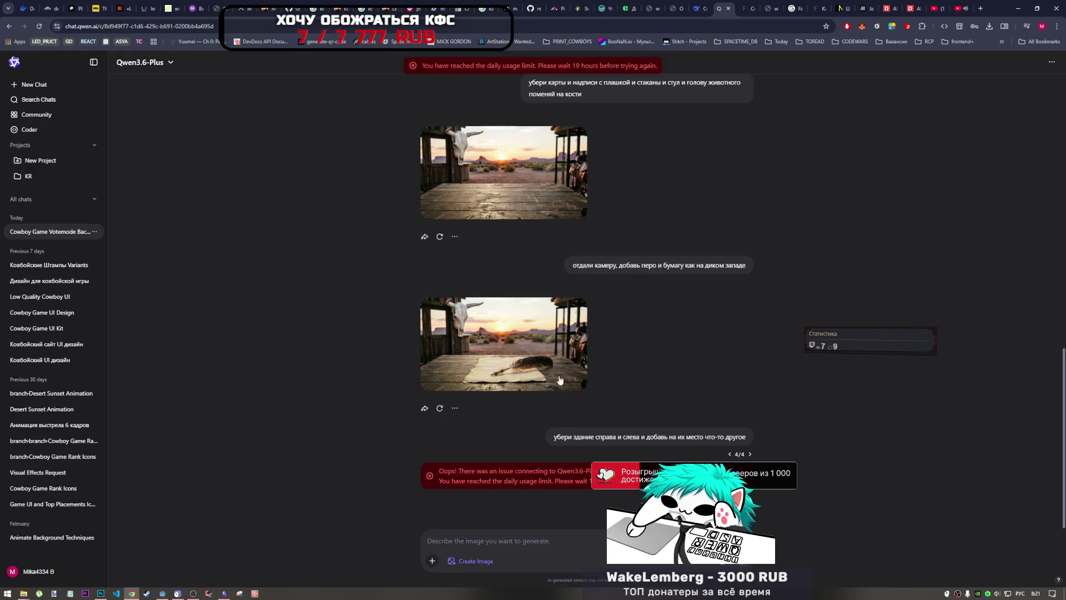
pyautogui.scroll(2, 725, 282)
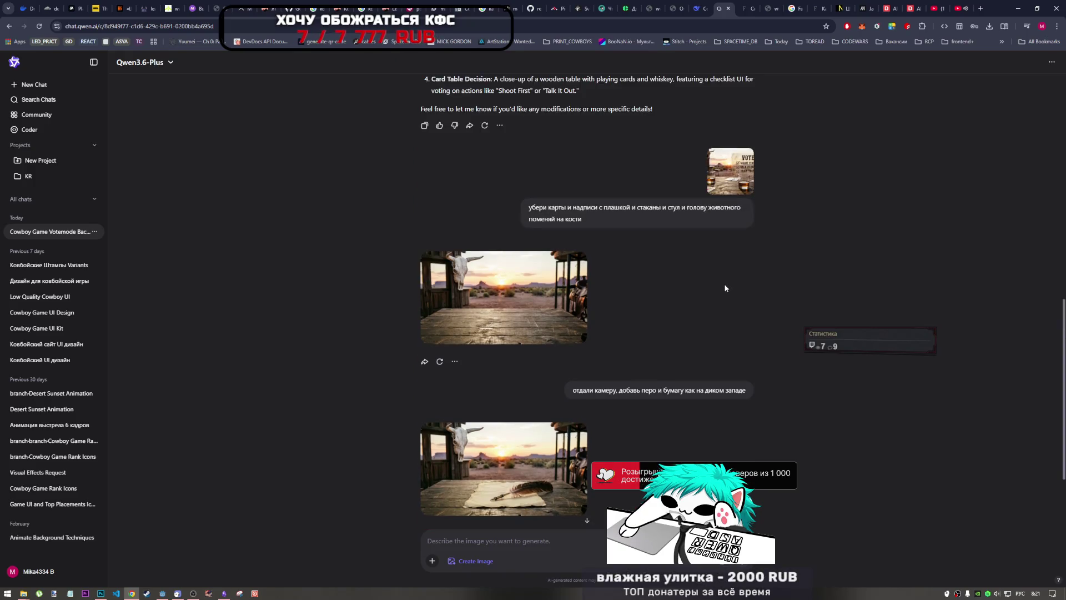
pyautogui.scroll(3, 567, 373)
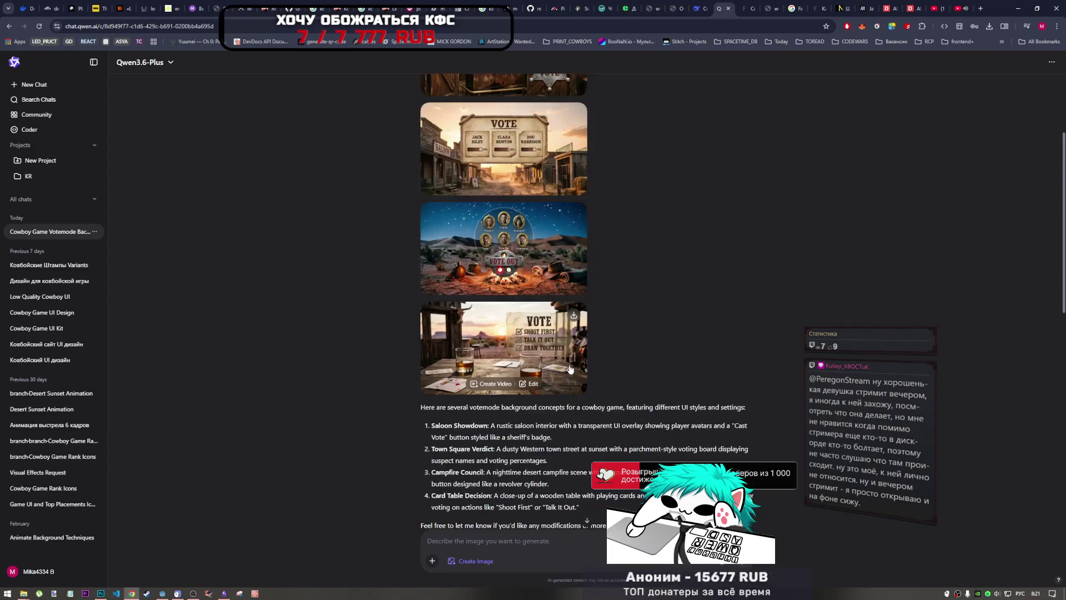
# - Scroll through the earlier generated images in the chat
pyautogui.scroll(-2, 570, 369)
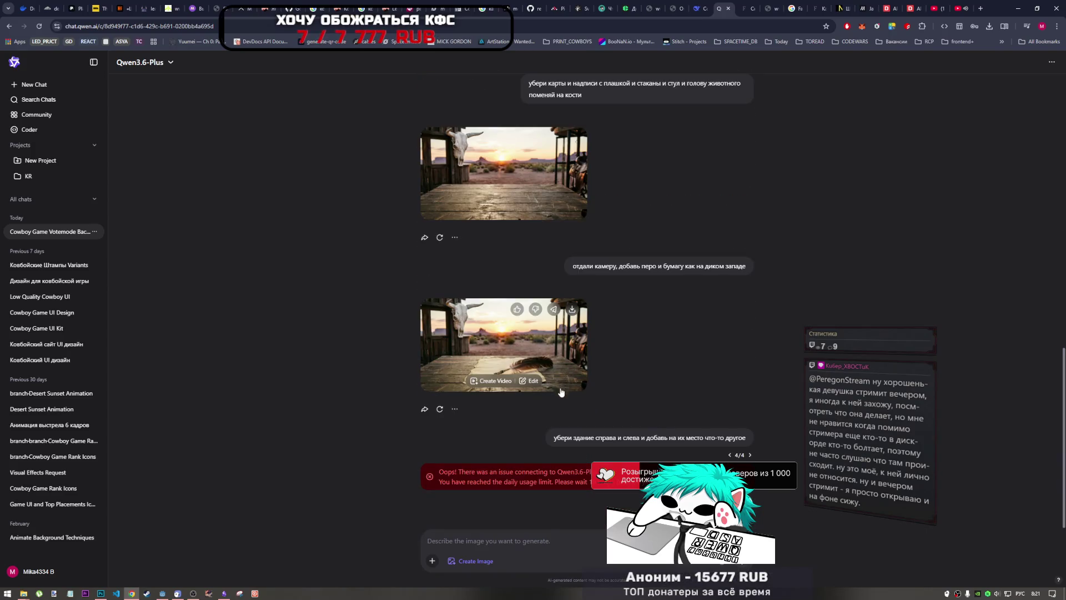
pyautogui.scroll(3, 558, 389)
pyautogui.scroll(-3, 559, 389)
pyautogui.scroll(3, 554, 392)
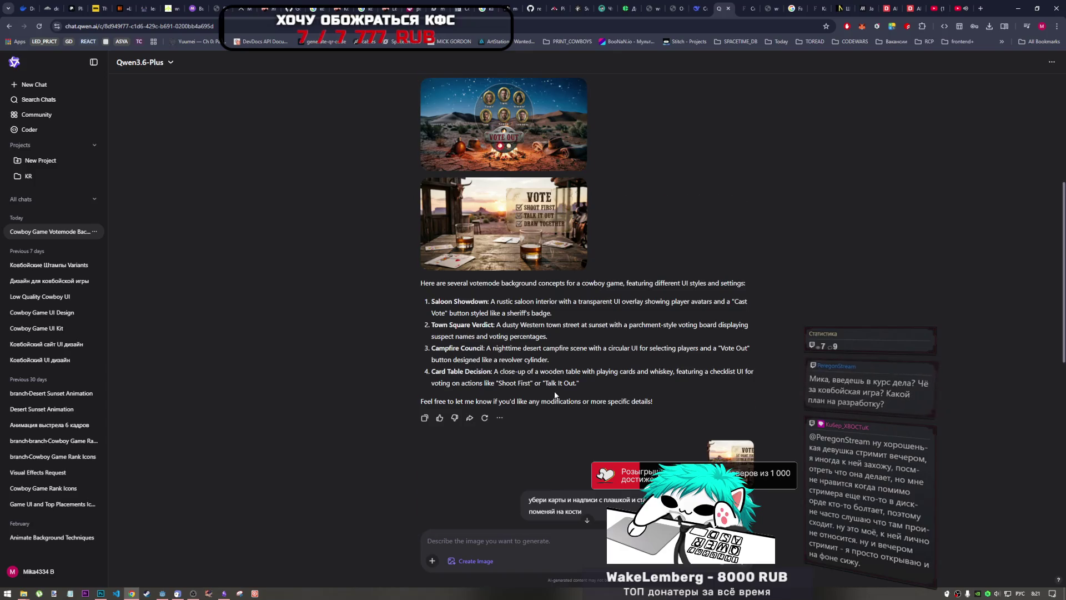
pyautogui.scroll(-1, 554, 394)
pyautogui.scroll(-2, 554, 394)
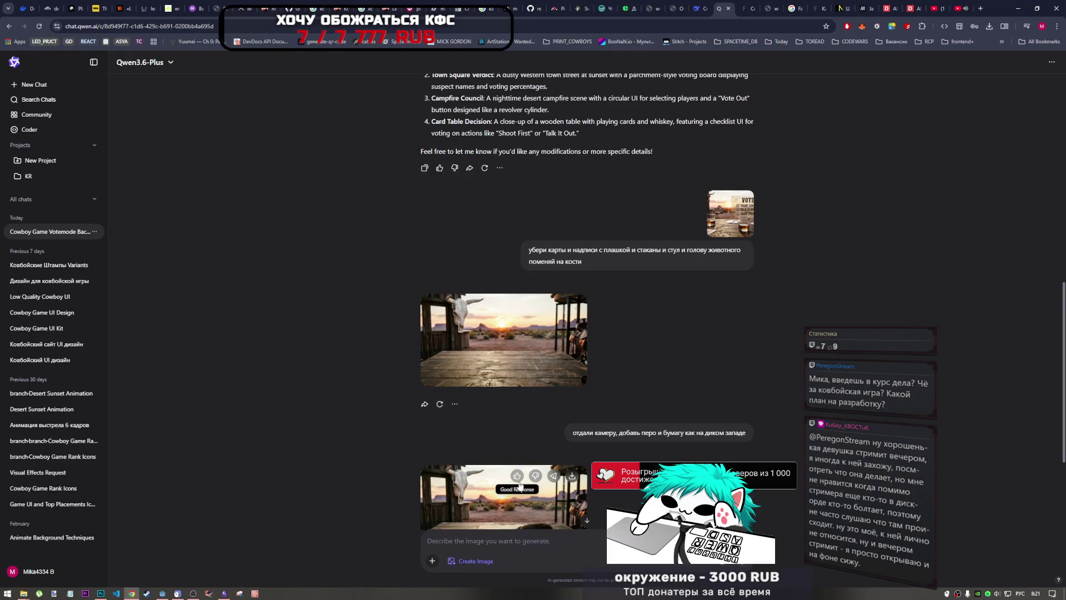
pyautogui.scroll(-1, 520, 484)
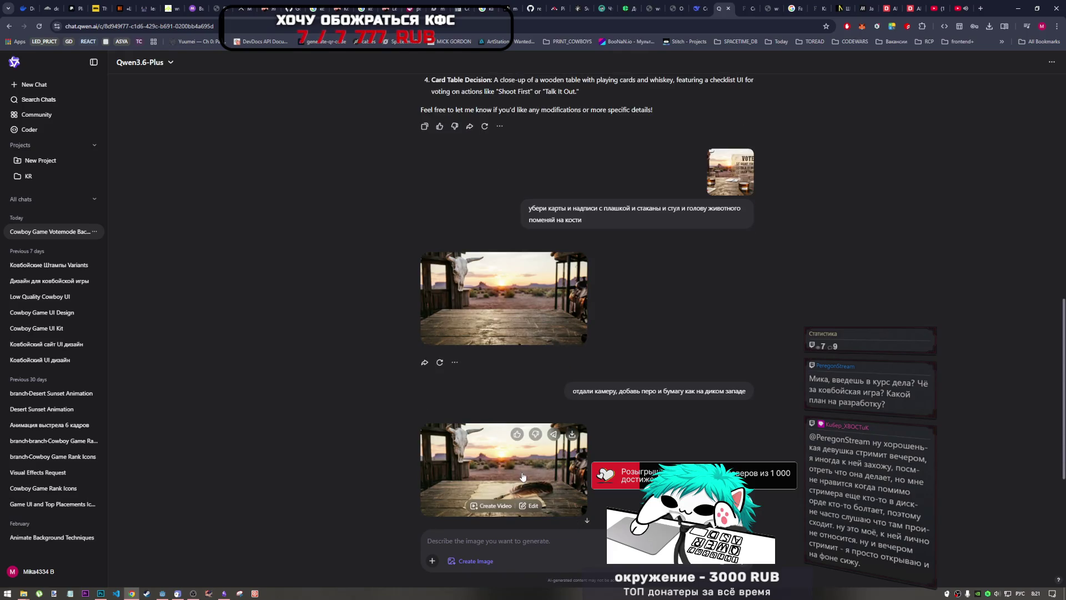
pyautogui.scroll(-3, 522, 477)
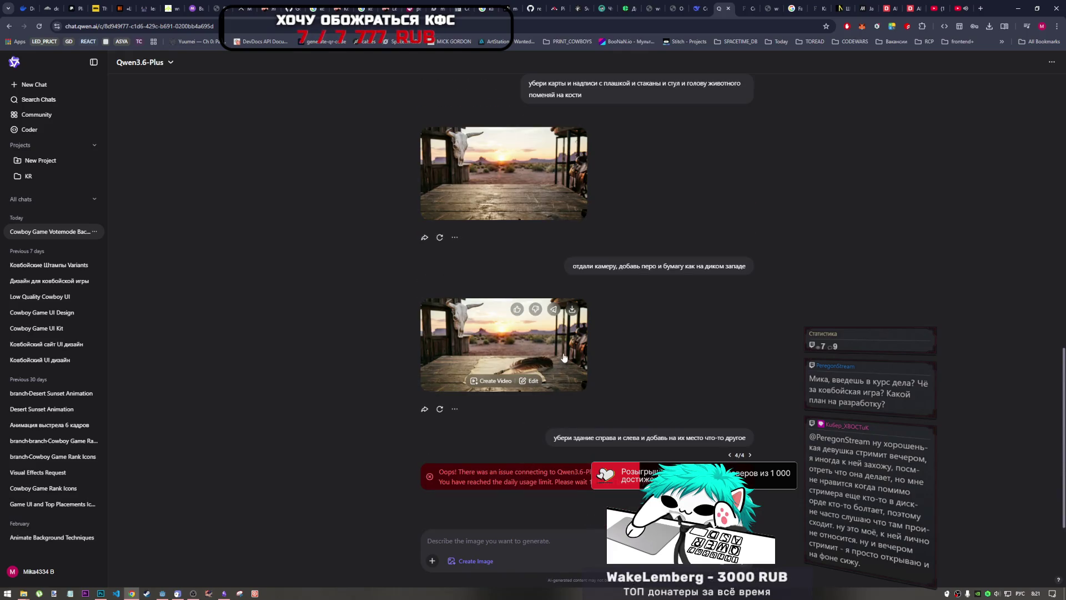
pyautogui.scroll(7, 570, 351)
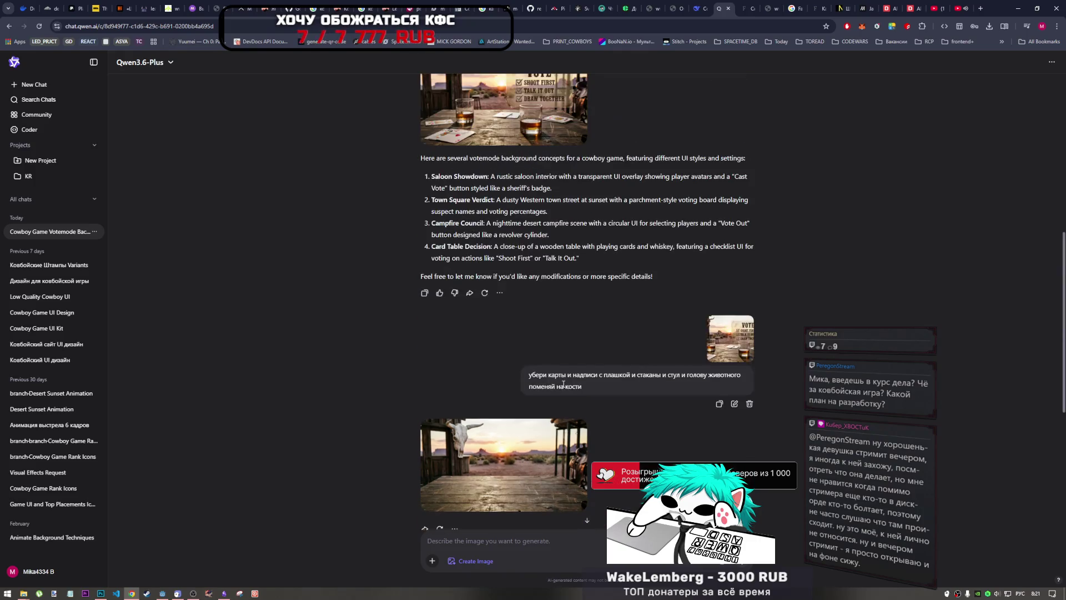
pyautogui.scroll(-5, 547, 399)
pyautogui.scroll(12, 610, 390)
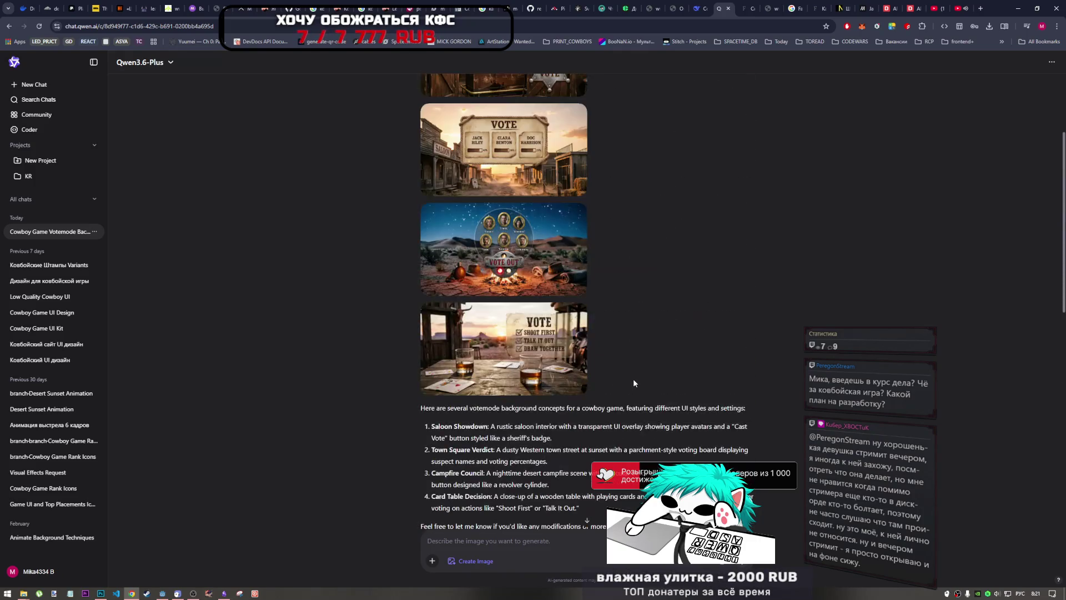
pyautogui.scroll(-9, 629, 382)
pyautogui.scroll(5, 612, 381)
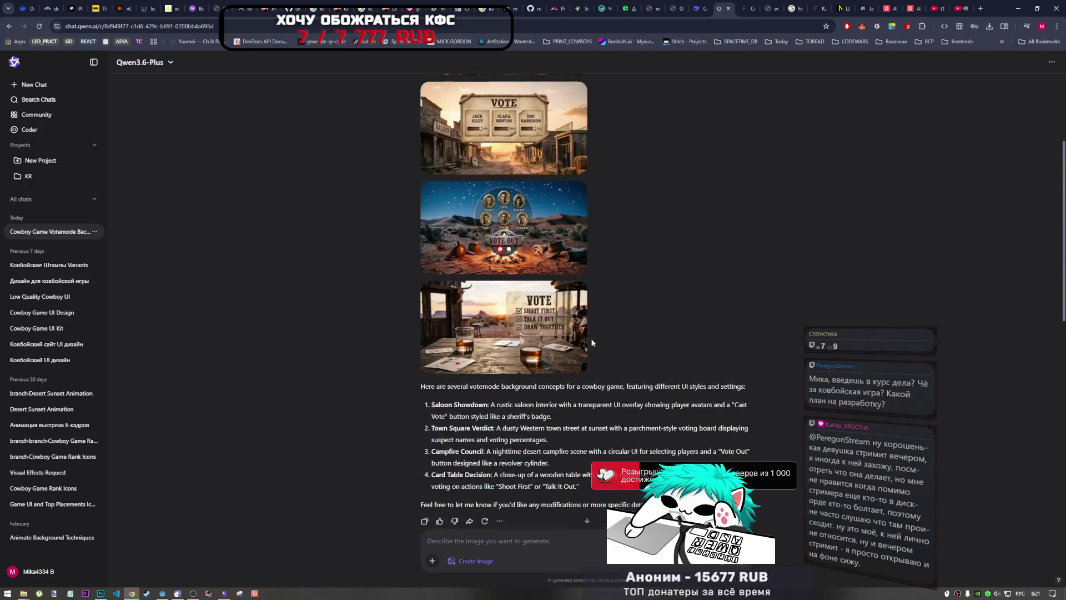
# - Preview the card-table image, then open the bull-skull sunset table image and download it as PNG
pyautogui.click(560, 323)
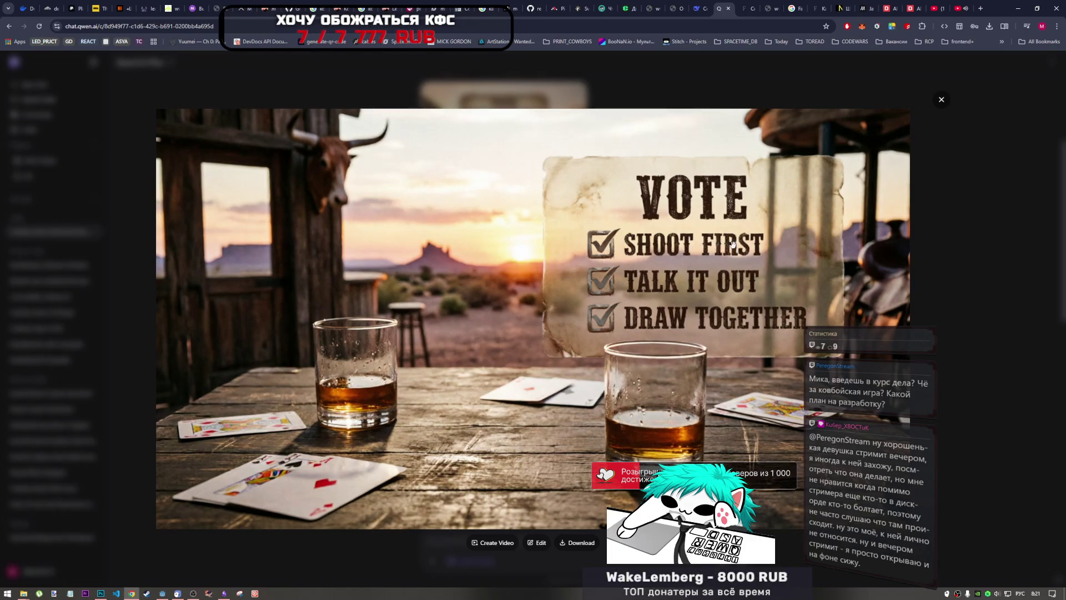
pyautogui.click(919, 159)
pyautogui.scroll(-5, 566, 374)
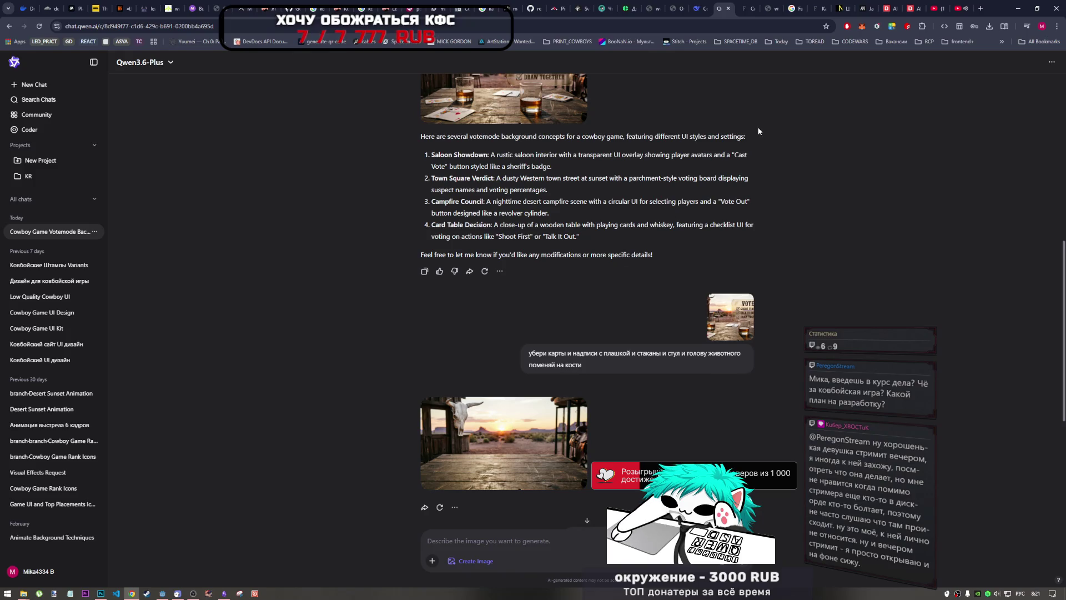
pyautogui.moveTo(549, 442)
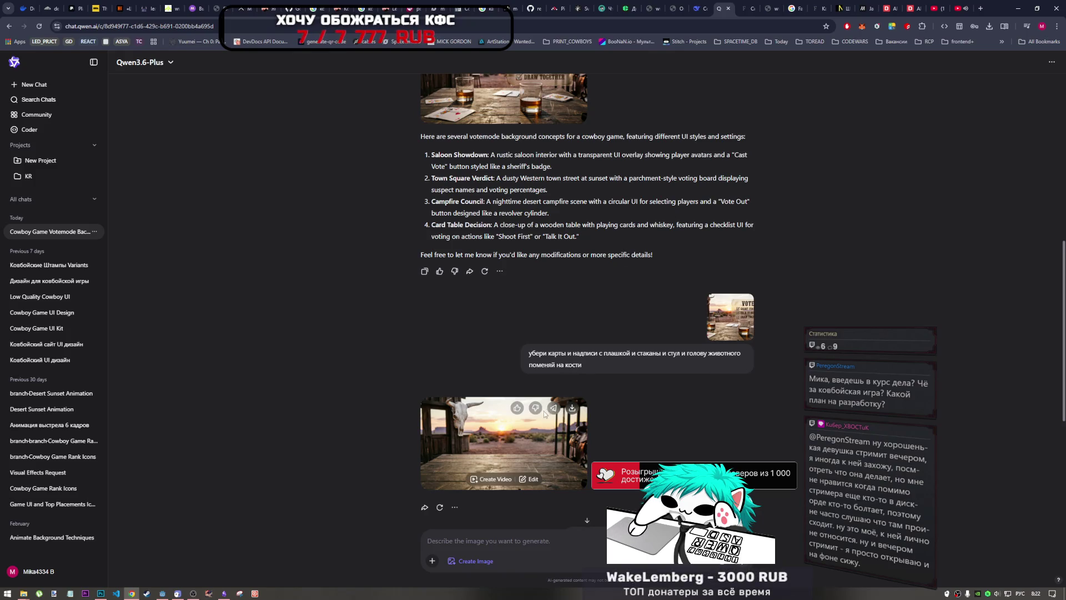
pyautogui.click(517, 439)
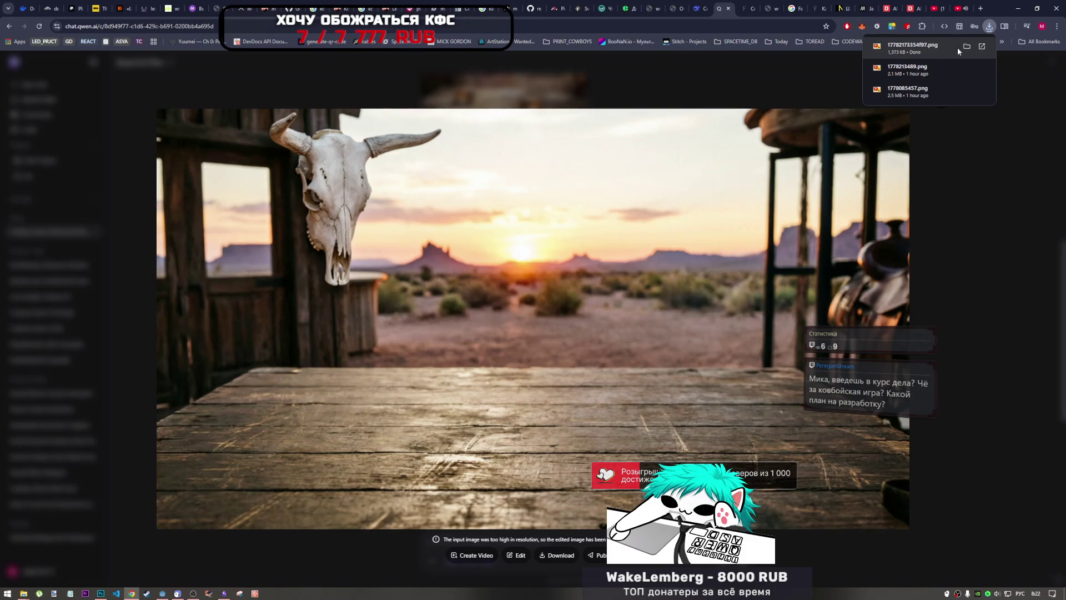
# - Reveal the downloaded PNG in its folder and open it in paint.net
pyautogui.moveTo(23, 593)
pyautogui.click(36, 563)
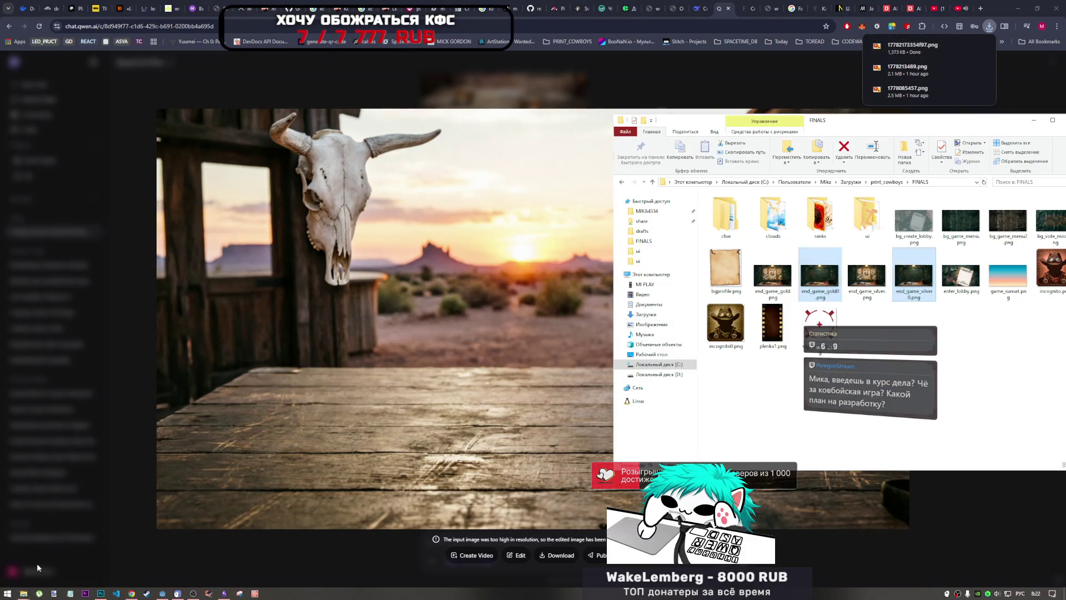
pyautogui.click(908, 49)
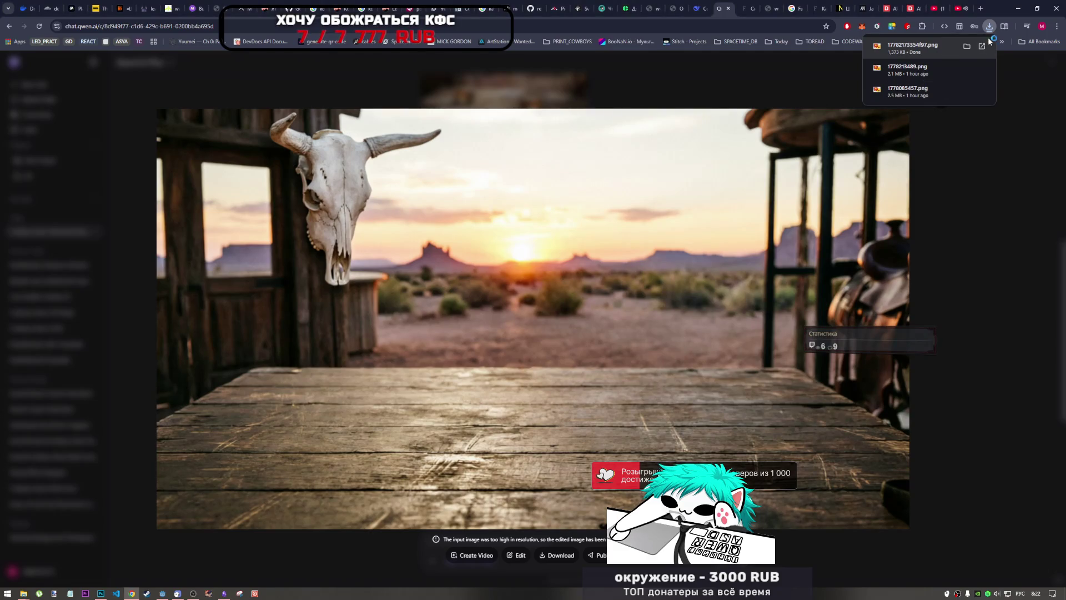
pyautogui.click(969, 46)
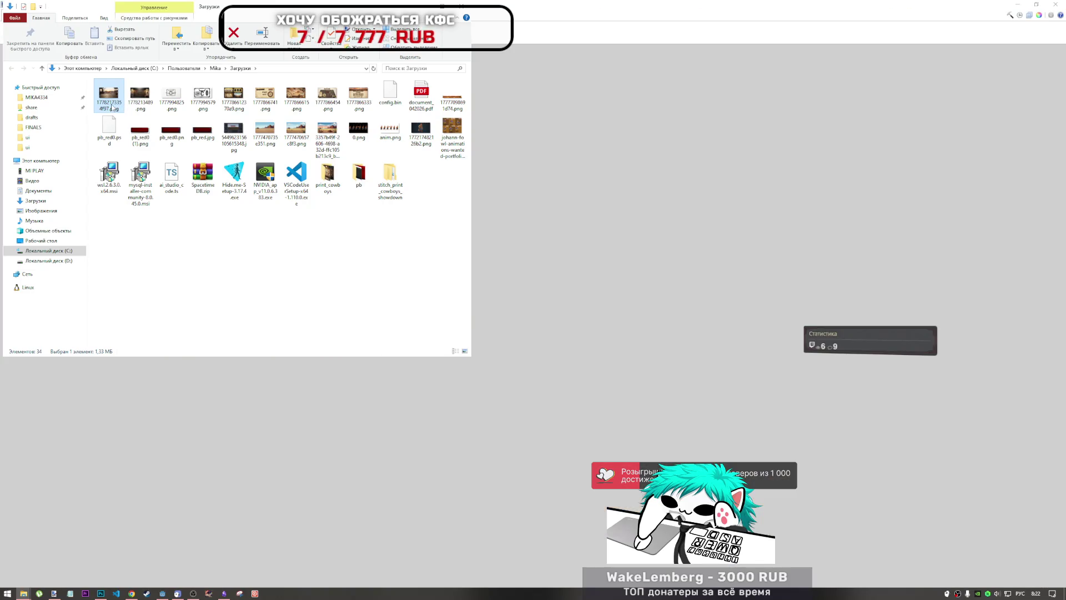
pyautogui.doubleClick(118, 103)
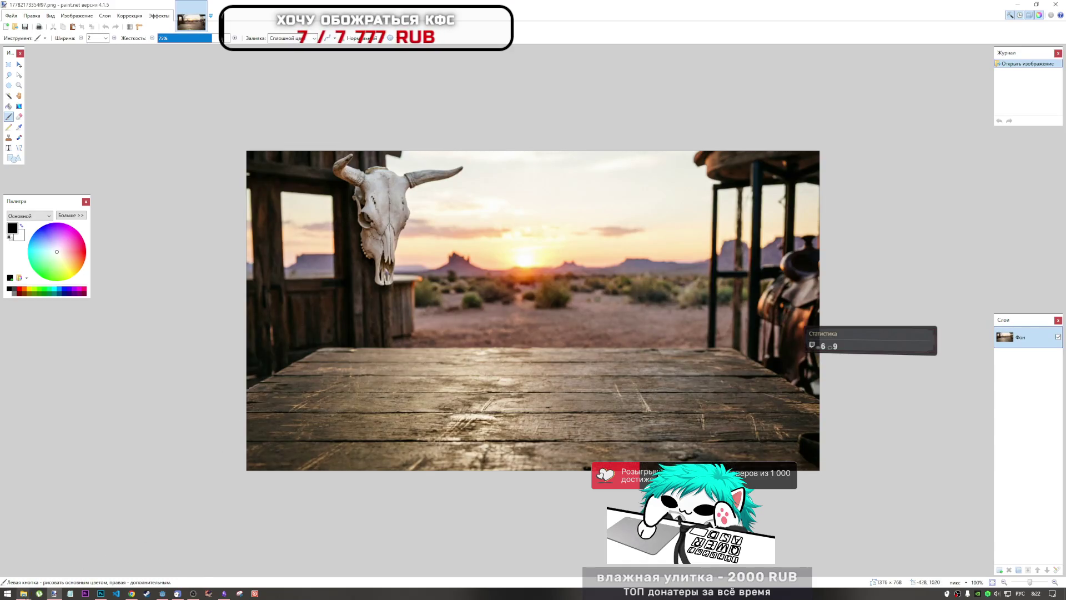
# - Paste the downloaded background image into the print_cowboys folder
pyautogui.moveTo(24, 593)
pyautogui.click(167, 561)
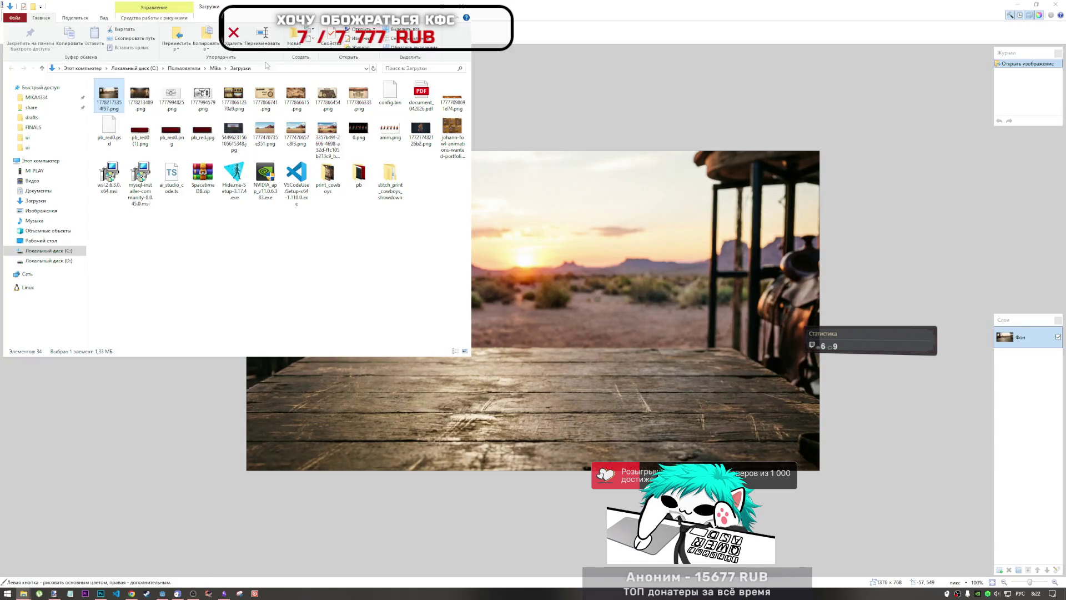
pyautogui.click(24, 593)
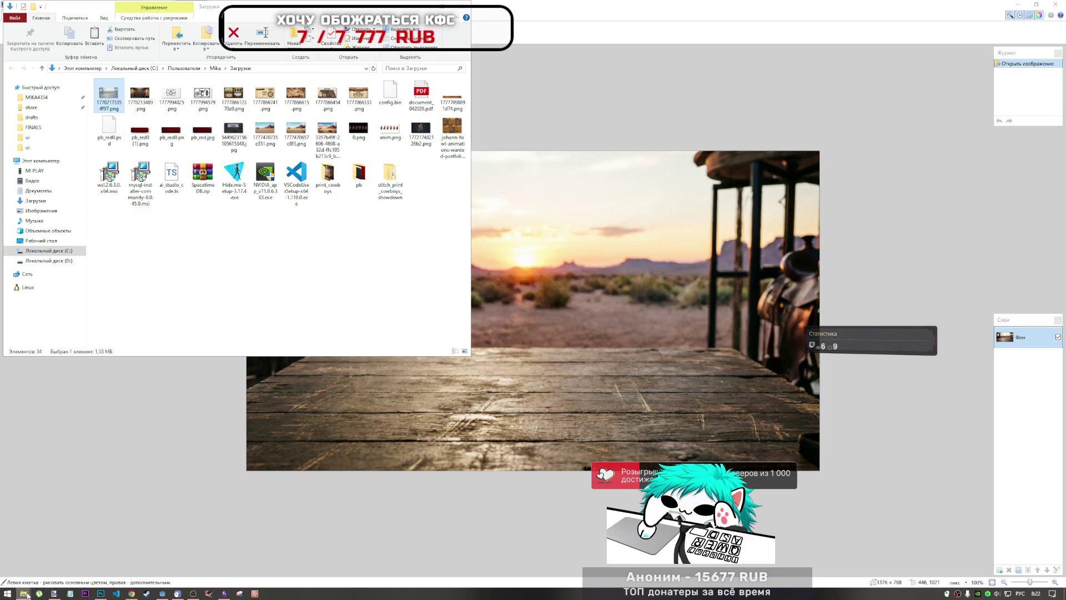
pyautogui.moveTo(45, 583)
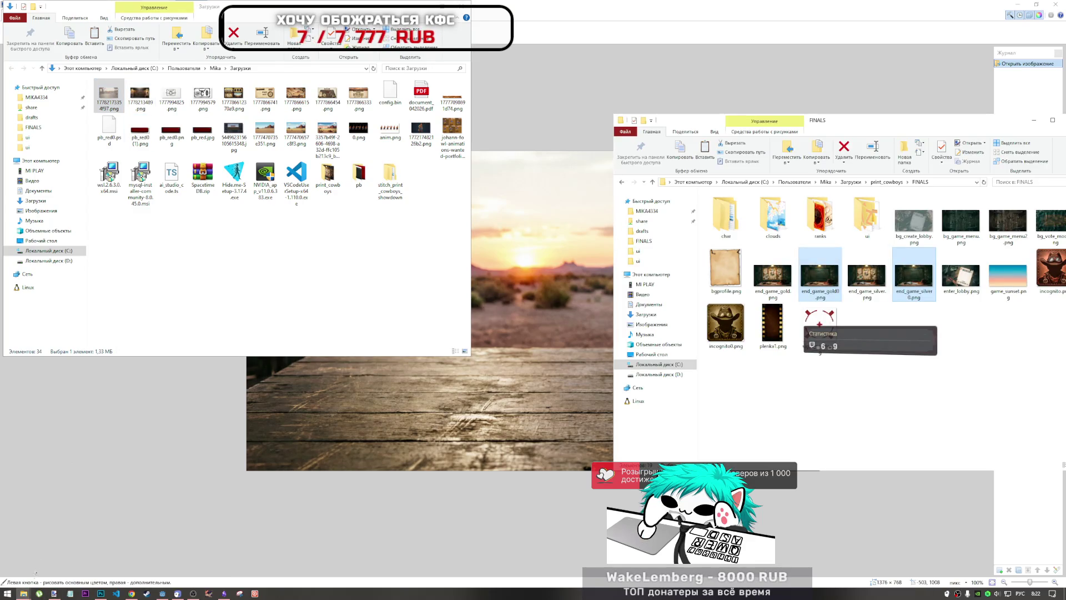
pyautogui.click(157, 564)
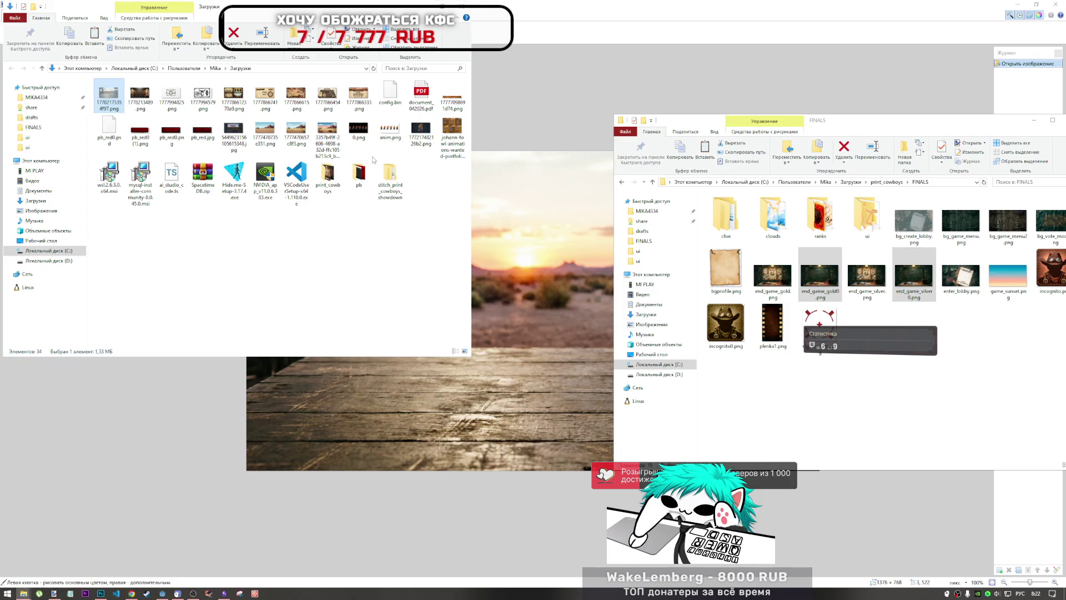
pyautogui.doubleClick(328, 176)
pyautogui.rightClick(266, 243)
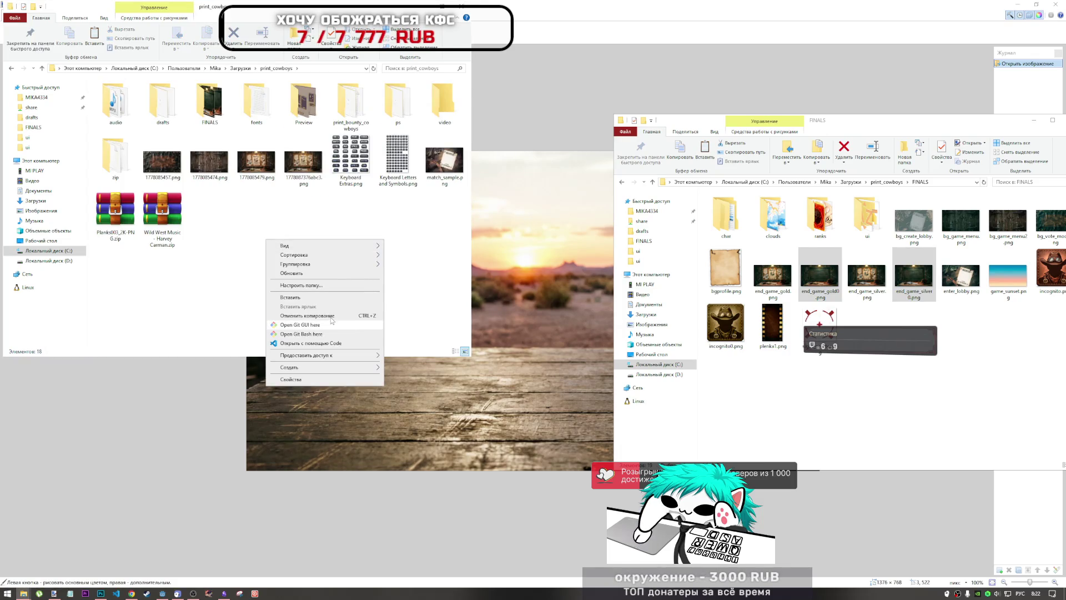
pyautogui.click(290, 298)
# - Delete the unused image 1778085457.png and select the new background image
pyautogui.click(165, 162)
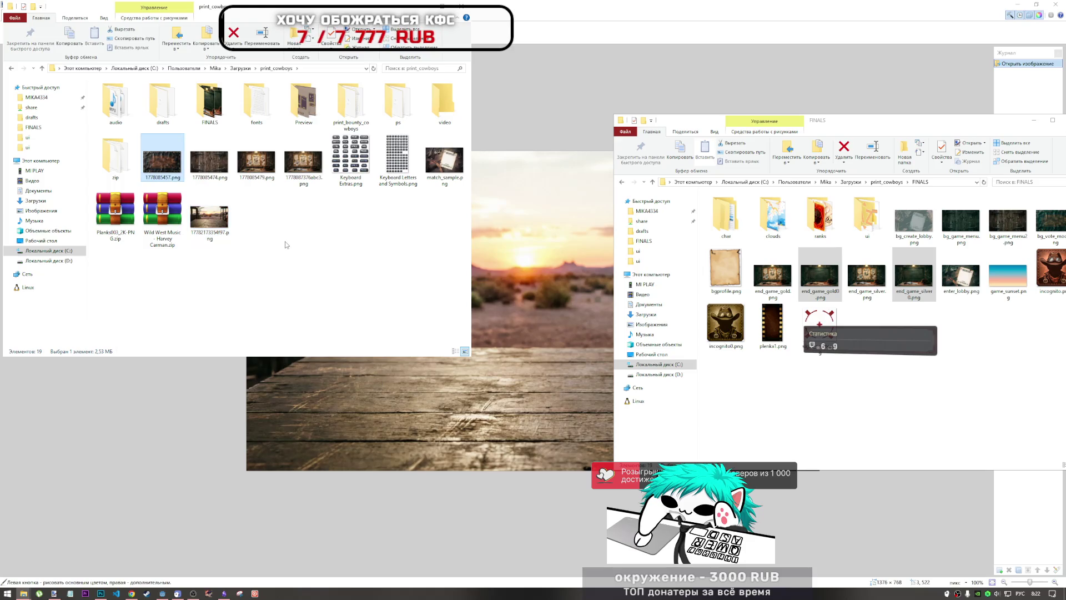
pyautogui.press('Delete')
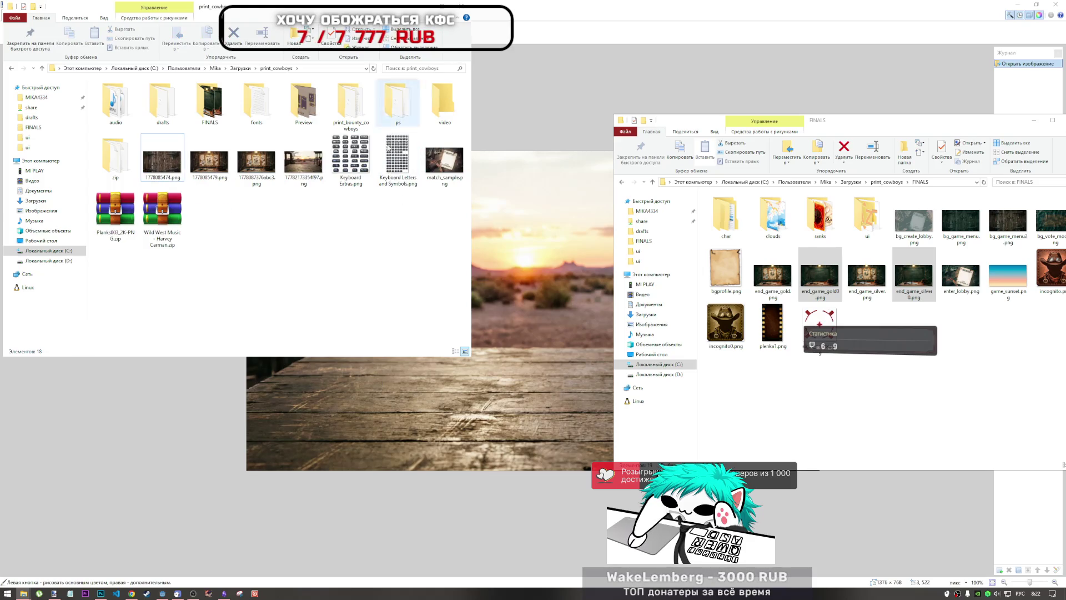
pyautogui.click(304, 163)
# - Minimize the folder and paint.net windows, close the Qwen preview, and return to Godot
pyautogui.click(424, 9)
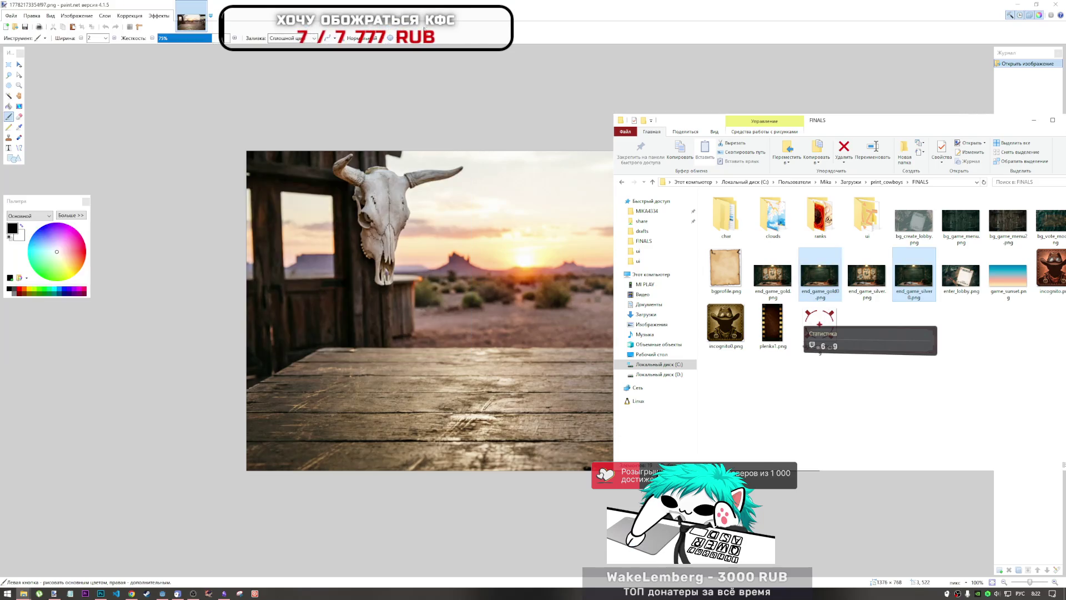
pyautogui.click(1033, 120)
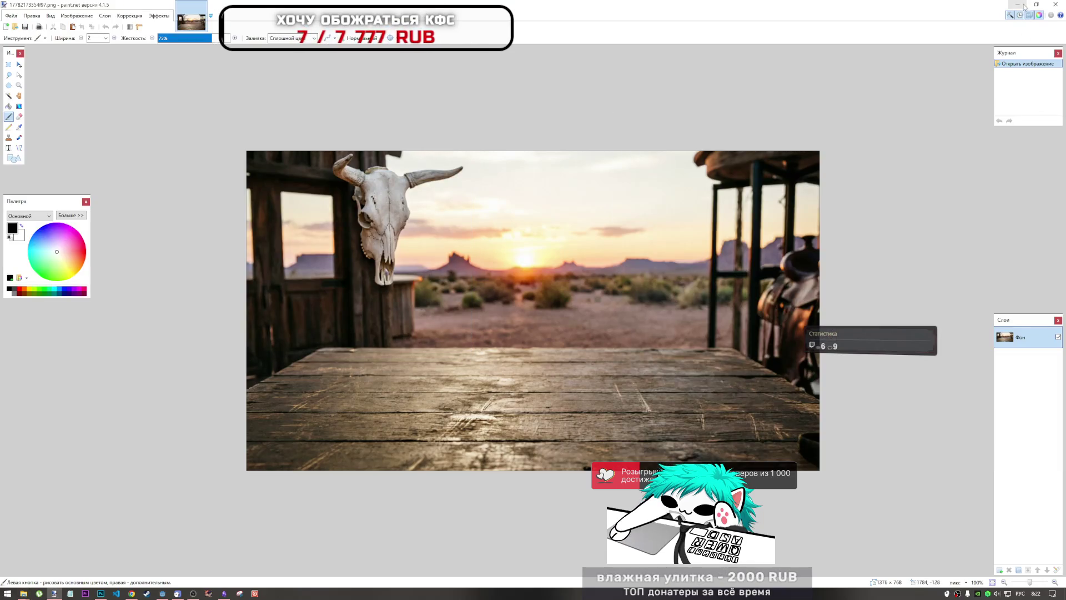
pyautogui.click(1021, 5)
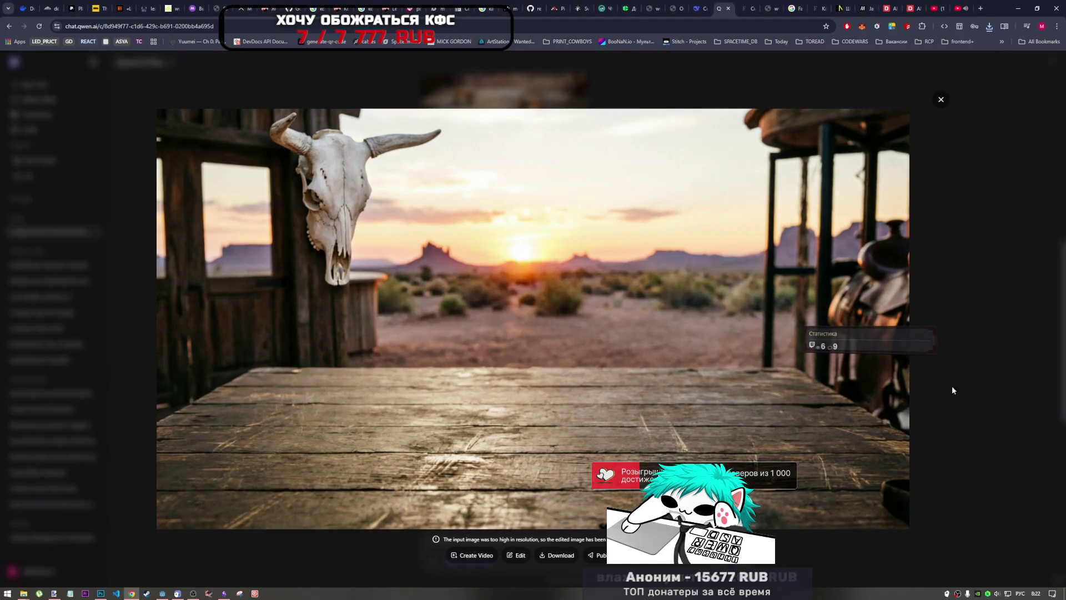
pyautogui.click(941, 99)
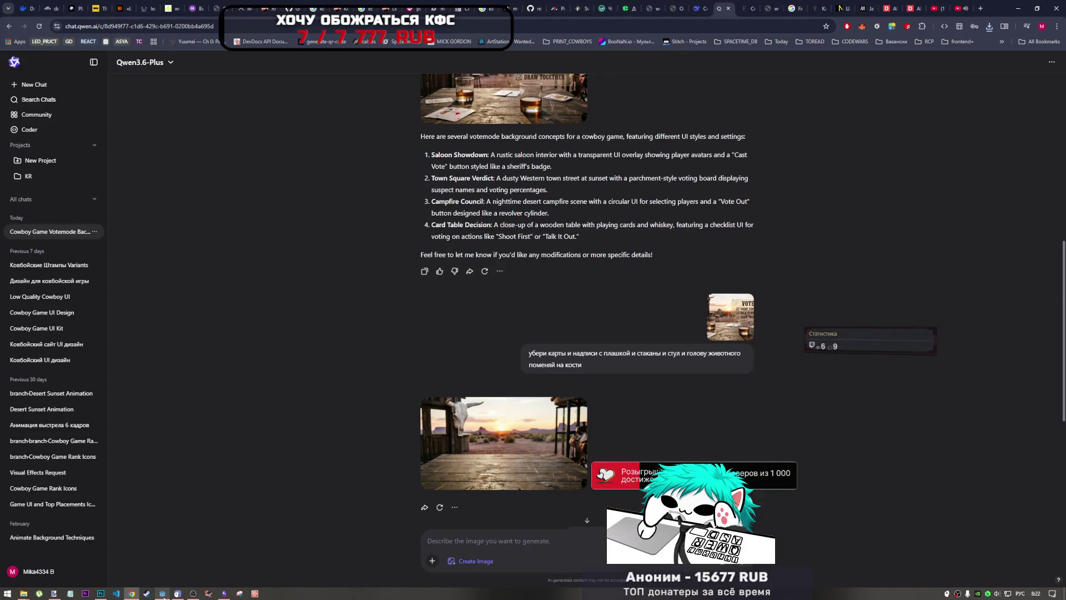
pyautogui.click(163, 594)
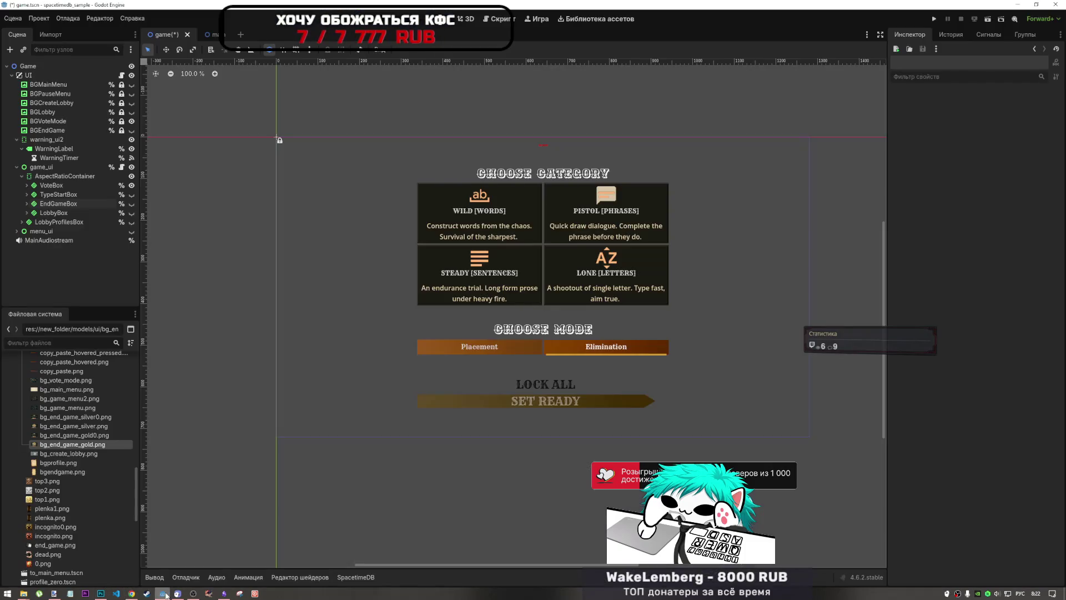
# - Select the BGVoteMode node and switch to the main desert scene
pyautogui.scroll(-3, 389, 403)
pyautogui.scroll(1, 396, 400)
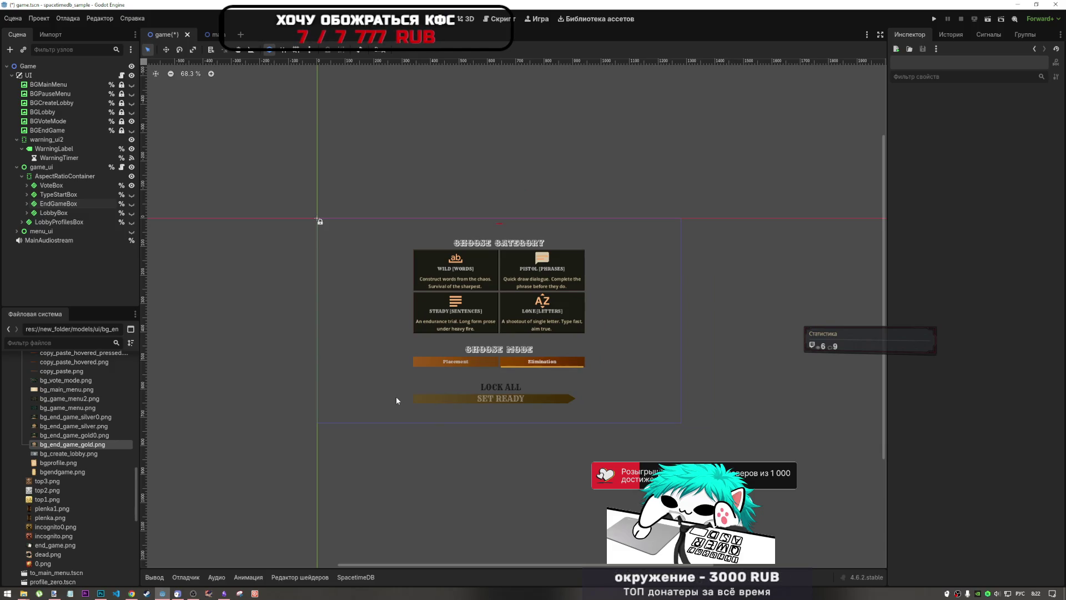
pyautogui.click(472, 22)
pyautogui.click(441, 19)
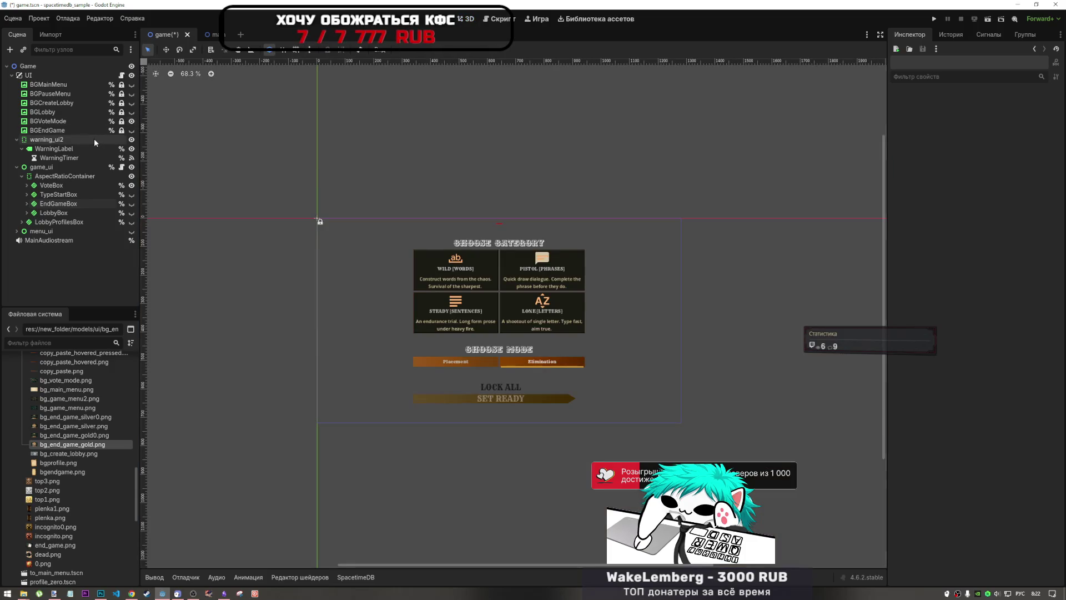
pyautogui.click(70, 121)
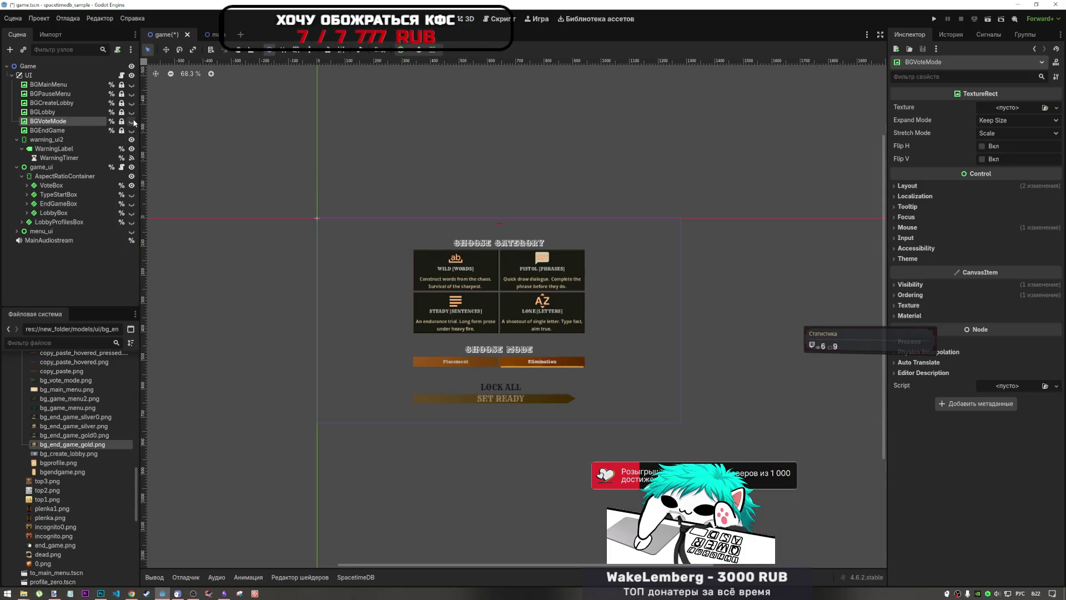
pyautogui.click(211, 34)
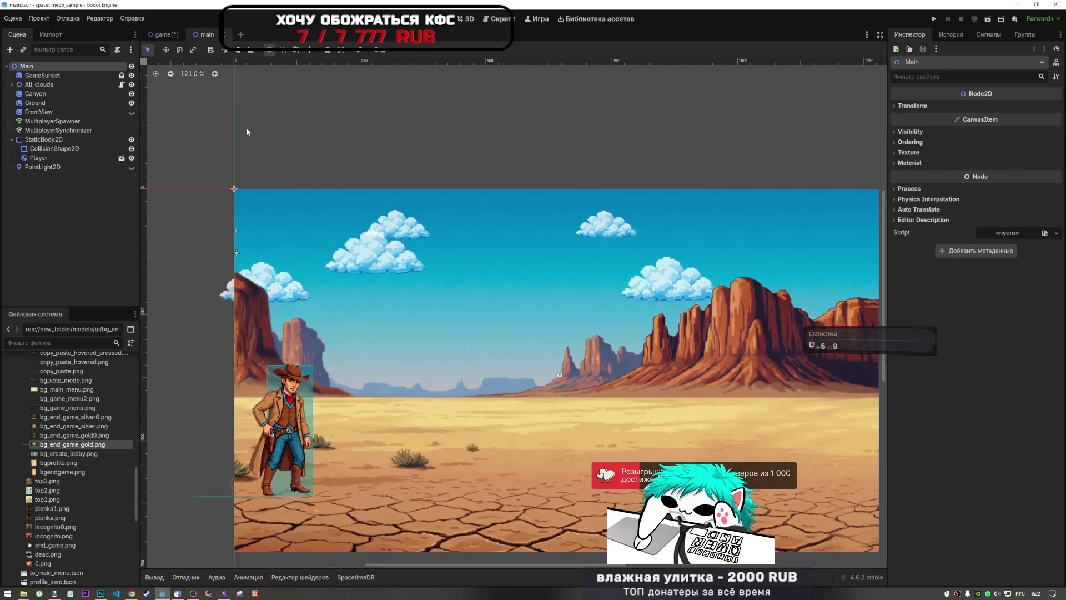
# - Bring Chrome forward on the YouTube music tab
pyautogui.scroll(1, 440, 341)
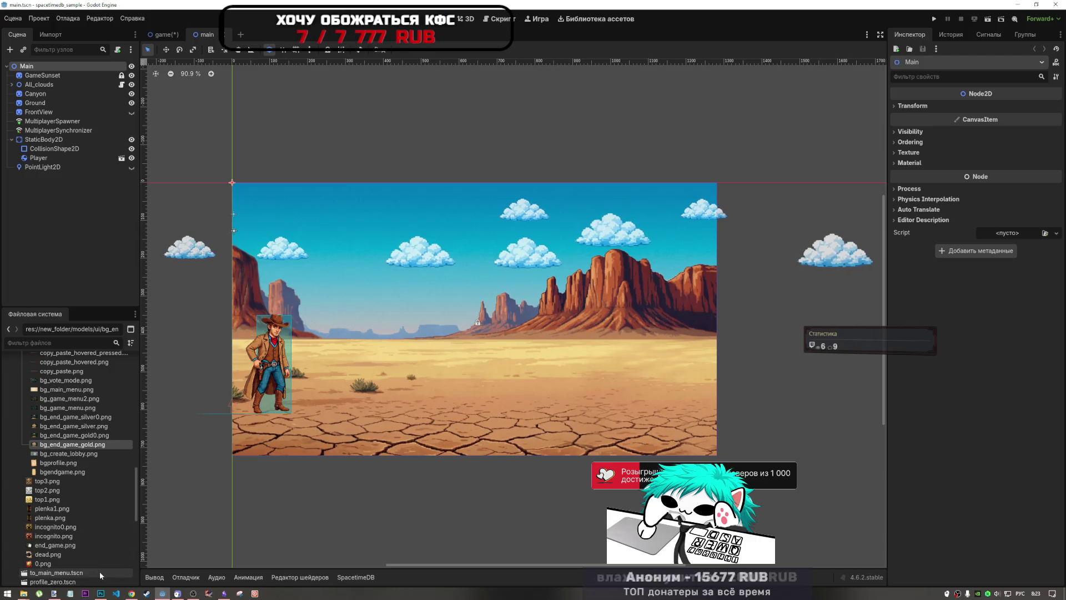
pyautogui.click(131, 593)
pyautogui.click(968, 11)
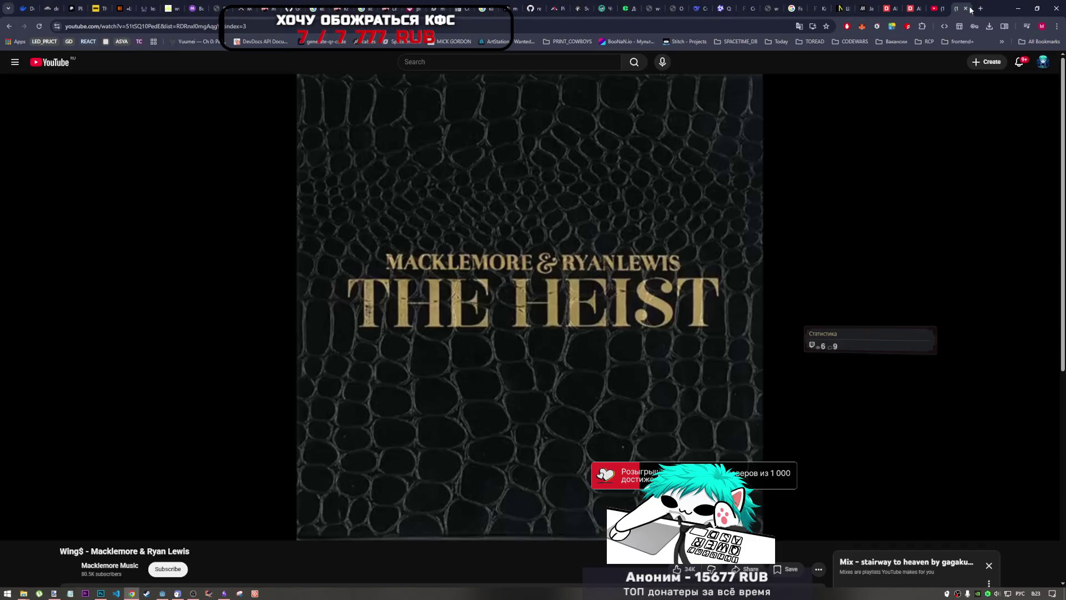
# - Close the Wing$ video tab and bring the Godot editor back to the front
pyautogui.click(968, 11)
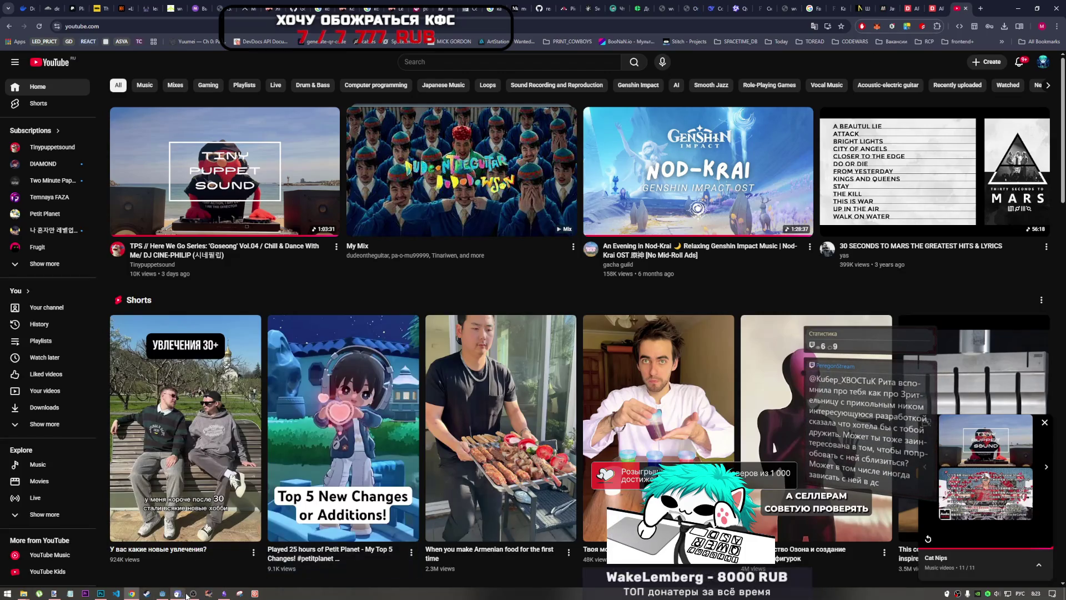
pyautogui.click(102, 593)
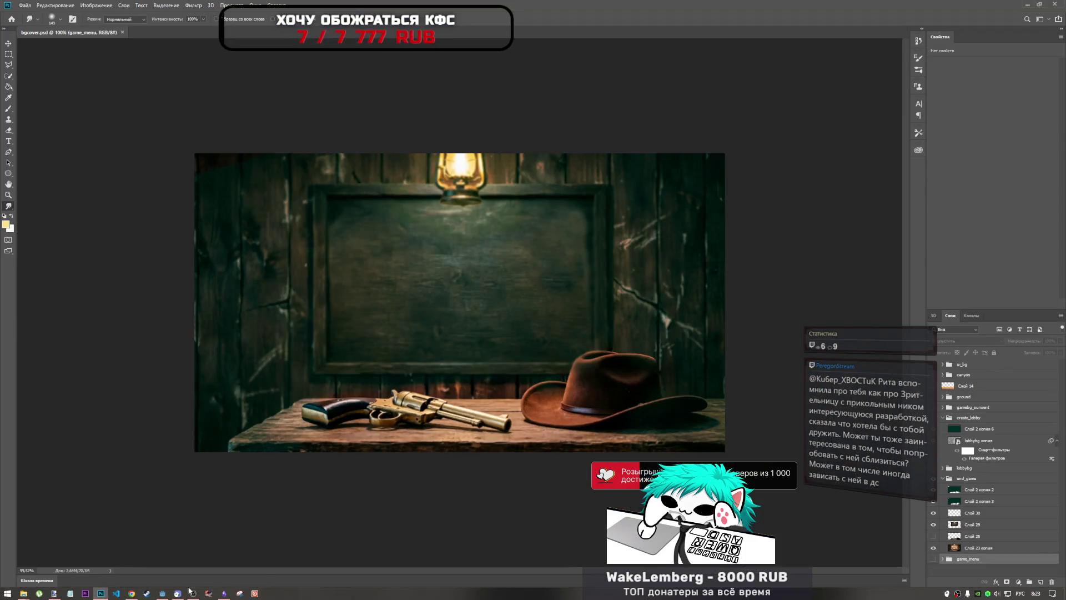
pyautogui.click(162, 593)
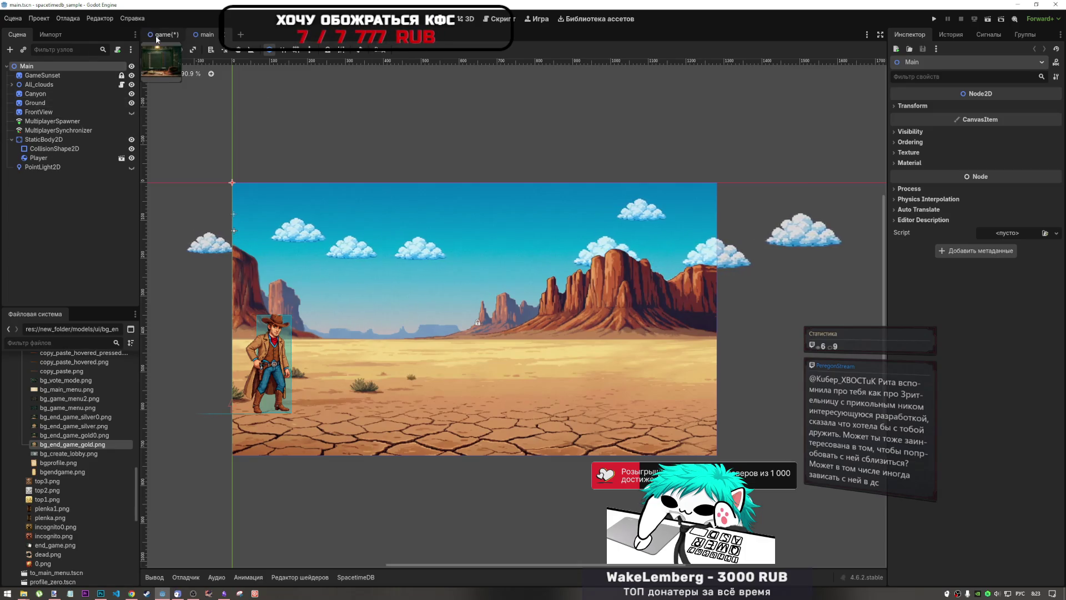
# - In the game UI scene, show BGMainMenu and hide the VoteBox and TypeStartBox voting UI
pyautogui.moveTo(158, 36)
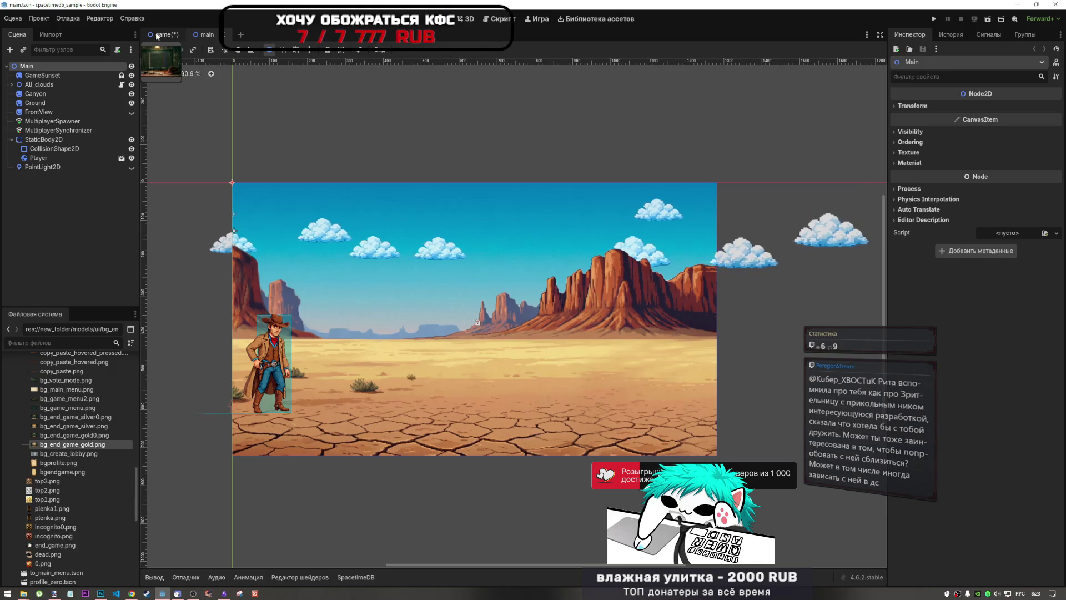
pyautogui.click(157, 36)
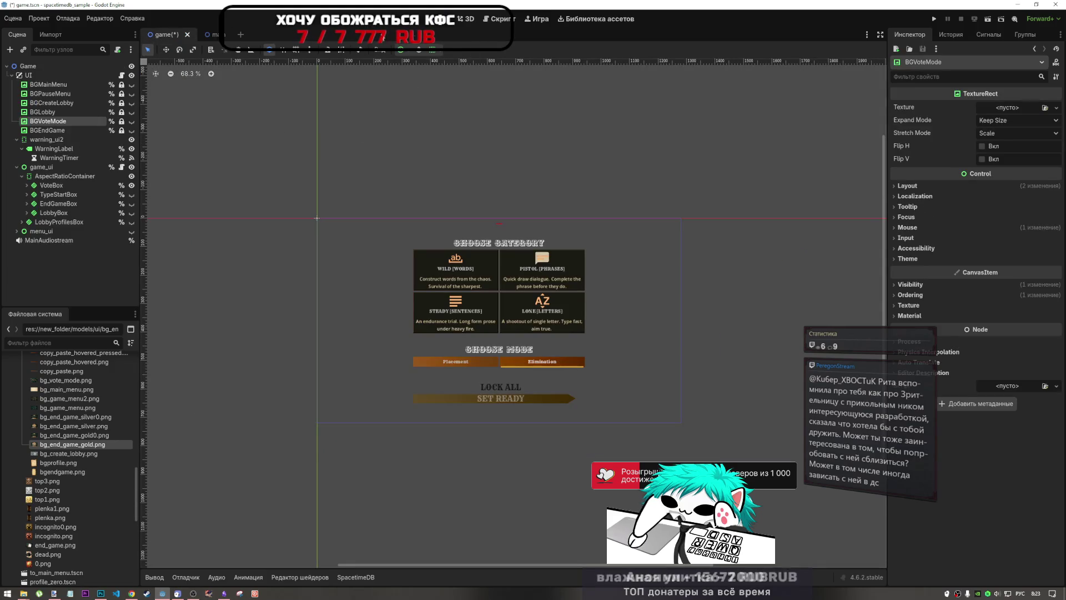
pyautogui.click(132, 85)
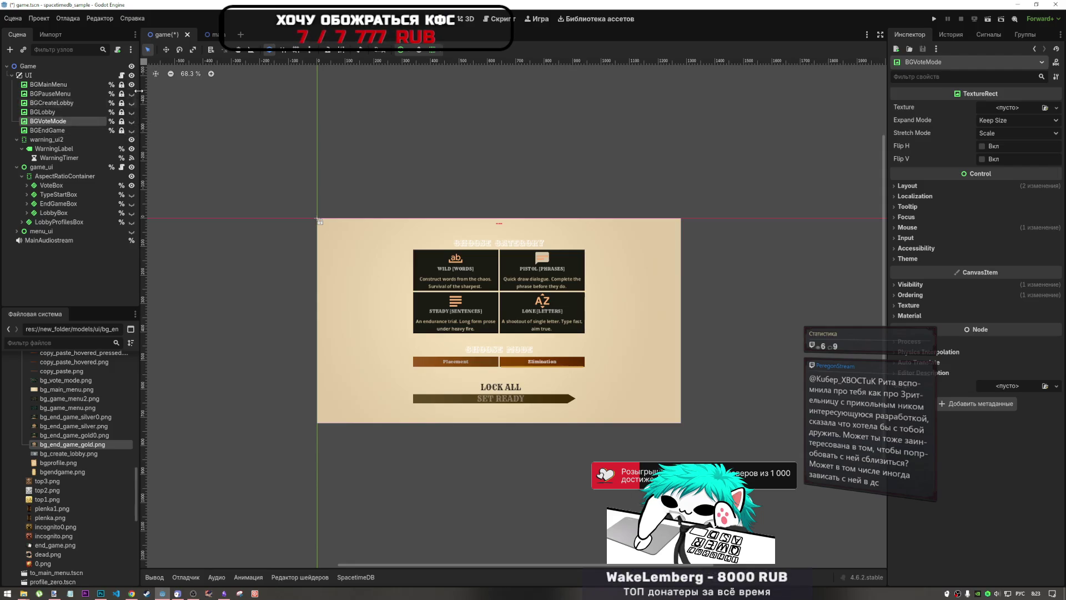
pyautogui.click(132, 204)
pyautogui.click(131, 204)
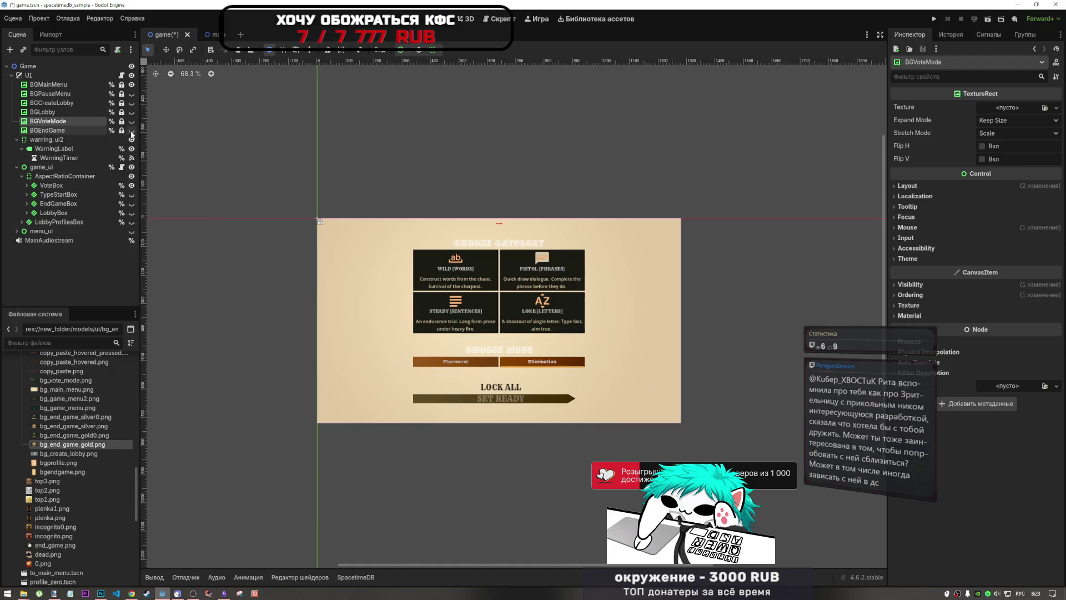
pyautogui.click(131, 166)
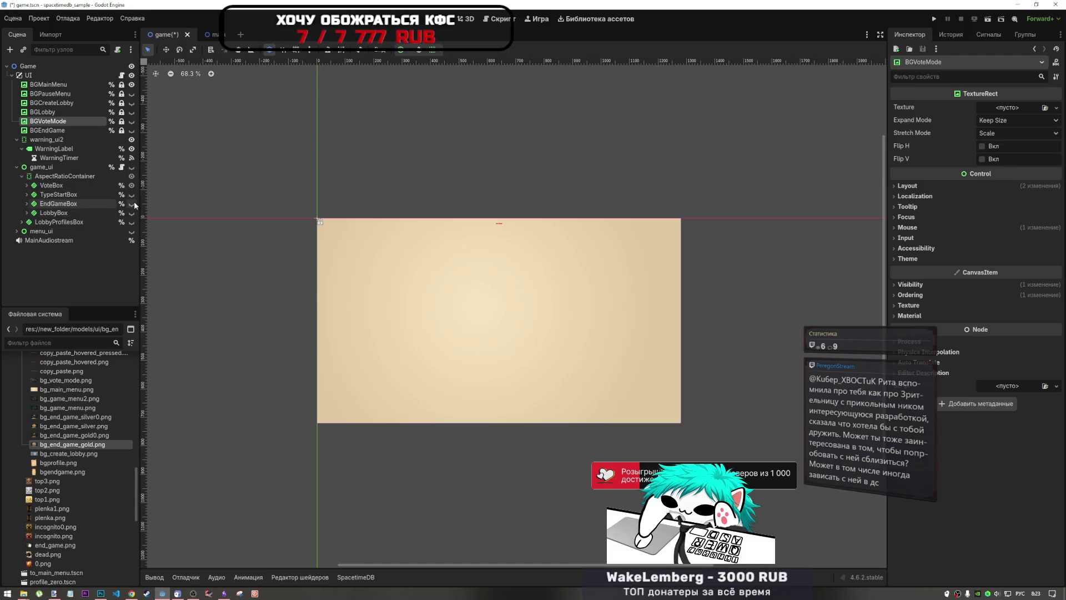
pyautogui.click(131, 167)
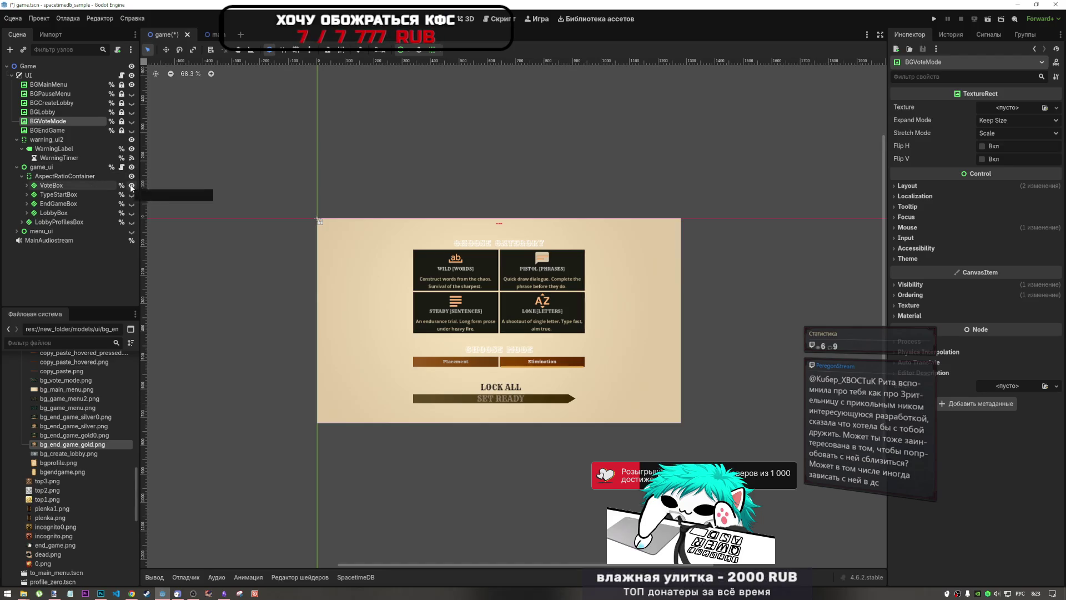
pyautogui.click(132, 185)
pyautogui.click(132, 195)
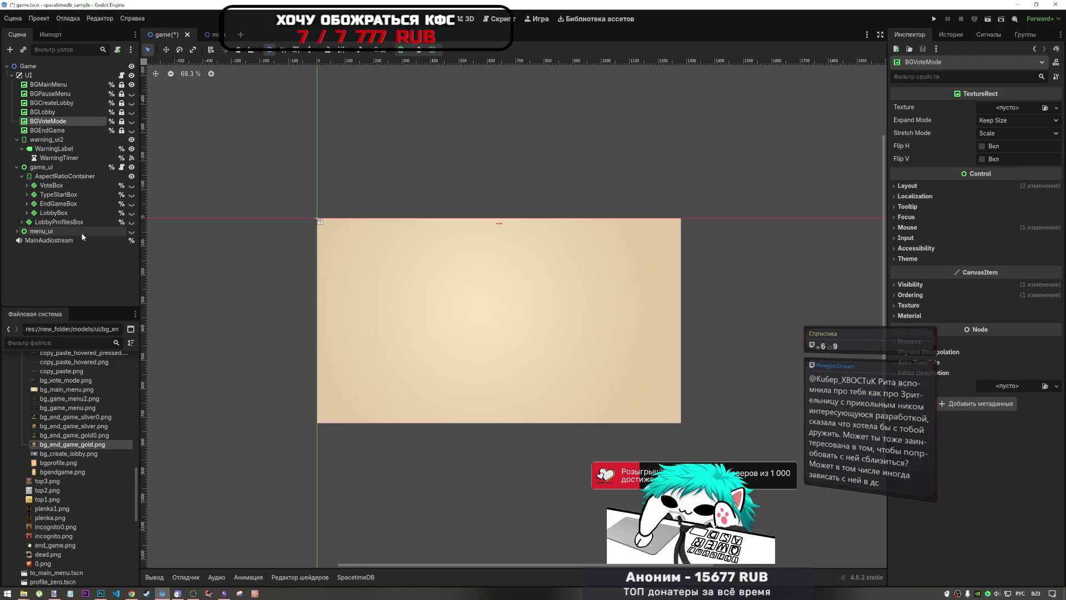
# - Show menu_ui, hide GameMenuBox and make MainMenuBox visible
pyautogui.click(132, 231)
pyautogui.click(42, 231)
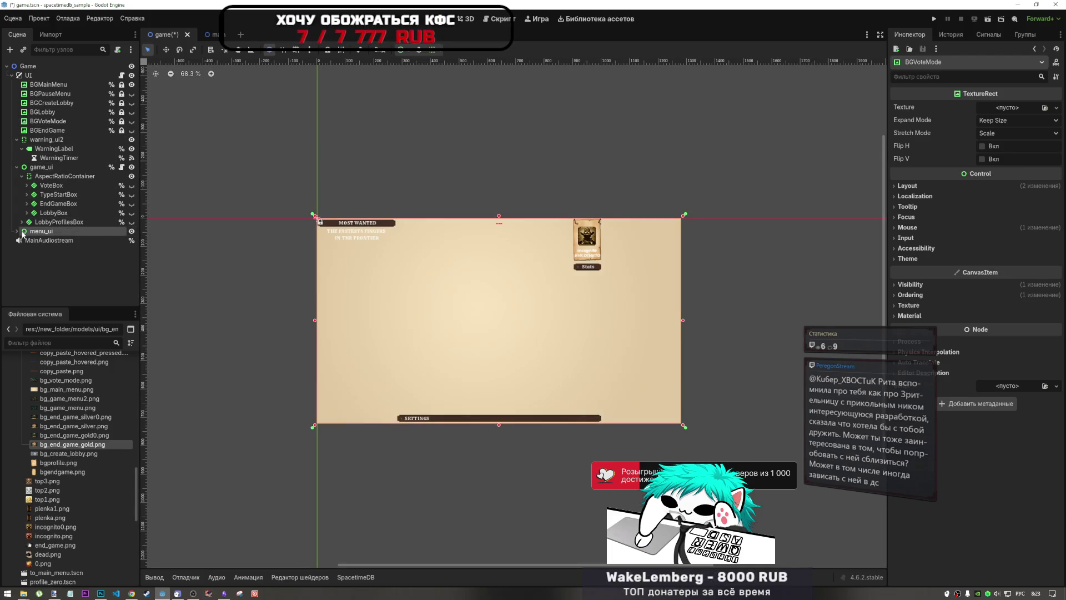
pyautogui.click(16, 231)
pyautogui.scroll(-1, 128, 261)
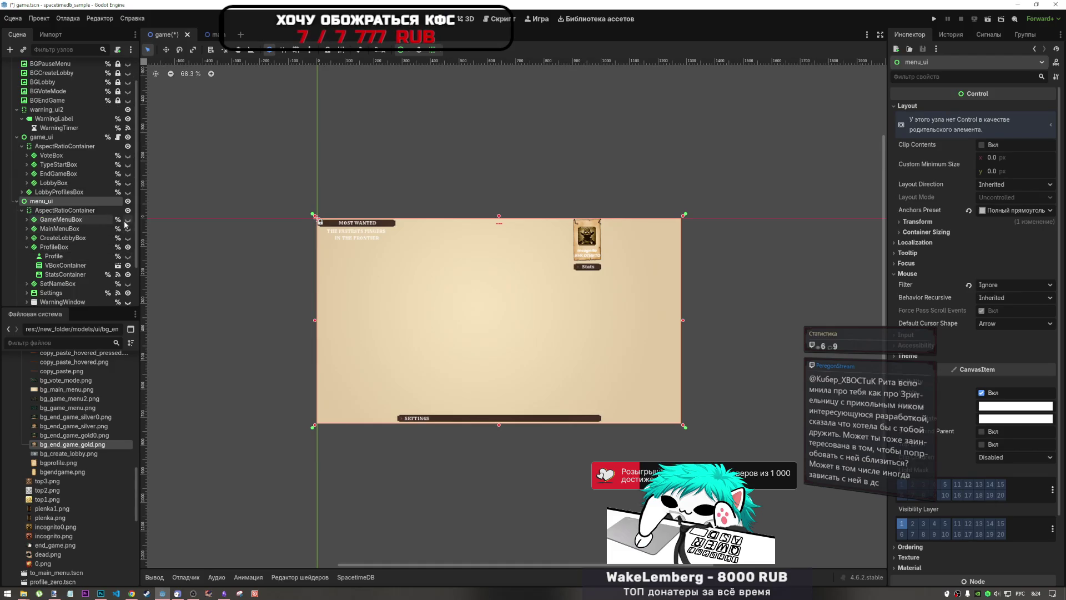
pyautogui.click(128, 220)
pyautogui.click(128, 228)
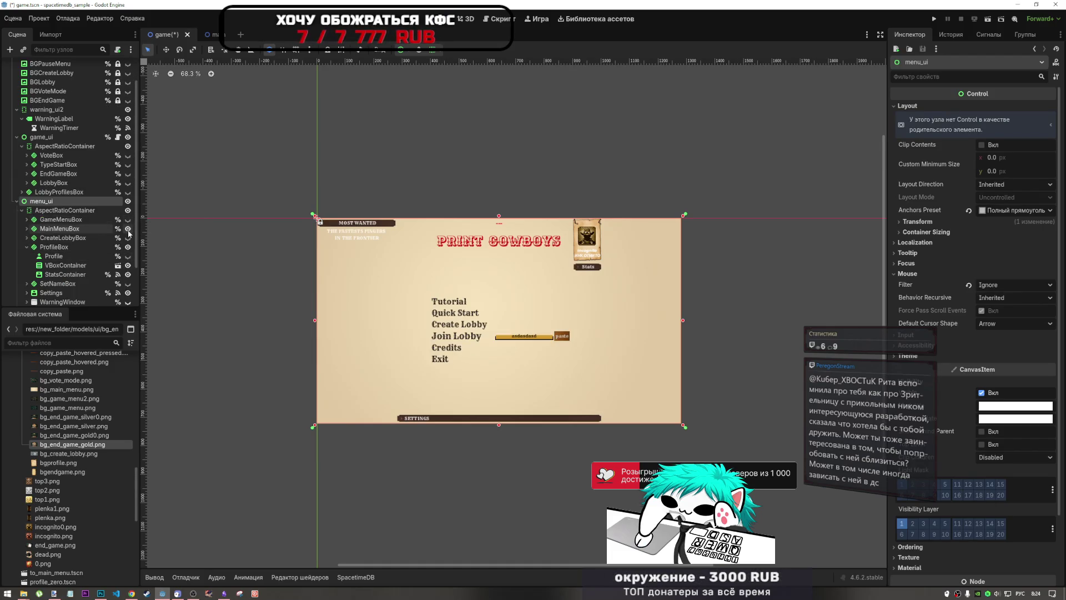
pyautogui.scroll(2, 469, 352)
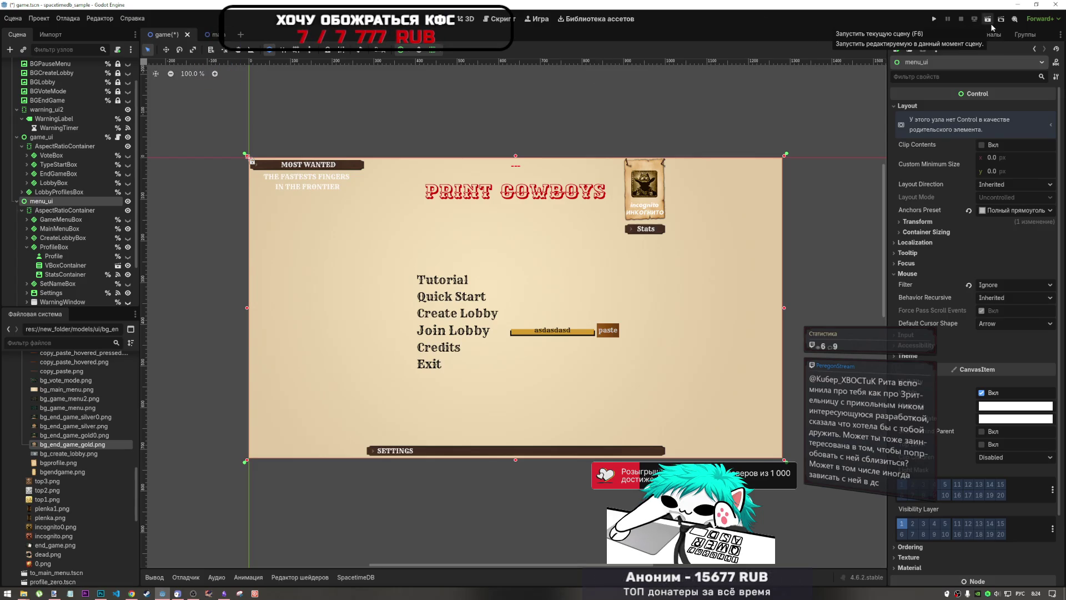
# - Confirm Debug > Run Instances set to run 2 instances
pyautogui.click(73, 20)
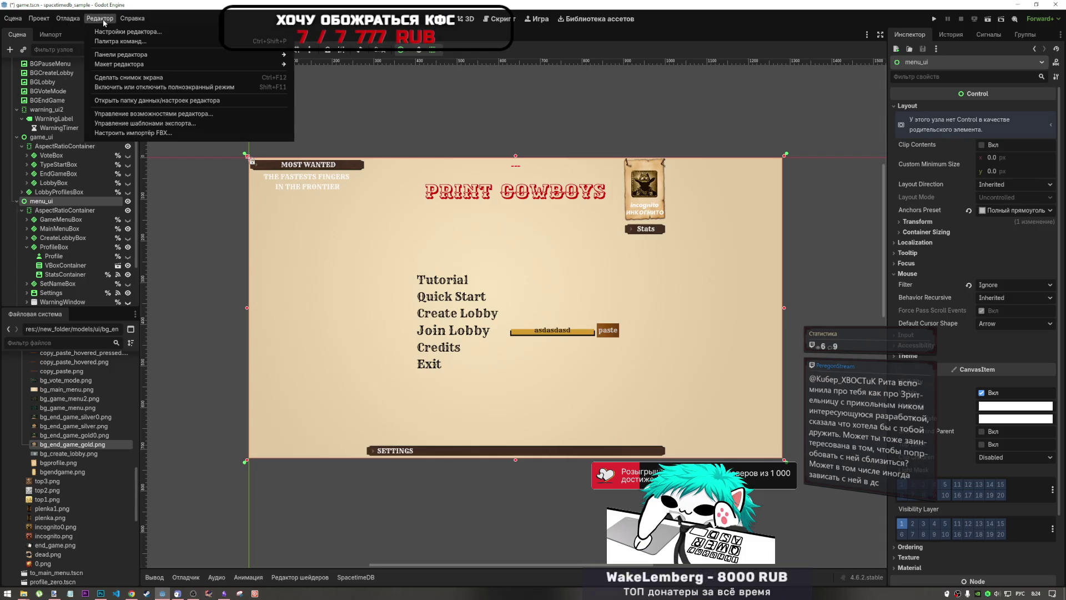
pyautogui.click(111, 143)
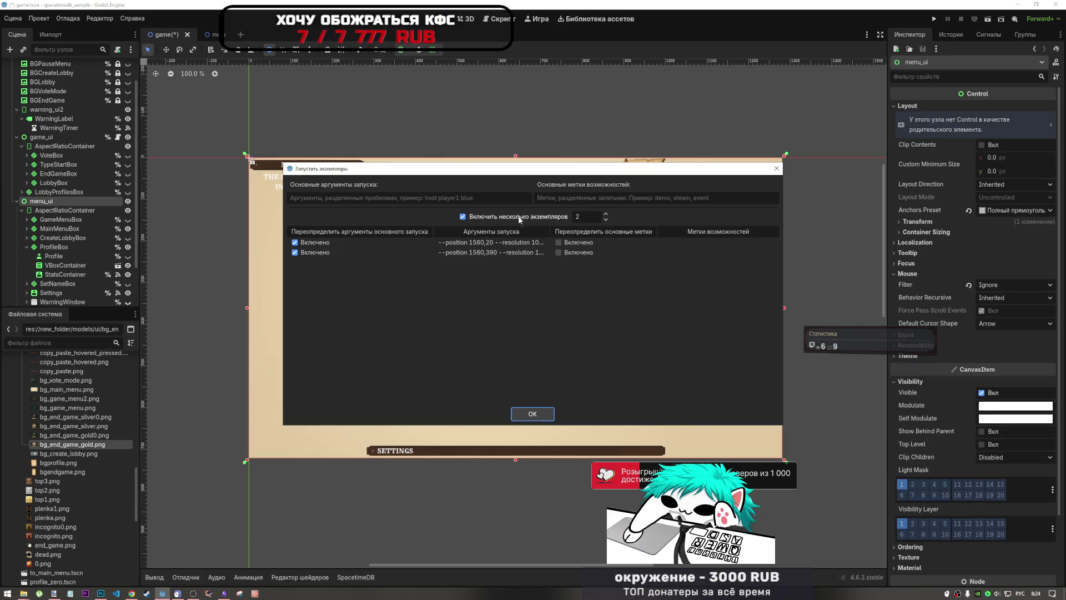
pyautogui.click(533, 415)
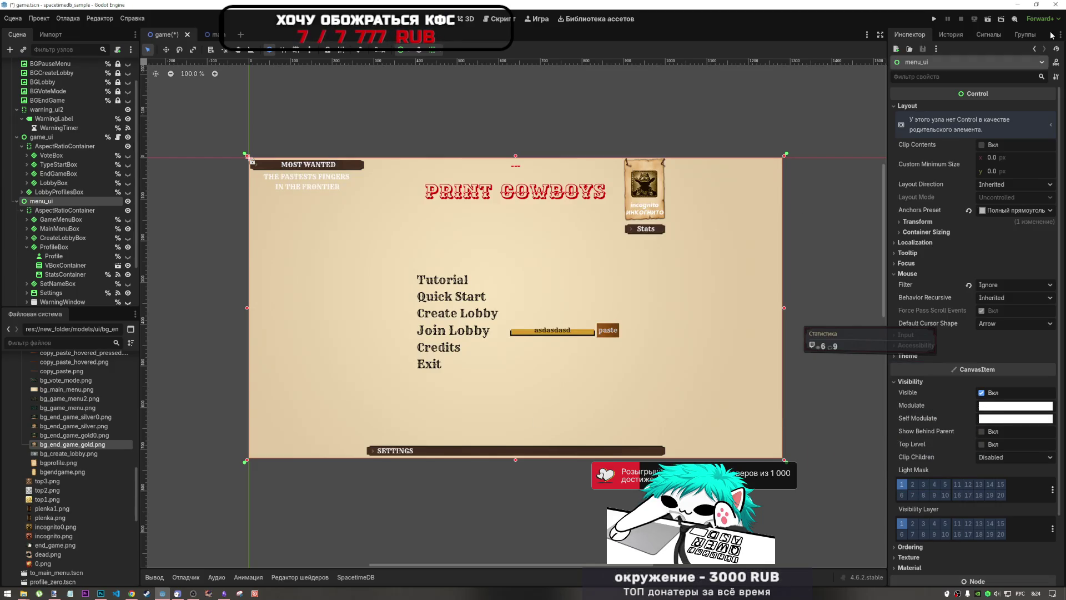
# - Open the output log and audio bus panels, then run the current scene
pyautogui.click(491, 19)
pyautogui.hotkey('ctrl', 'F1')
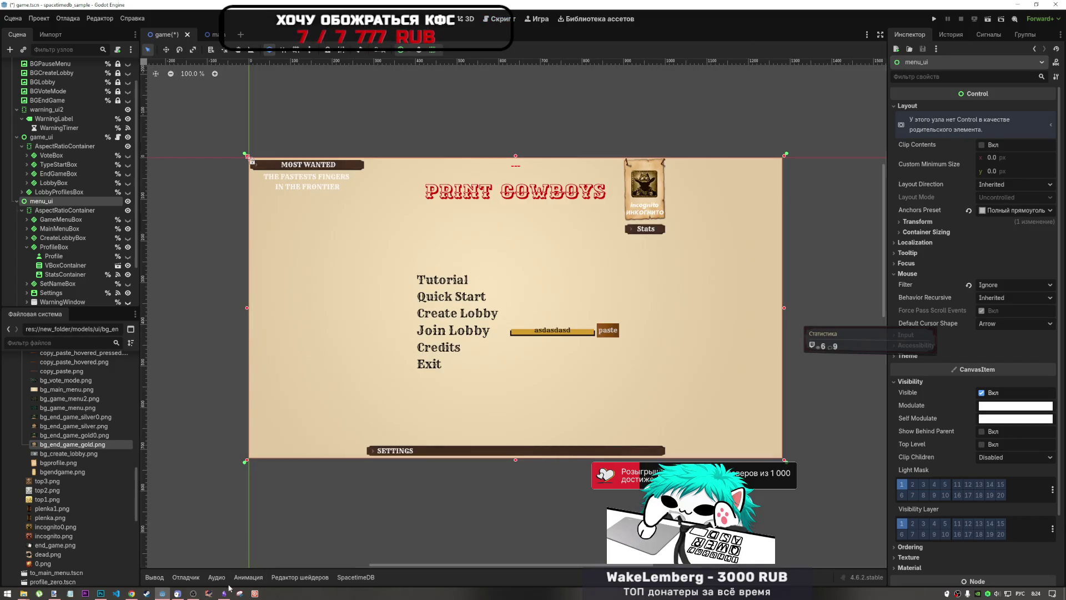
pyautogui.click(151, 578)
pyautogui.click(217, 577)
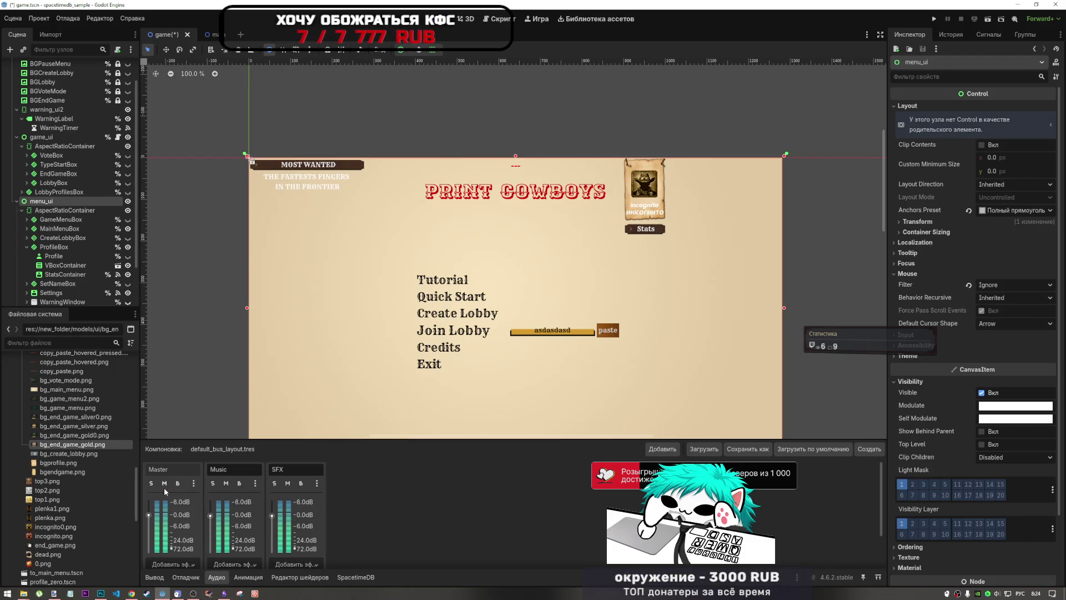
pyautogui.click(989, 21)
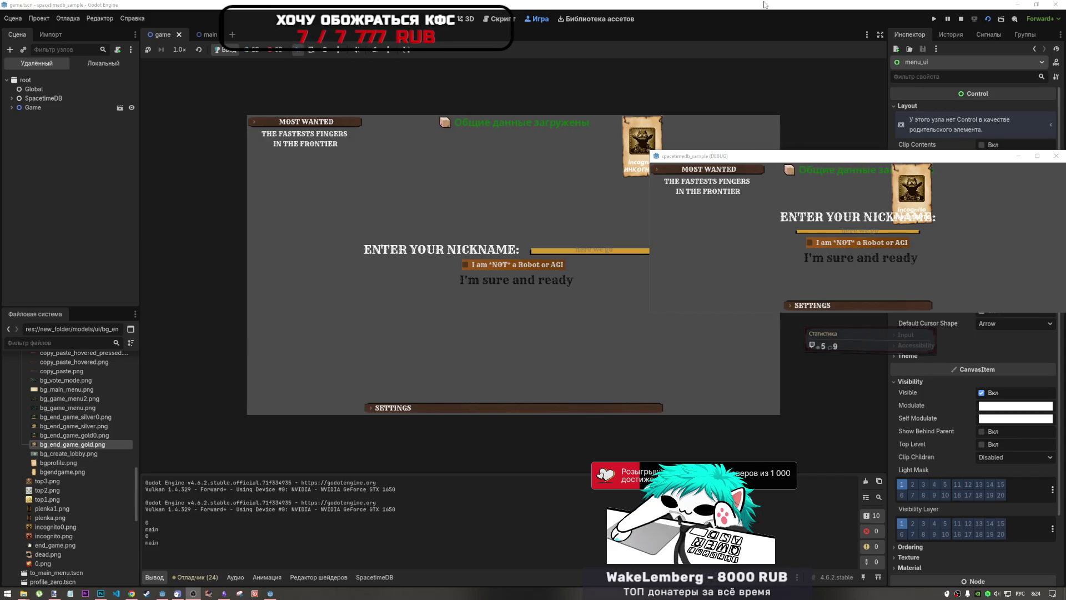
# - Log in the first game instance with nickname 'Peregon' and the robot checkbox ticked
pyautogui.click(579, 117)
pyautogui.click(465, 264)
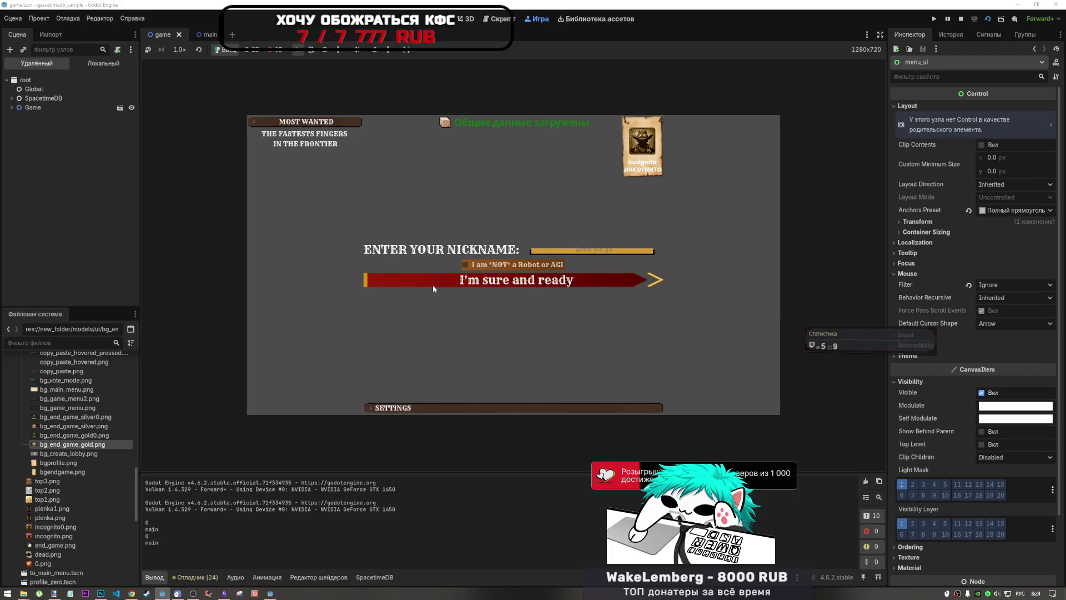
pyautogui.click(576, 252)
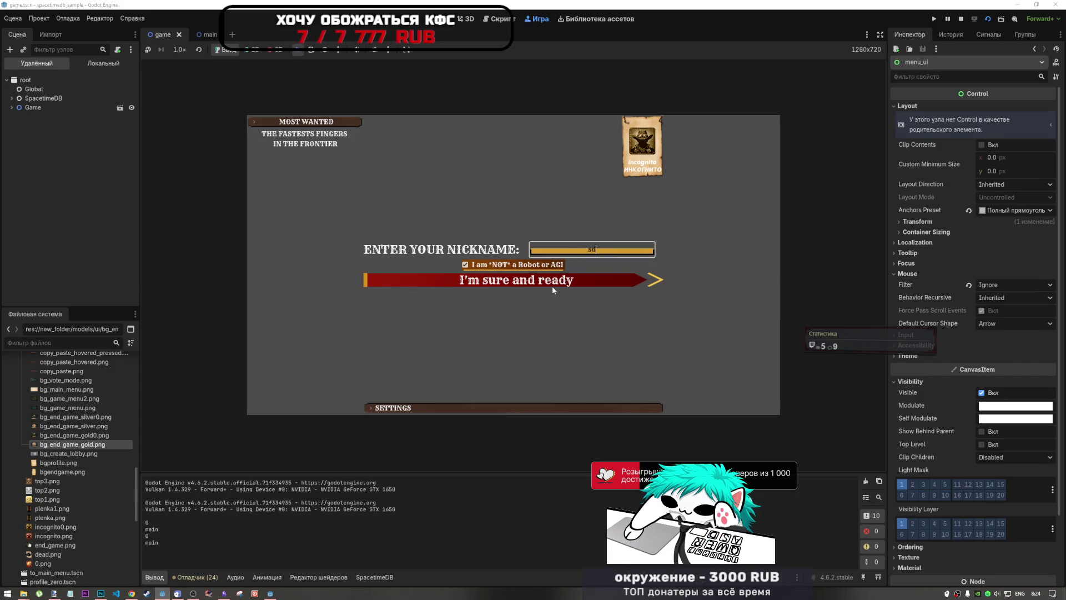
pyautogui.write('Peregon')
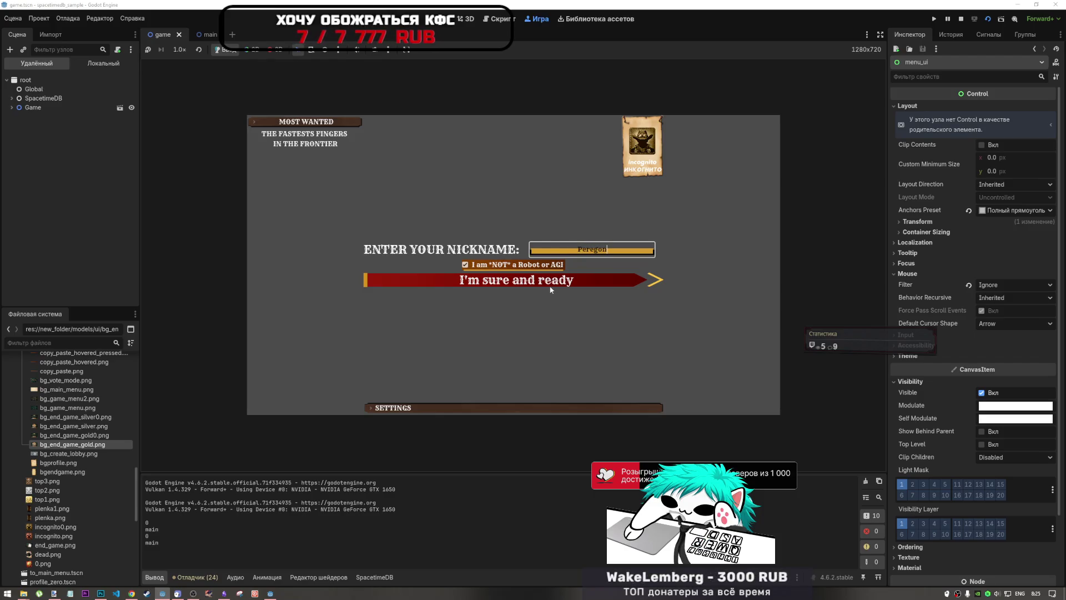
pyautogui.click(552, 287)
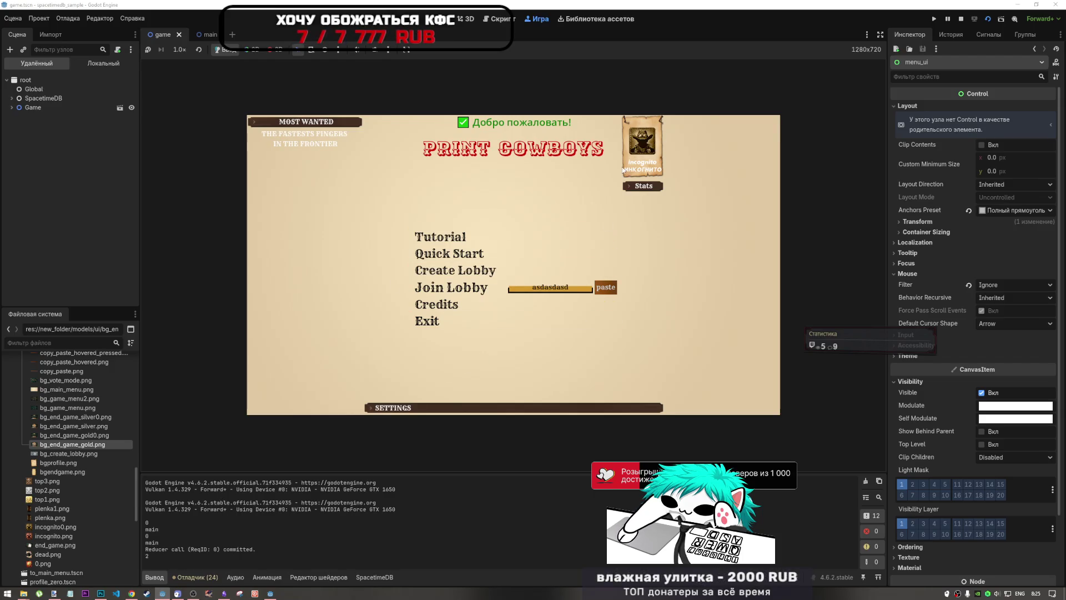
# - Log in the second game instance with nickname '43344' and the robot checkbox ticked
pyautogui.click(269, 593)
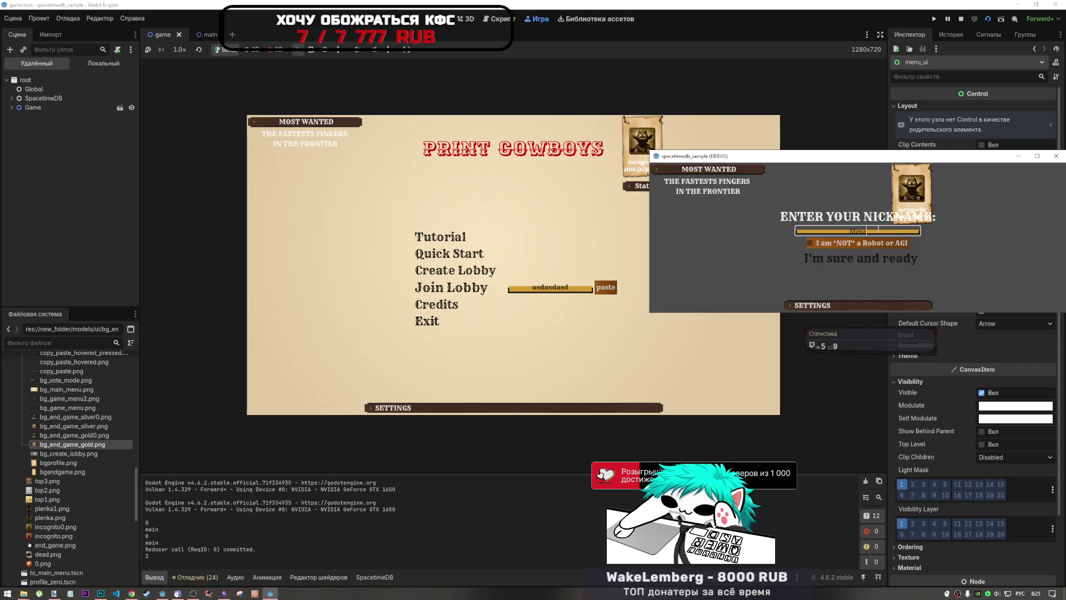
pyautogui.write('43344')
pyautogui.click(855, 243)
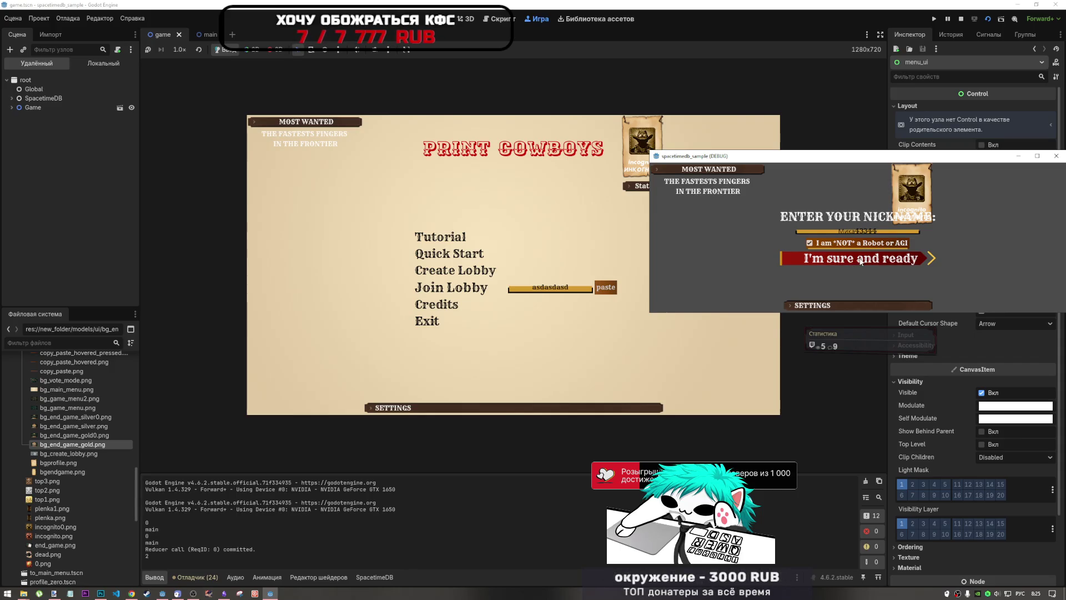
pyautogui.click(861, 260)
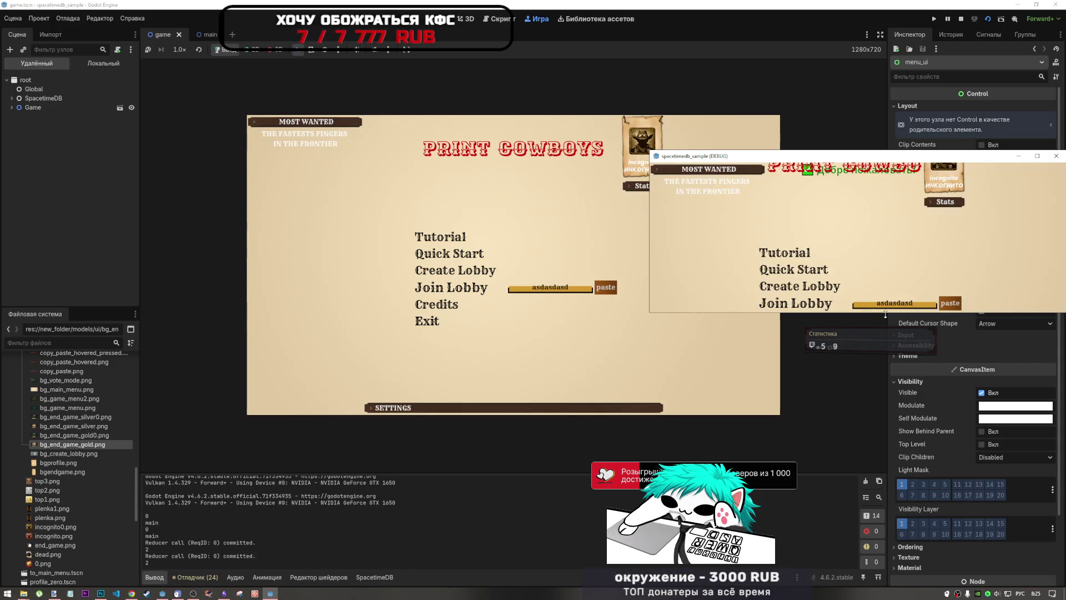
# - Enlarge and reposition the second game window, then create a 2-player lobby in the first instance
pyautogui.moveTo(885, 315); pyautogui.dragTo(885, 413)
pyautogui.moveTo(858, 158); pyautogui.dragTo(915, 129)
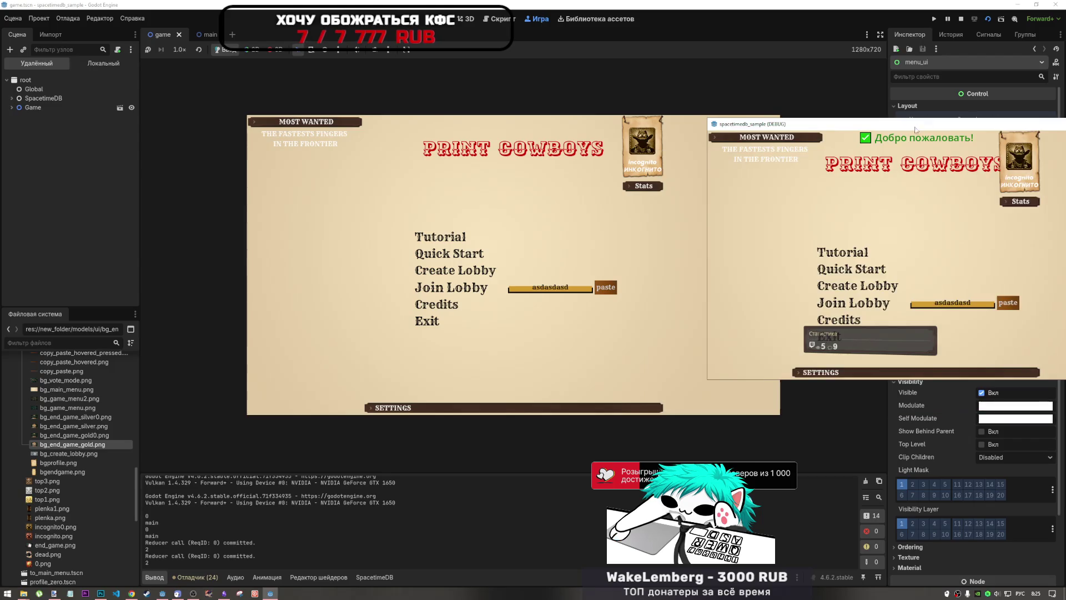
pyautogui.moveTo(892, 379); pyautogui.dragTo(891, 405)
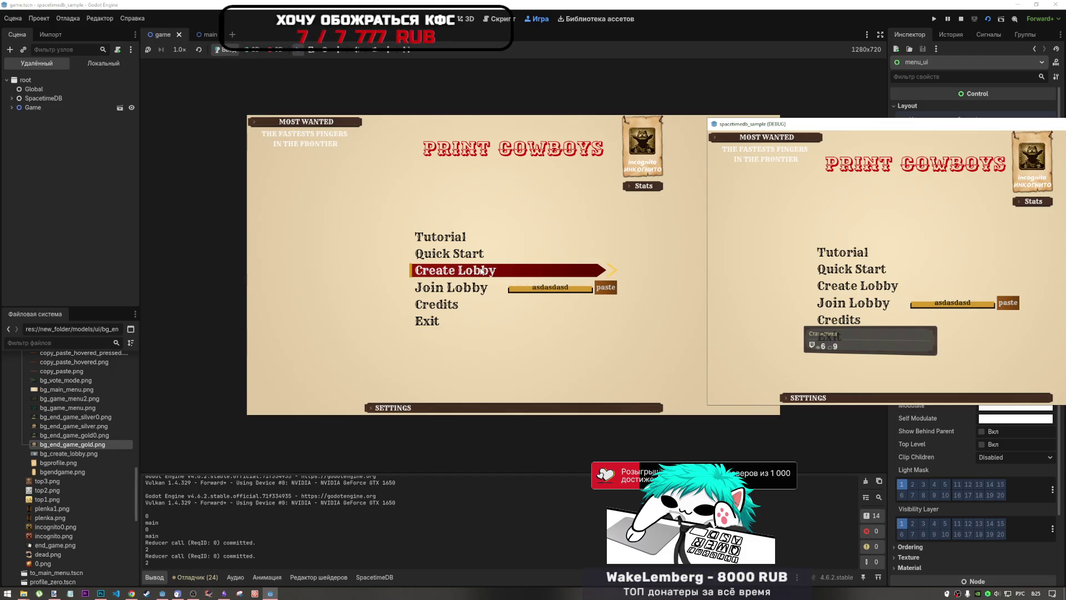
pyautogui.click(482, 270)
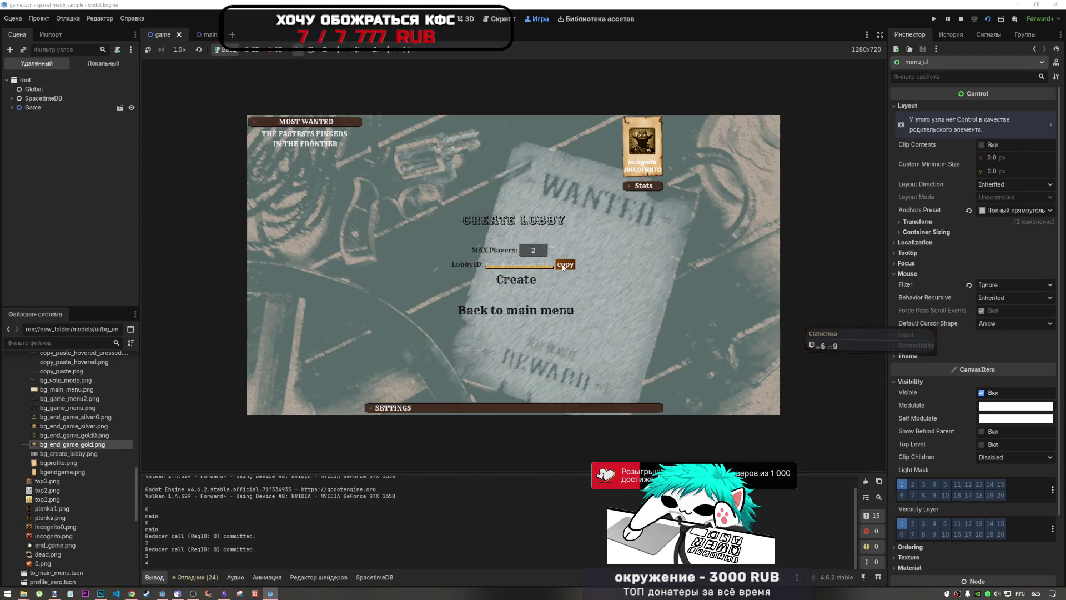
pyautogui.click(522, 283)
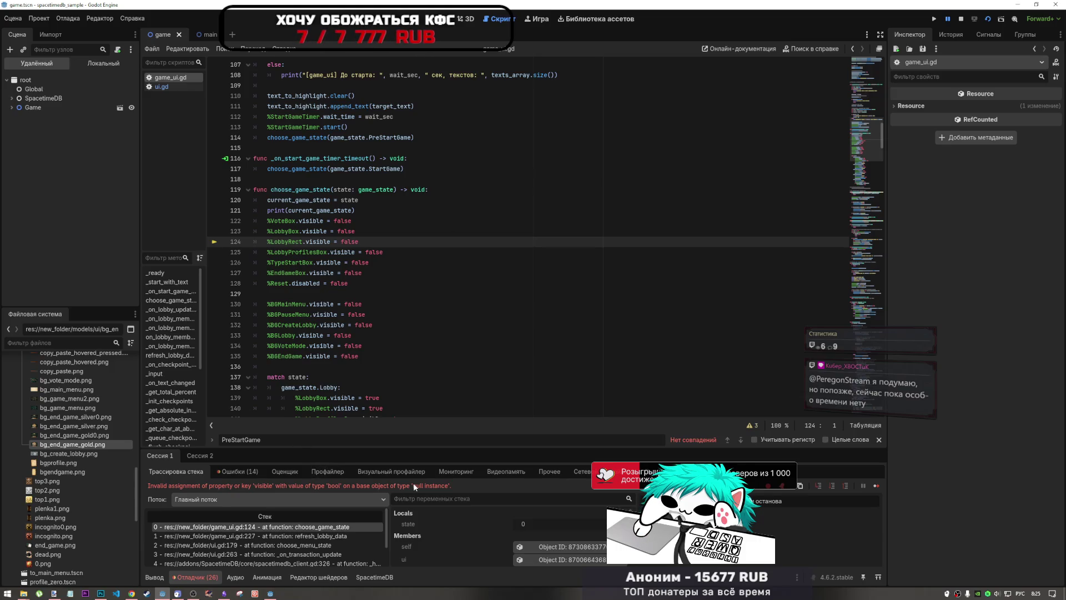
# - Stop the game and go to the failing LobbyRect line 124 in game_ui.gd
pyautogui.click(962, 19)
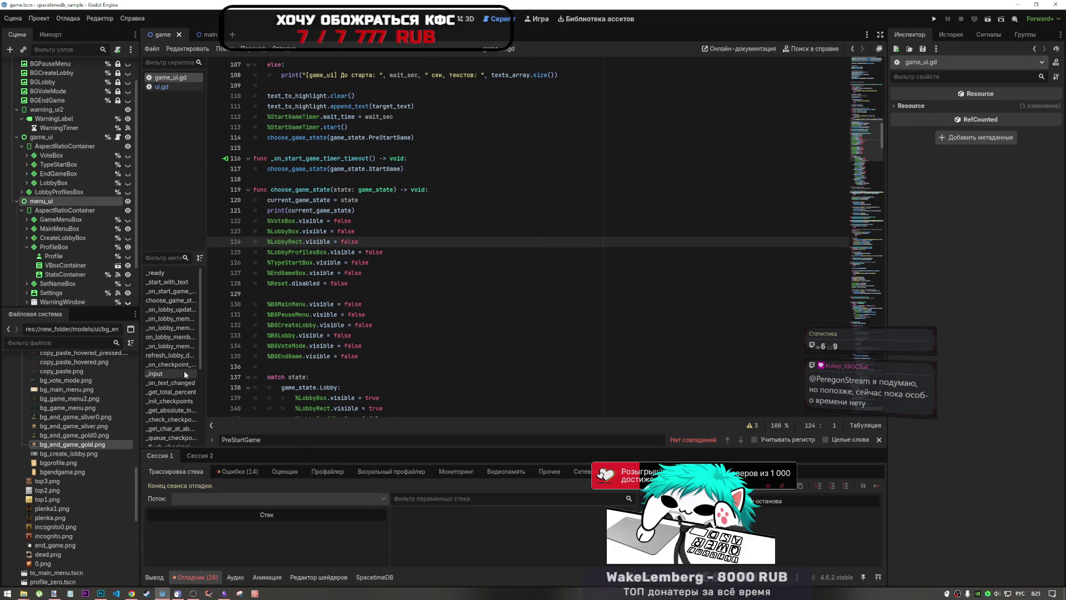
pyautogui.click(306, 336)
pyautogui.click(306, 242)
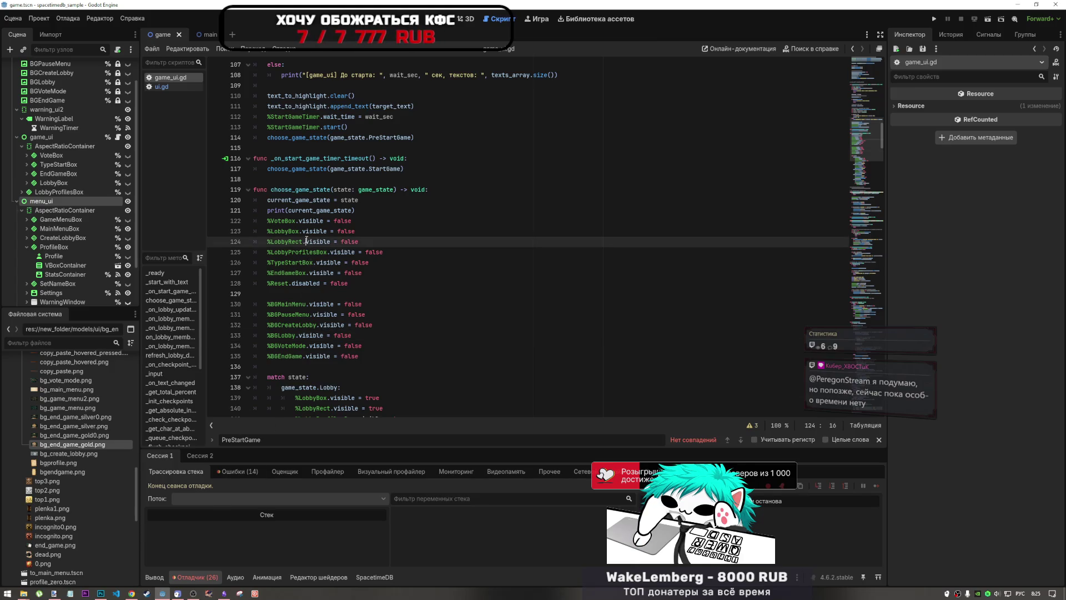
pyautogui.click(271, 242)
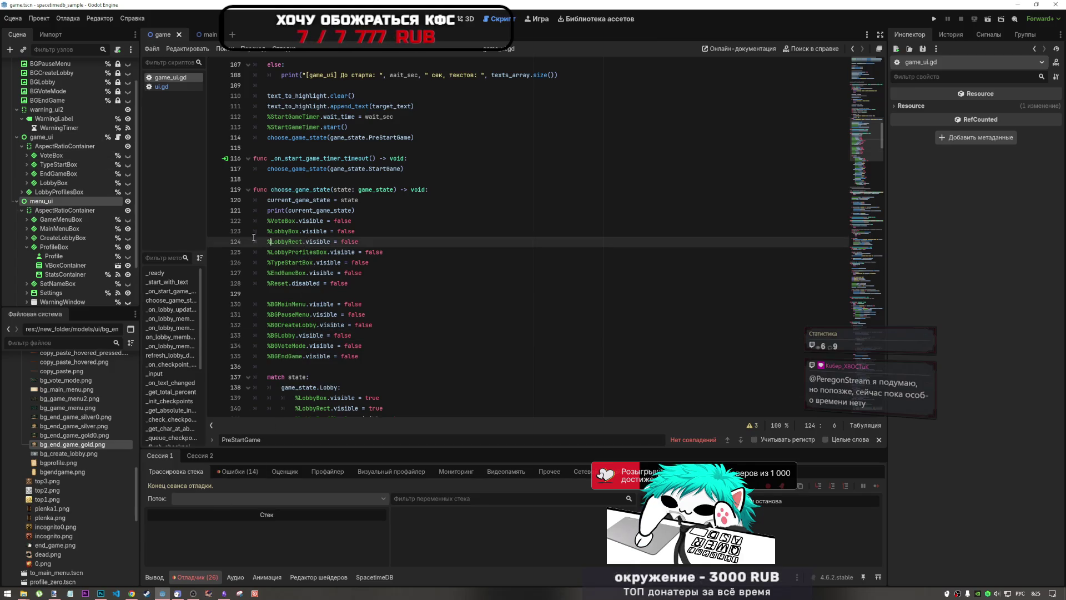
pyautogui.scroll(2, 52, 213)
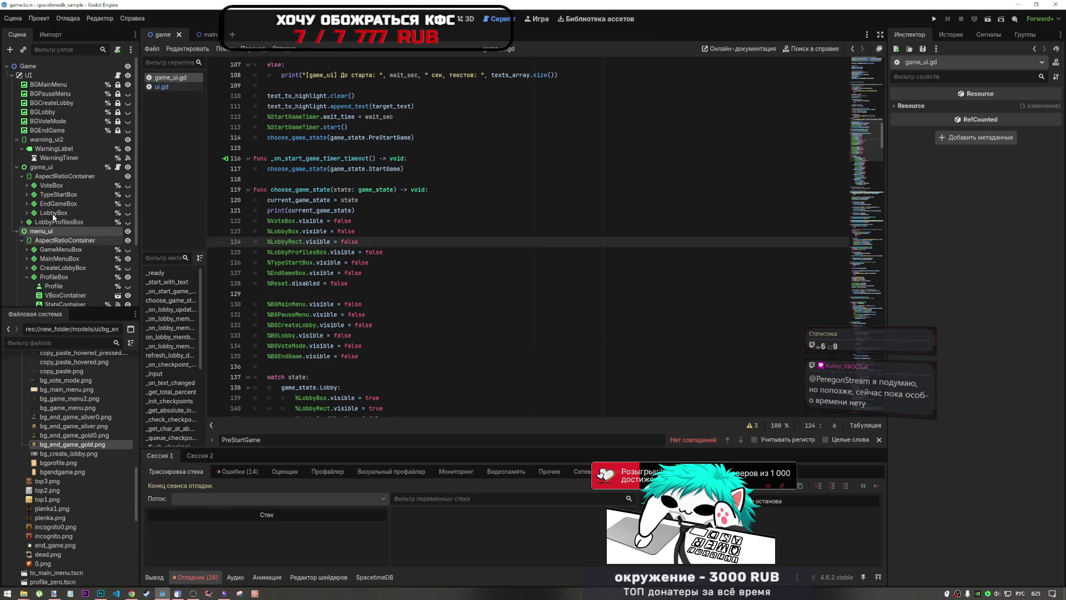
# - Check the debugger errors and browse menu_ui's scene tree nodes for LobbyRect, selecting LobbyBox
pyautogui.click(16, 231)
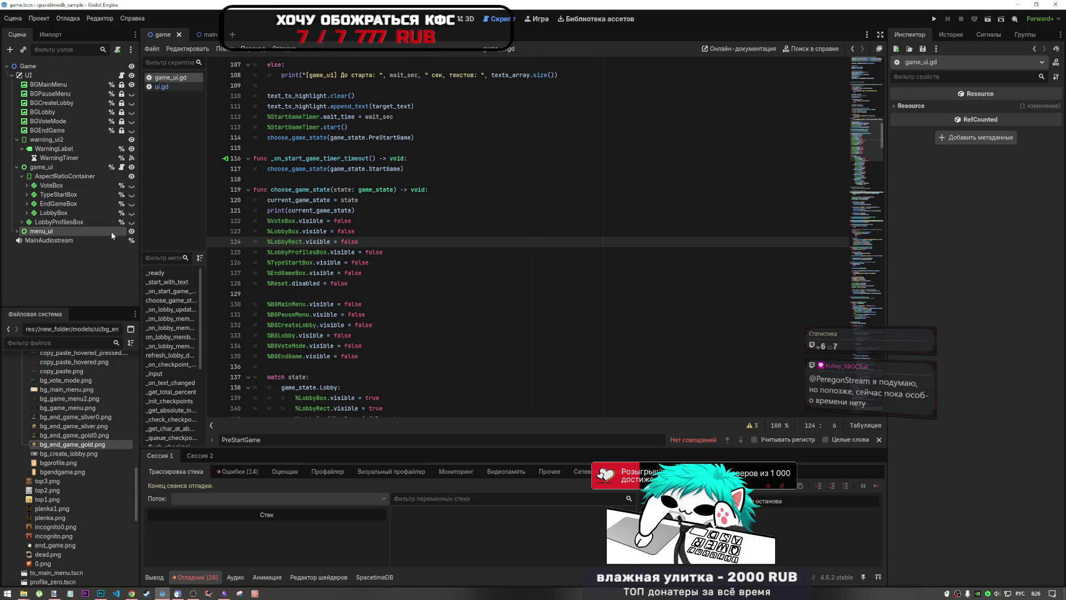
pyautogui.click(17, 233)
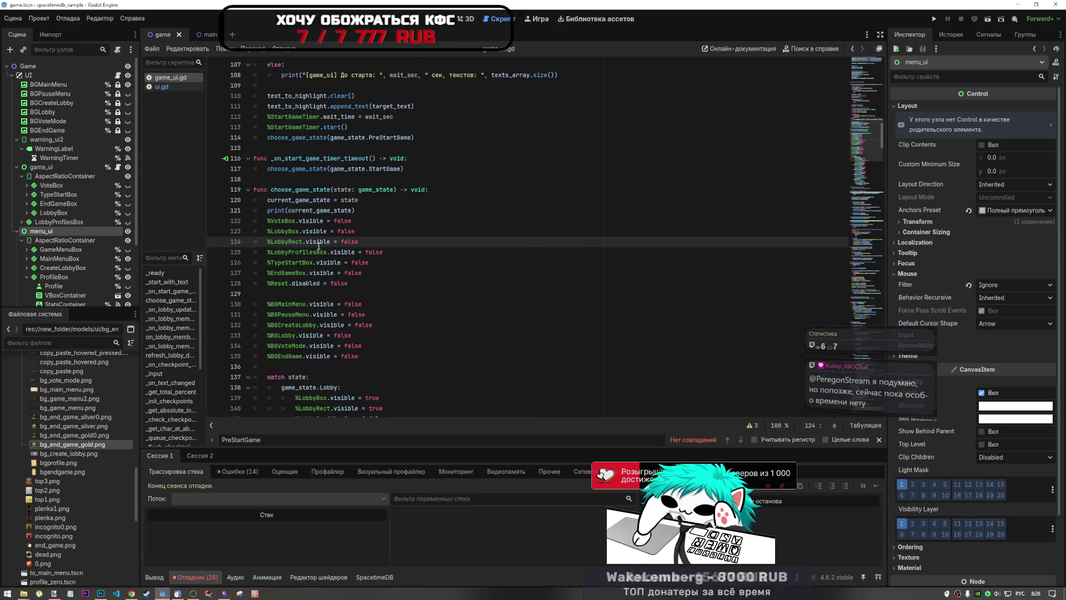
pyautogui.click(28, 277)
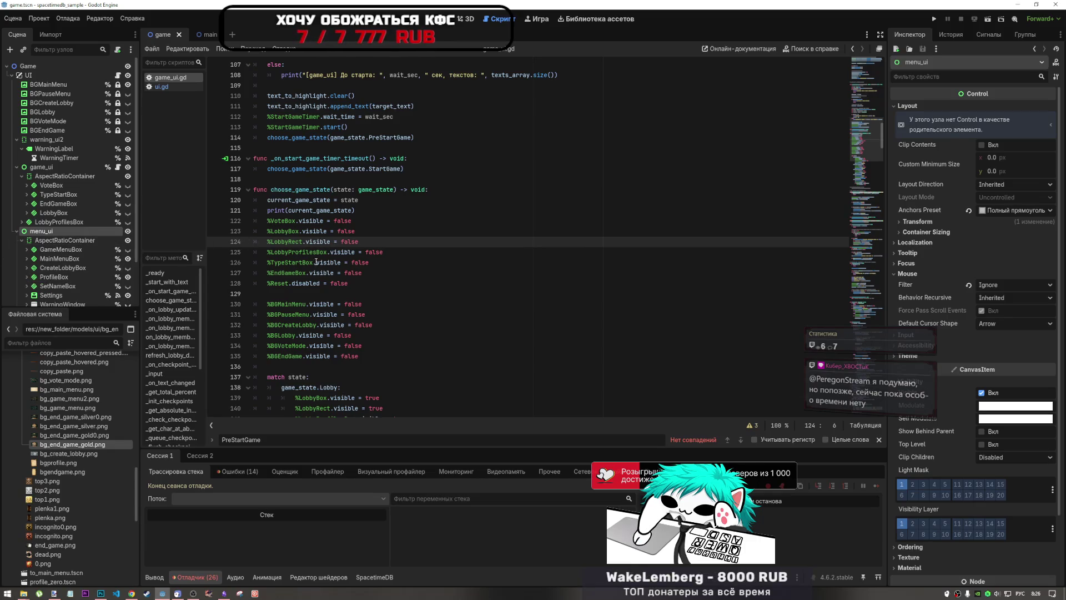
pyautogui.click(245, 471)
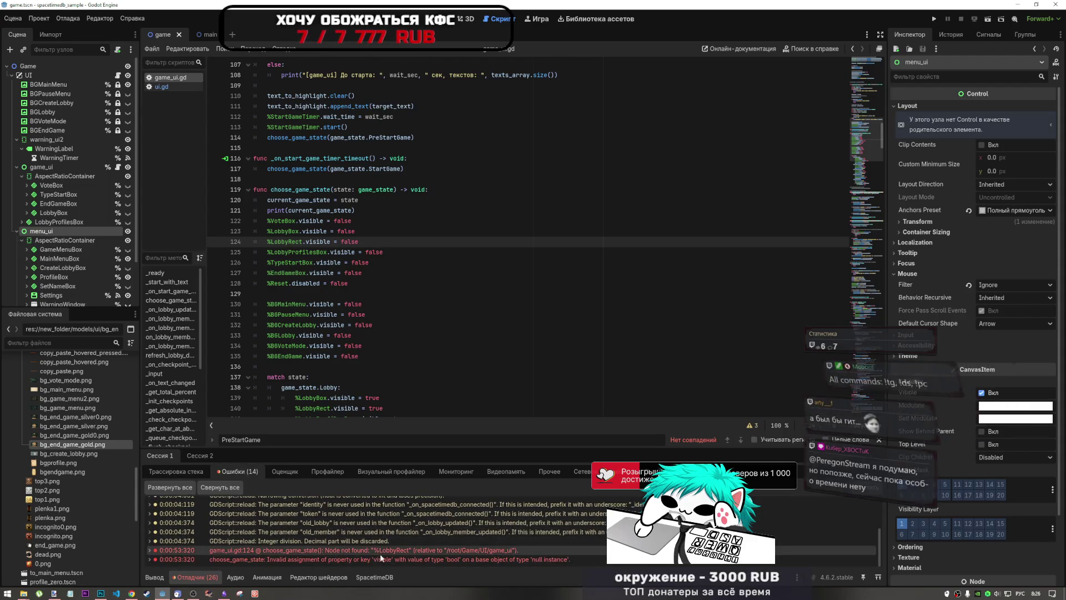
pyautogui.moveTo(381, 553)
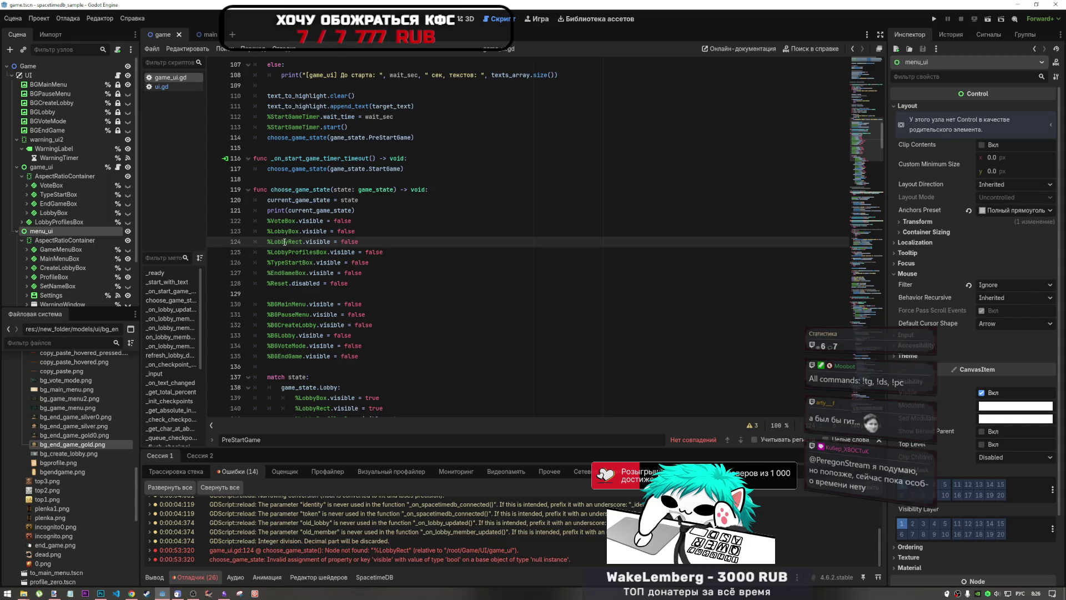
pyautogui.click(21, 222)
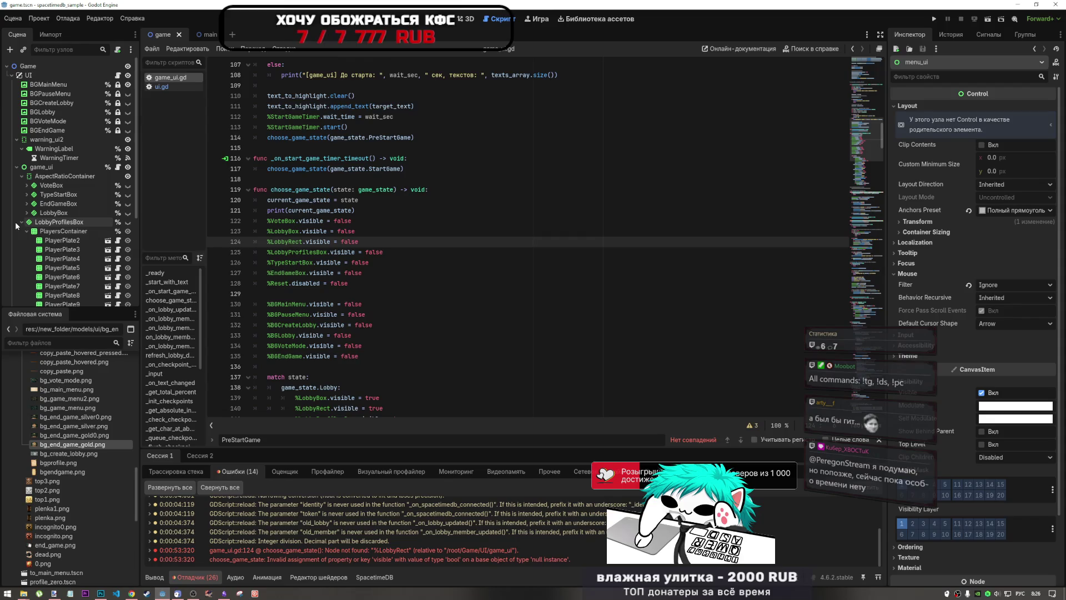
pyautogui.click(27, 212)
pyautogui.click(33, 203)
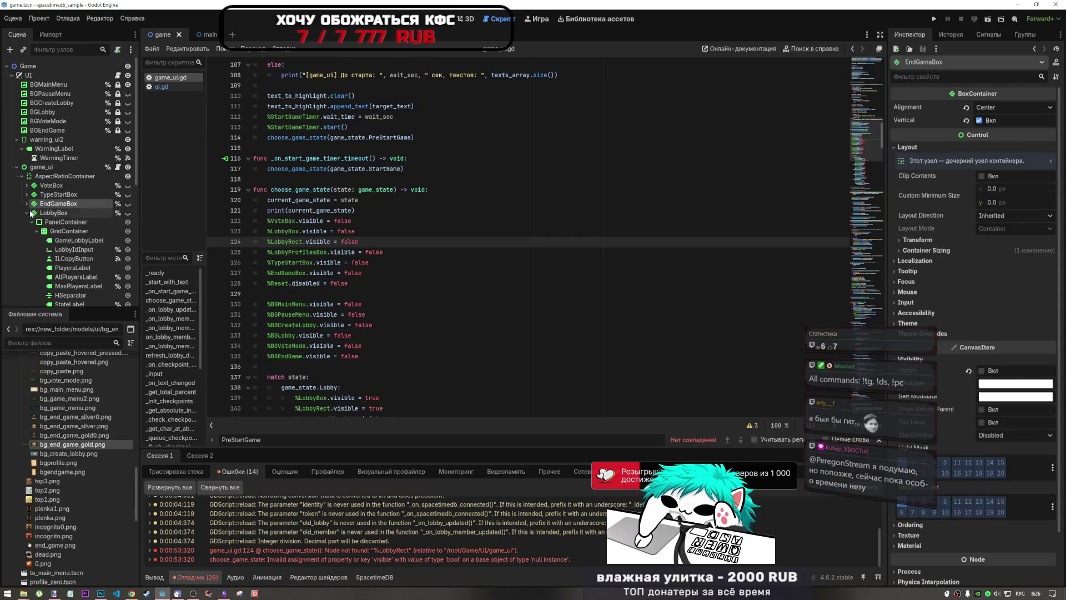
pyautogui.click(26, 213)
pyautogui.click(21, 222)
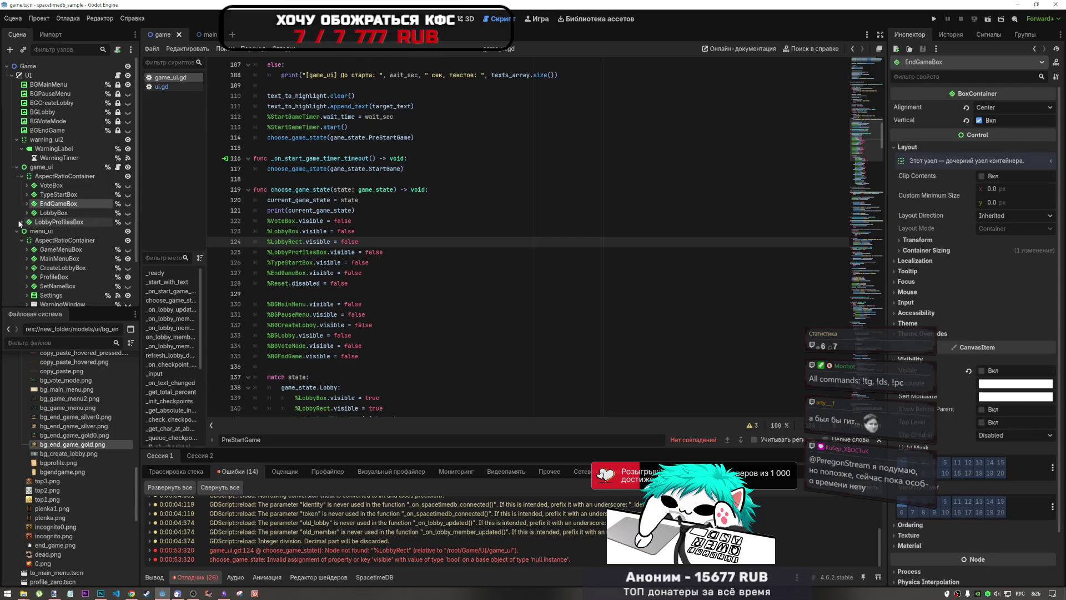
pyautogui.click(99, 214)
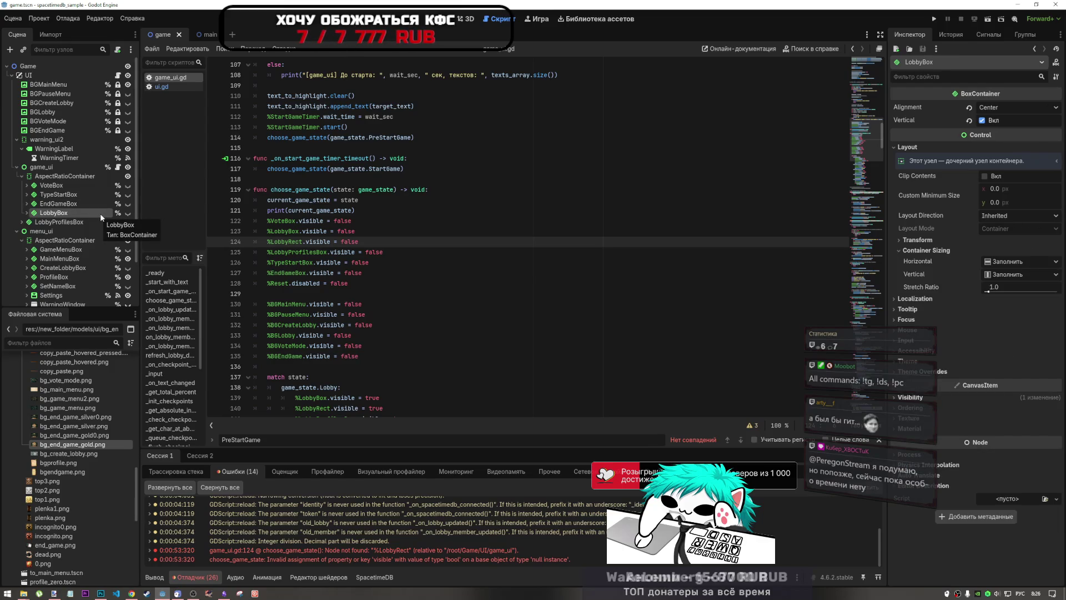
# - Select LobbyRect on line 124 and locate its other use on line 140
pyautogui.moveTo(278, 231); pyautogui.dragTo(288, 234)
pyautogui.click(289, 241)
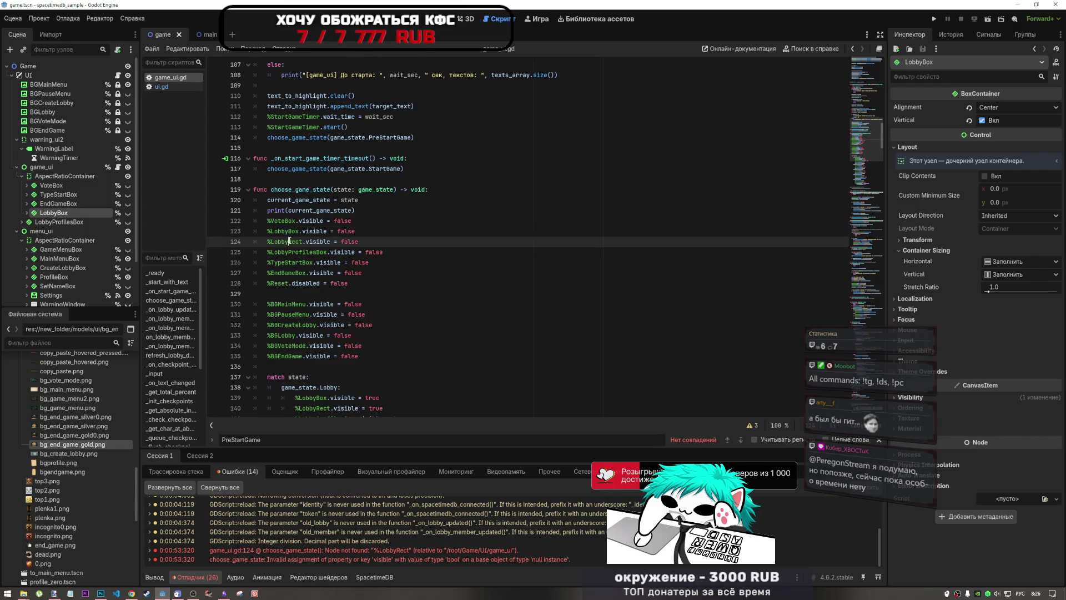
pyautogui.doubleClick(289, 241)
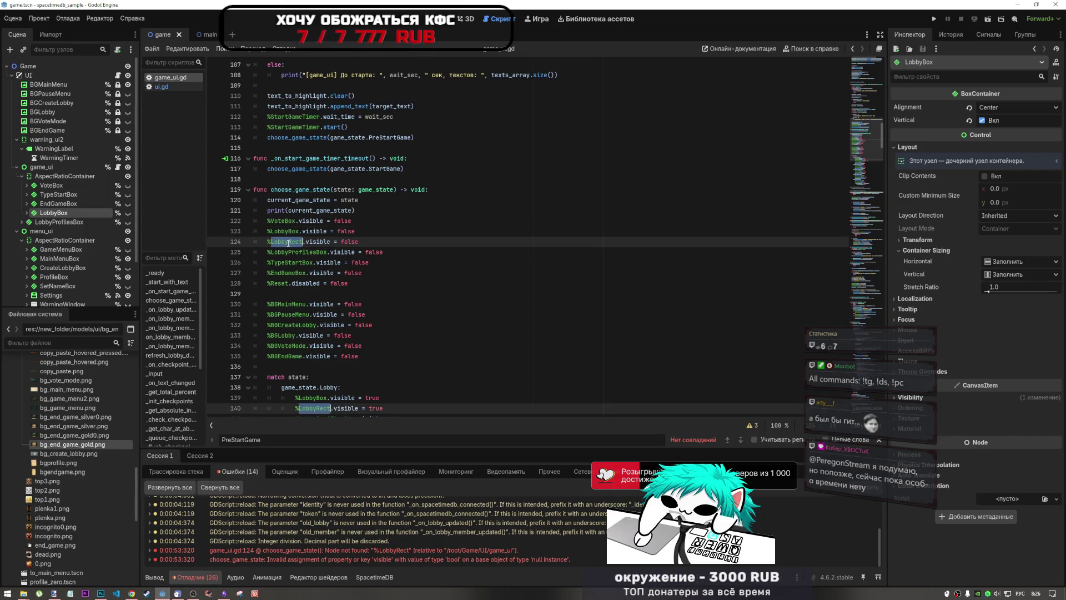
pyautogui.scroll(-5, 411, 296)
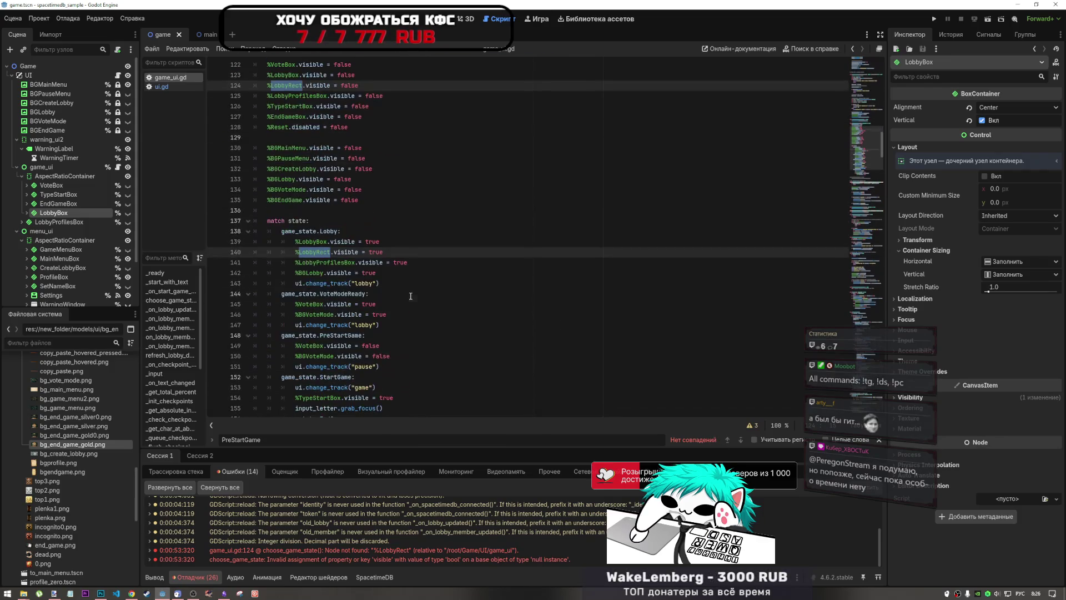
pyautogui.scroll(4, 409, 300)
pyautogui.scroll(-1, 411, 316)
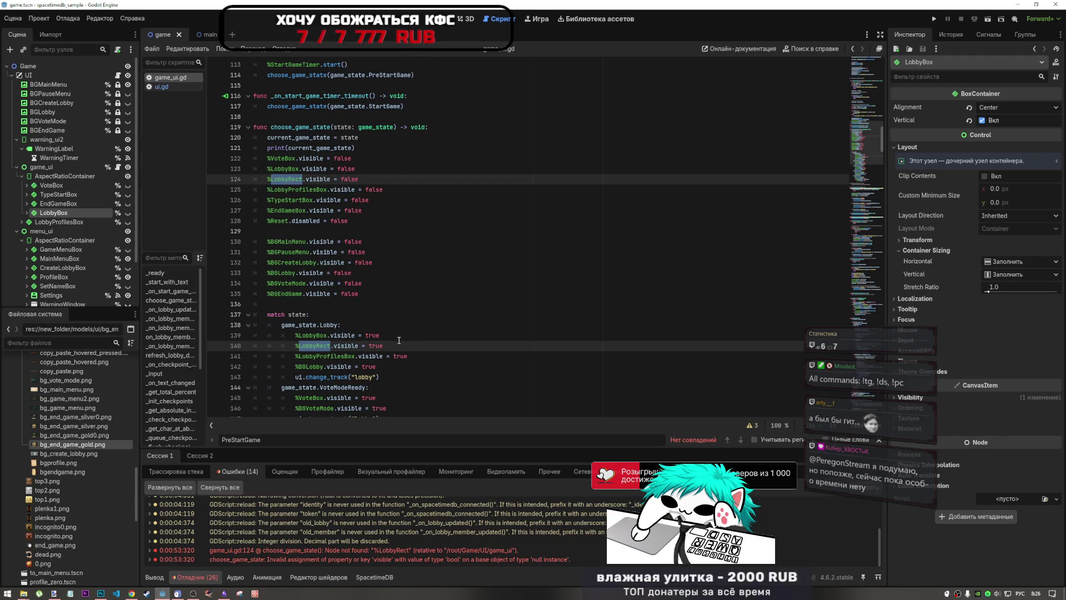
pyautogui.moveTo(399, 340); pyautogui.dragTo(231, 347)
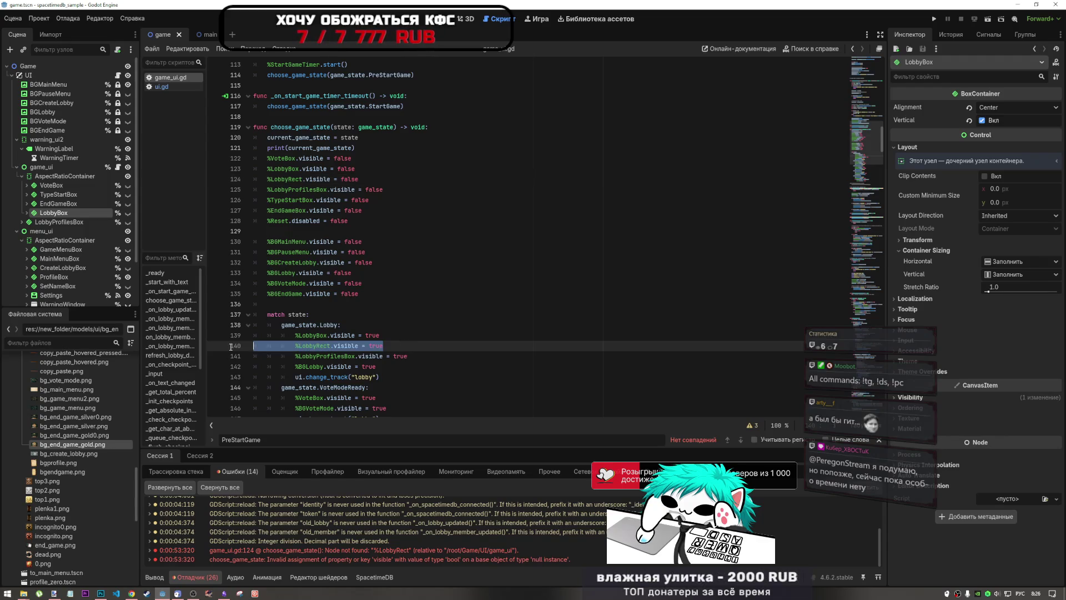
# - Inspect LobbyBox and its PanelContainer in the 2D view, then return to game_ui.gd
pyautogui.click(25, 214)
pyautogui.click(54, 222)
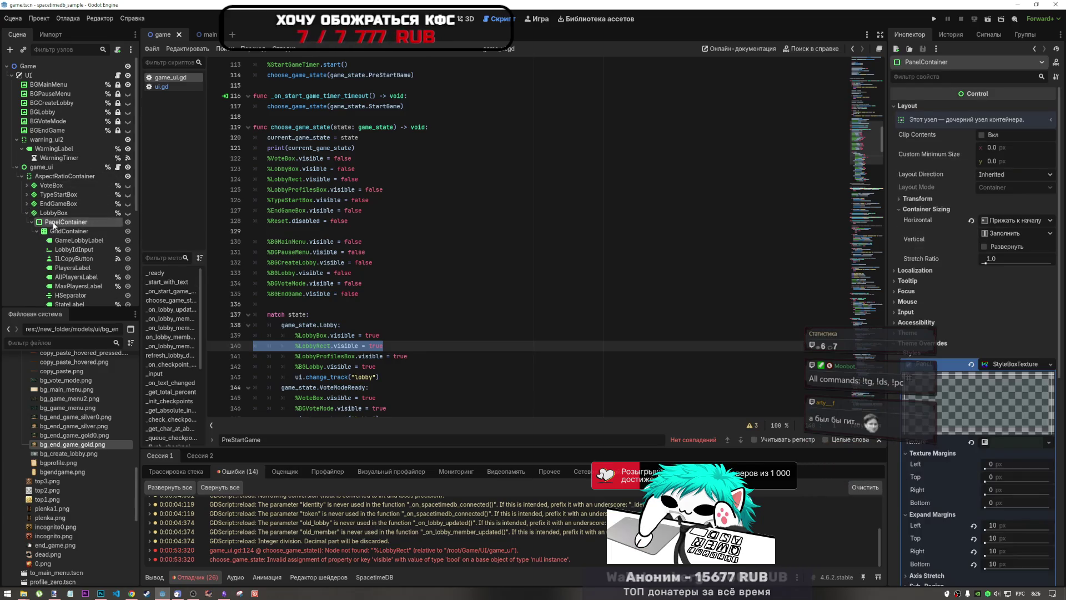
pyautogui.click(442, 18)
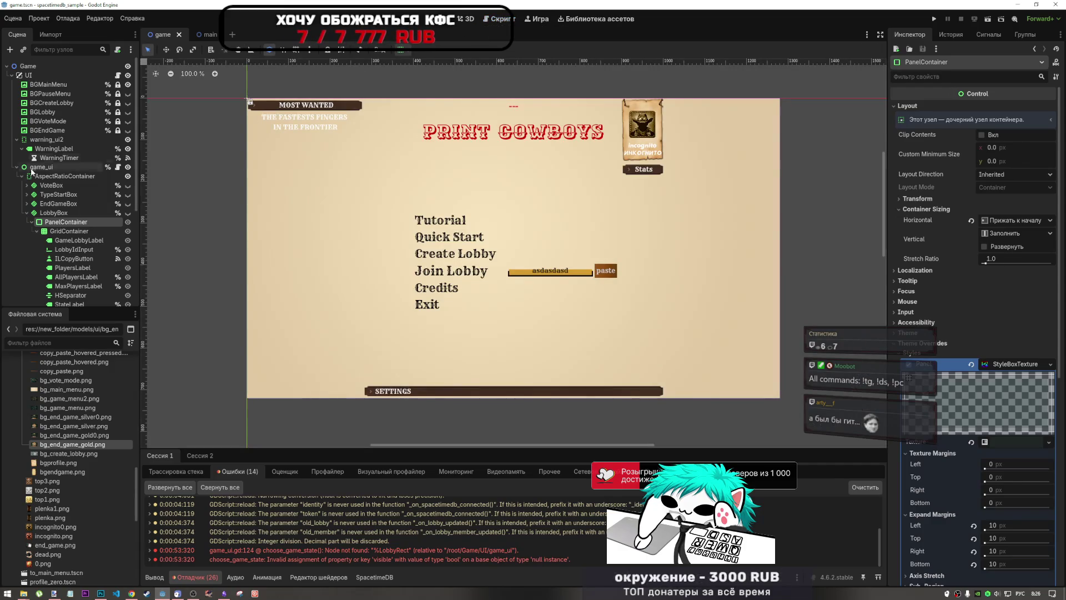
pyautogui.click(128, 214)
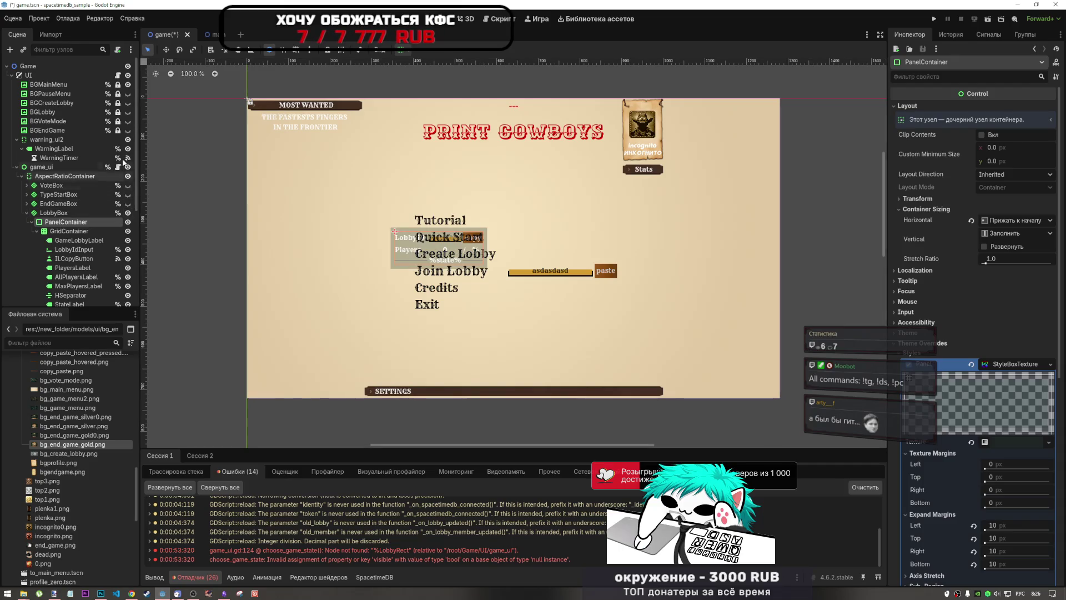
pyautogui.click(127, 213)
pyautogui.click(492, 20)
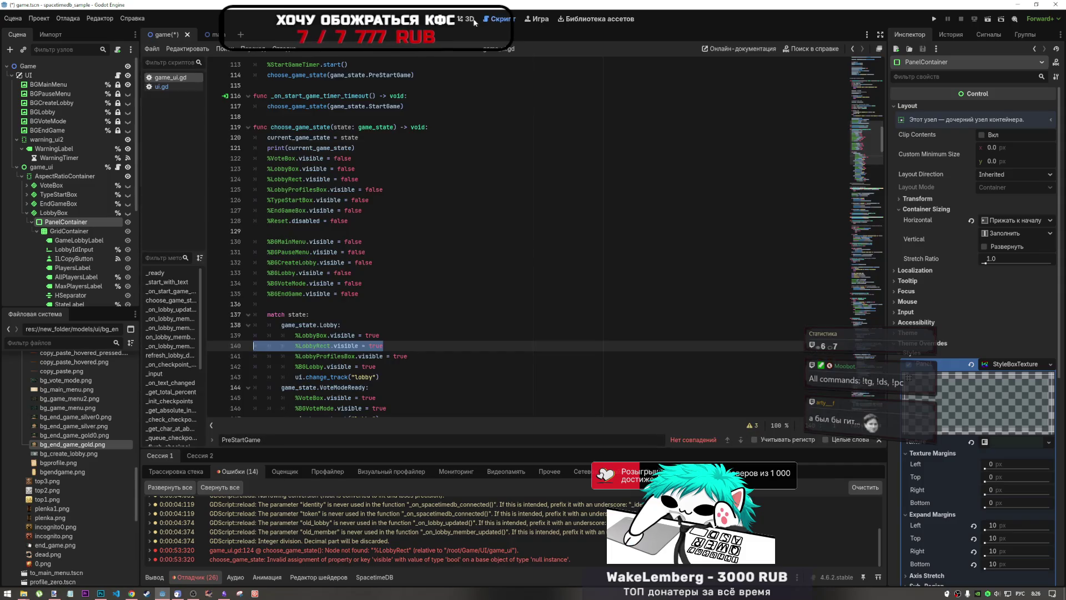
pyautogui.click(467, 19)
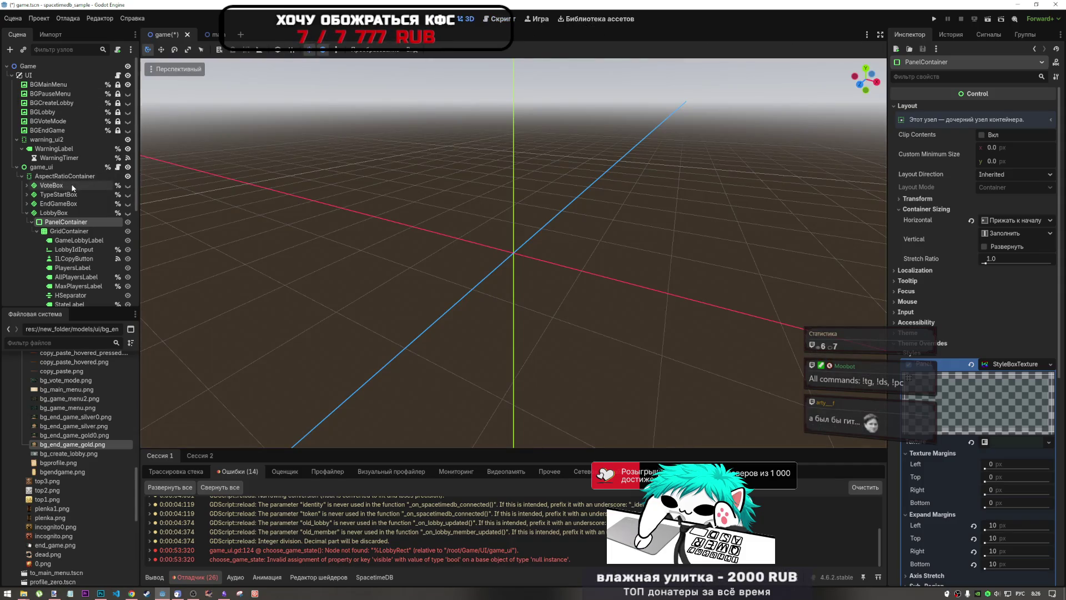
pyautogui.click(482, 21)
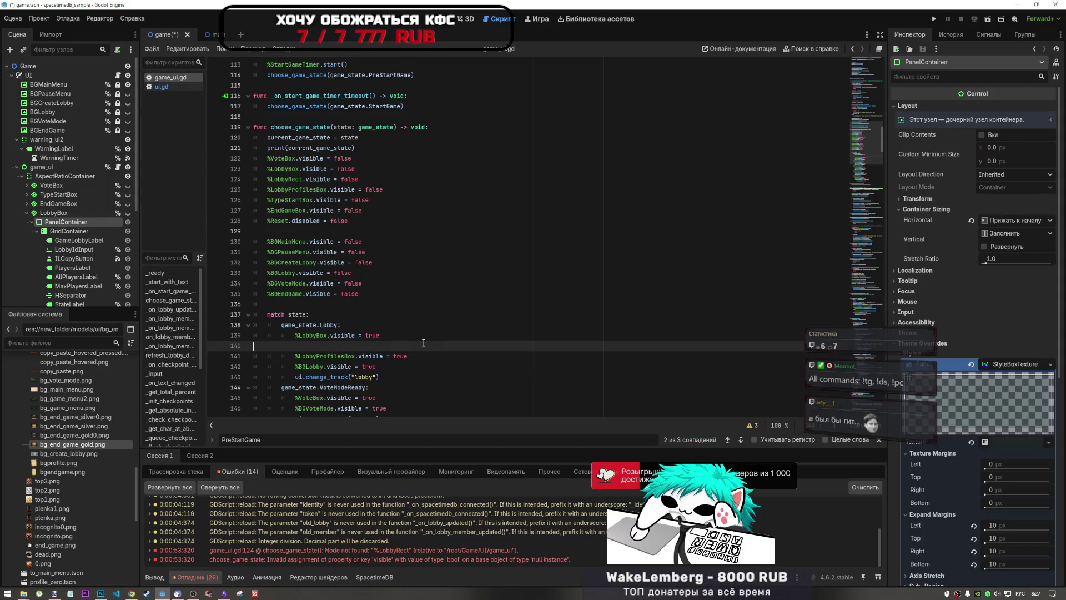
# - Undo an accidental line deletion and search the script for LobbyRect
pyautogui.press('Delete')
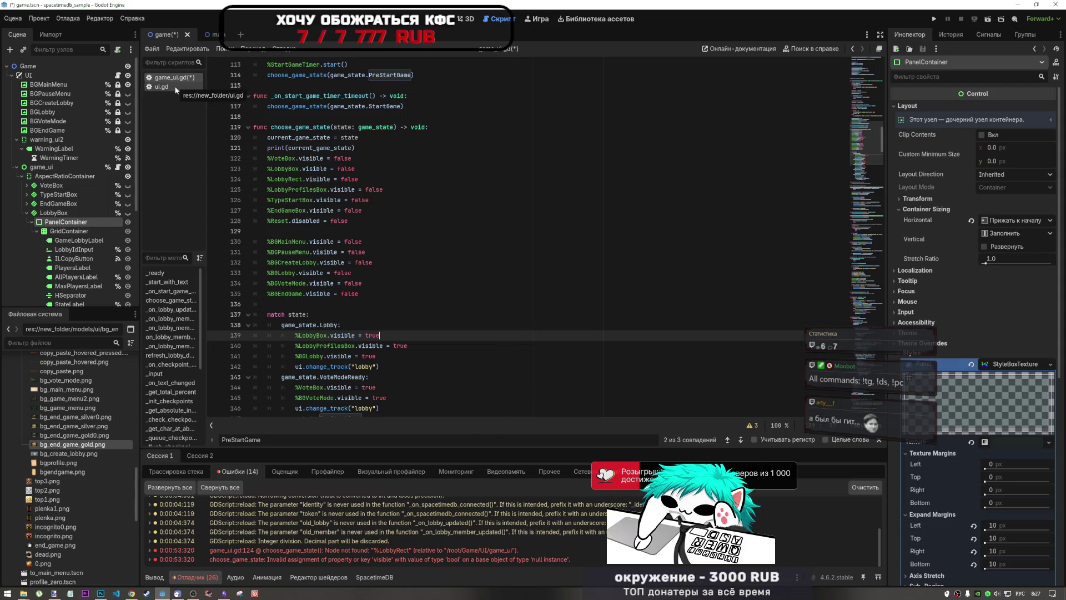
pyautogui.hotkey('ctrl', 'z')
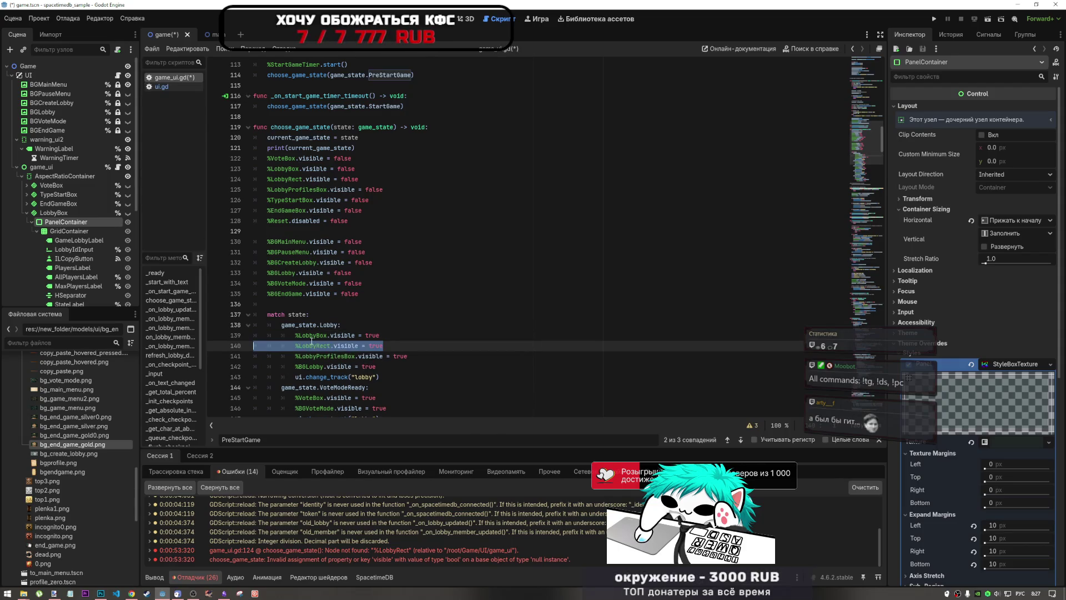
pyautogui.doubleClick(314, 345)
pyautogui.hotkey('ctrl', 'f')
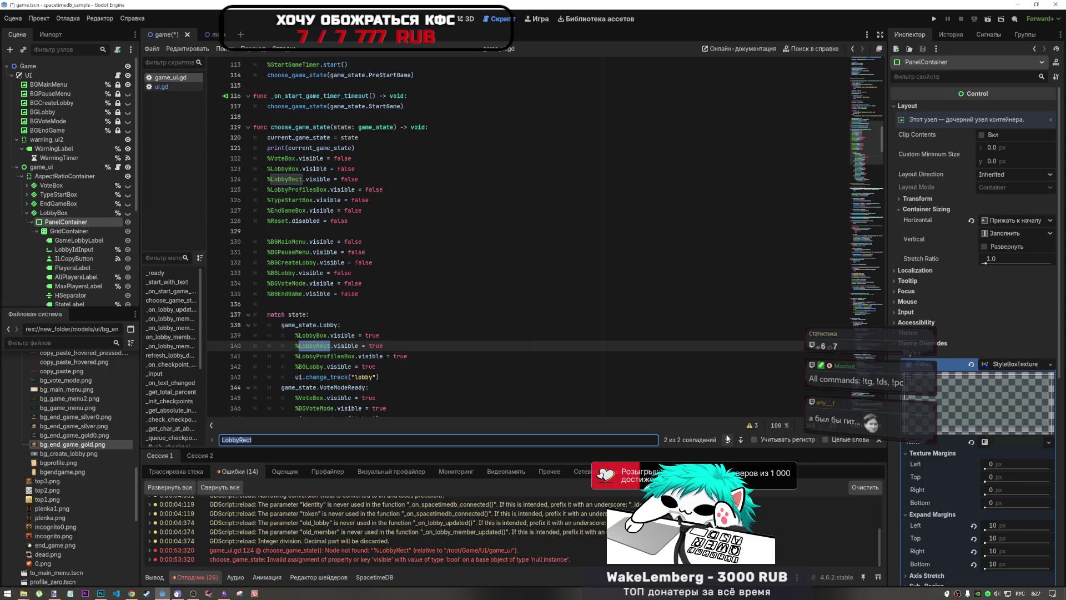
# - Delete the lines hiding and showing %LobbyRect plus the leftover blank line, then save
pyautogui.tripleClick(378, 174)
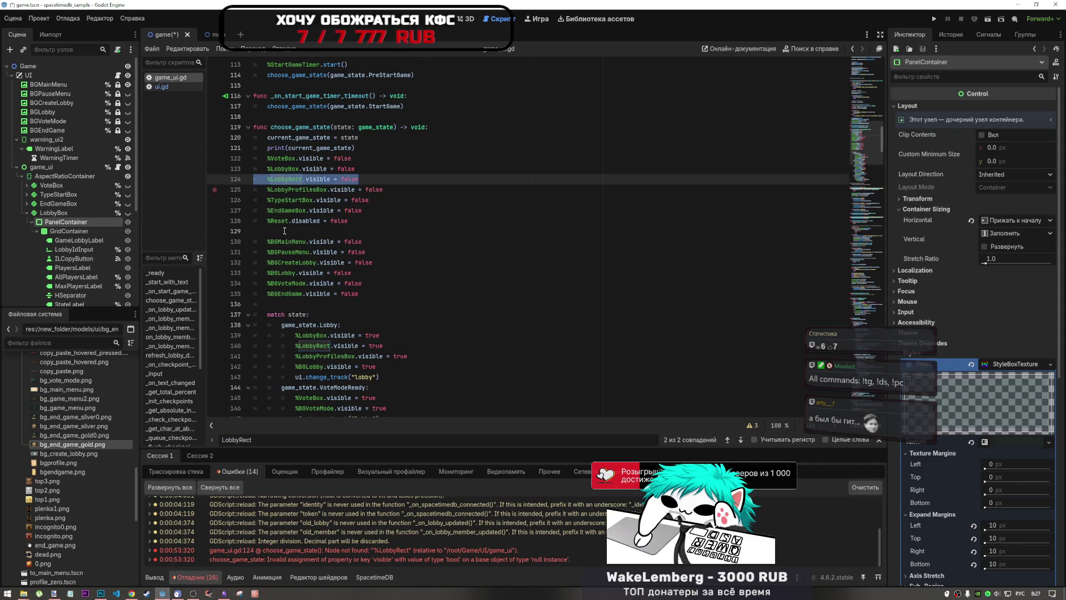
pyautogui.press('BackSpace')
pyautogui.click(383, 346)
pyautogui.tripleClick(351, 343)
pyautogui.press('BackSpace')
pyautogui.press('BackSpace')
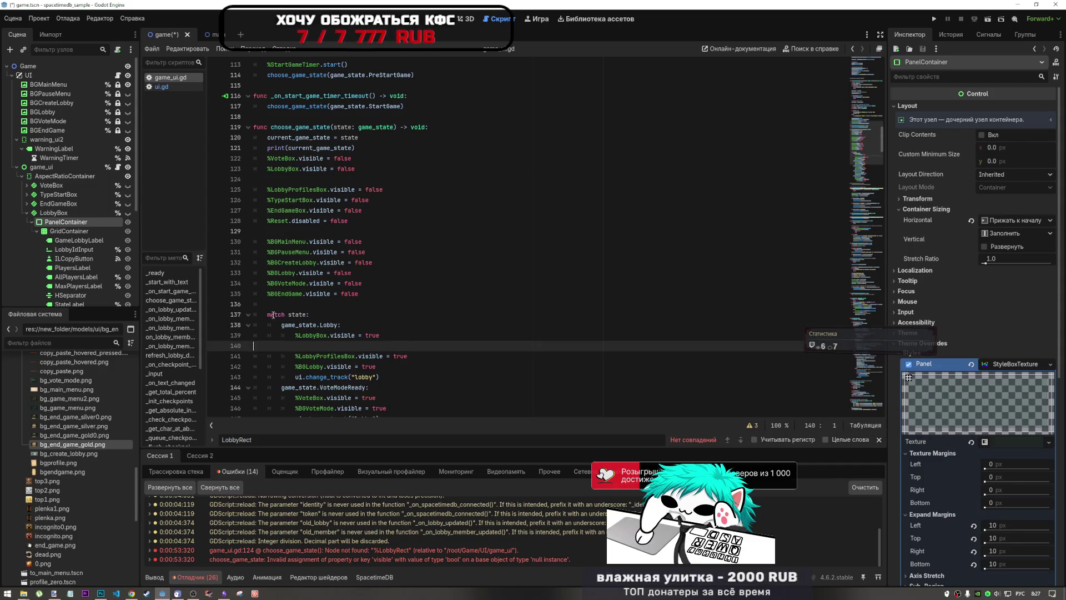
pyautogui.click(315, 179)
pyautogui.press('BackSpace')
pyautogui.hotkey('ctrl', 's')
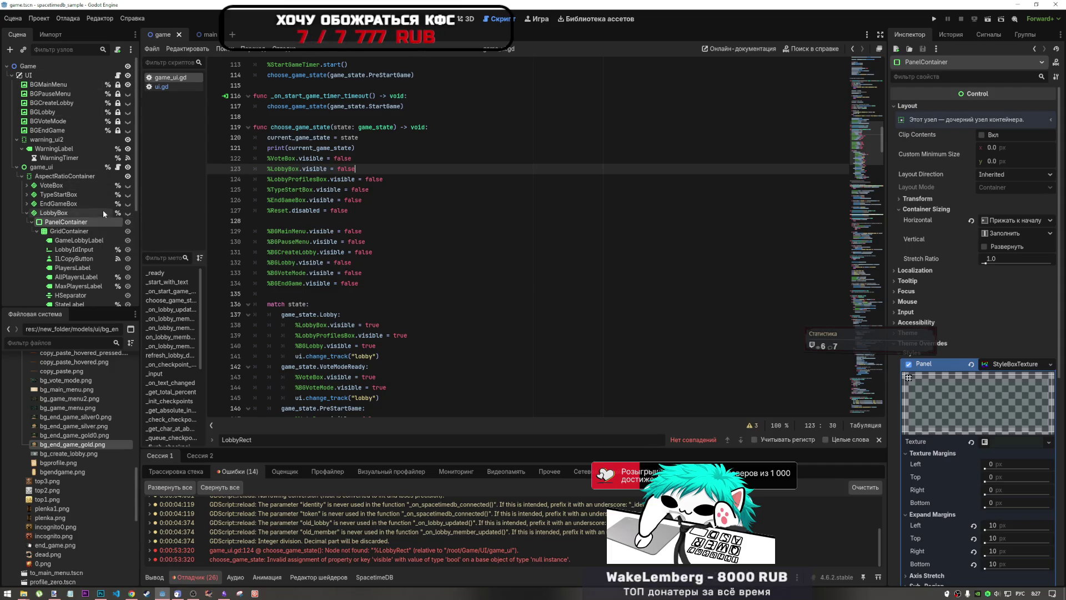
pyautogui.click(27, 213)
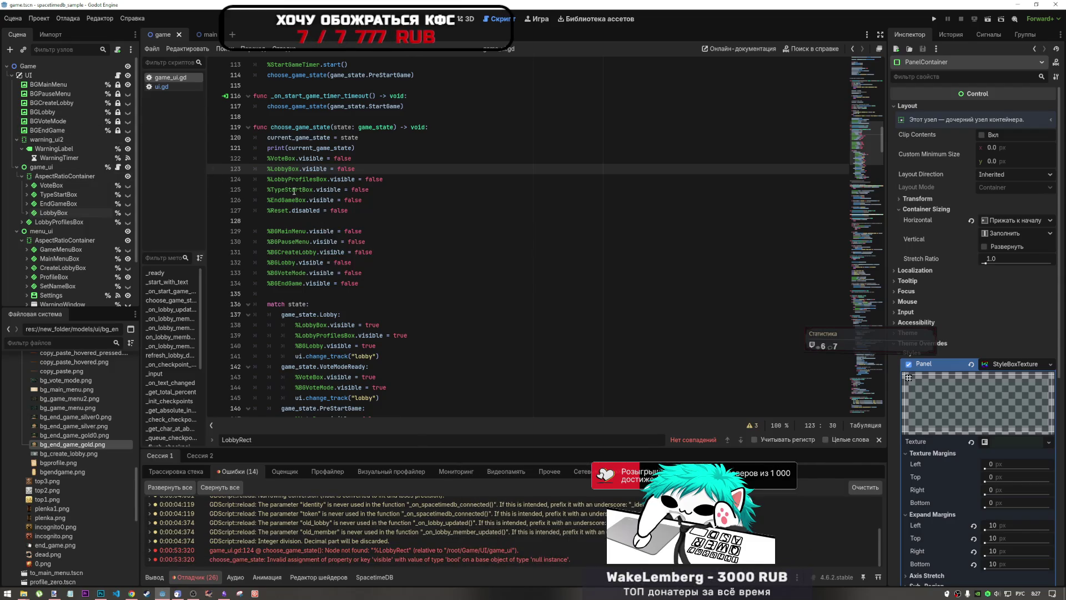
pyautogui.scroll(-5, 349, 300)
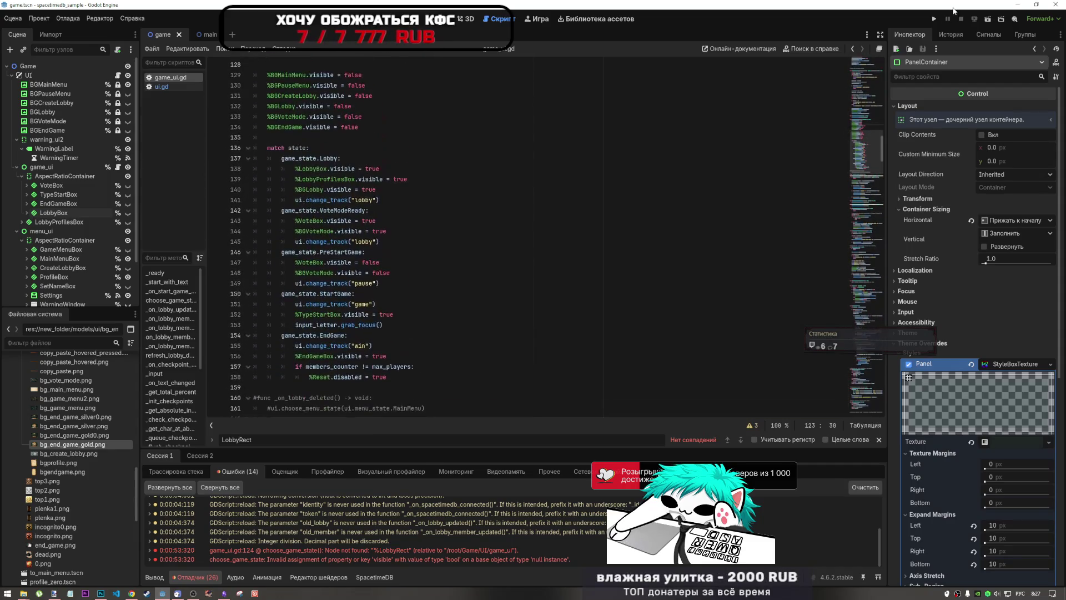
# - Run the game, try nickname 'Perepon', and after rejection log in as 'PereponStream'
pyautogui.click(988, 20)
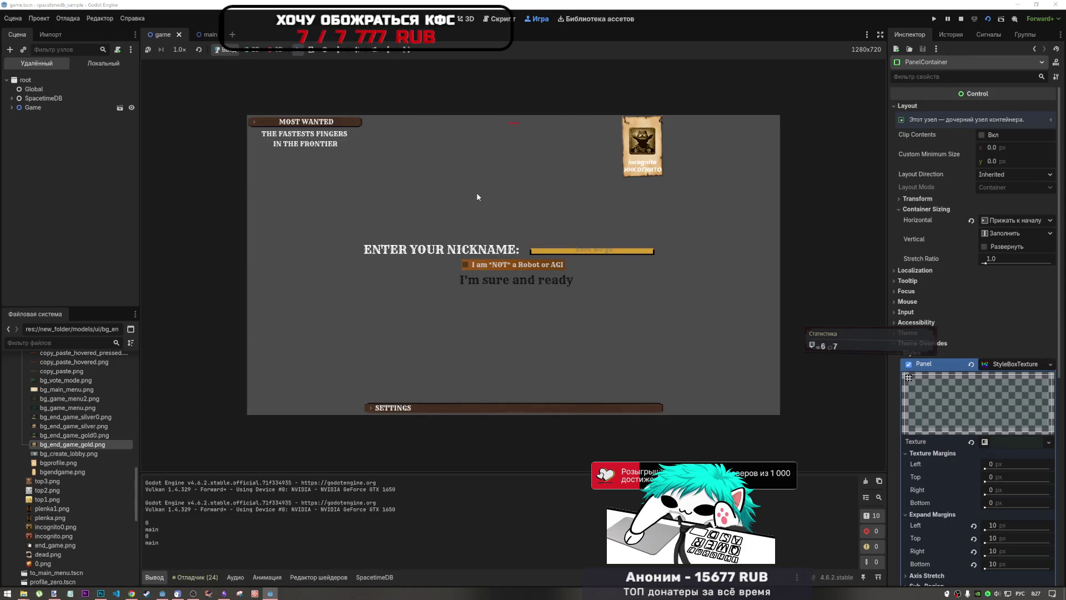
pyautogui.write('Pe')
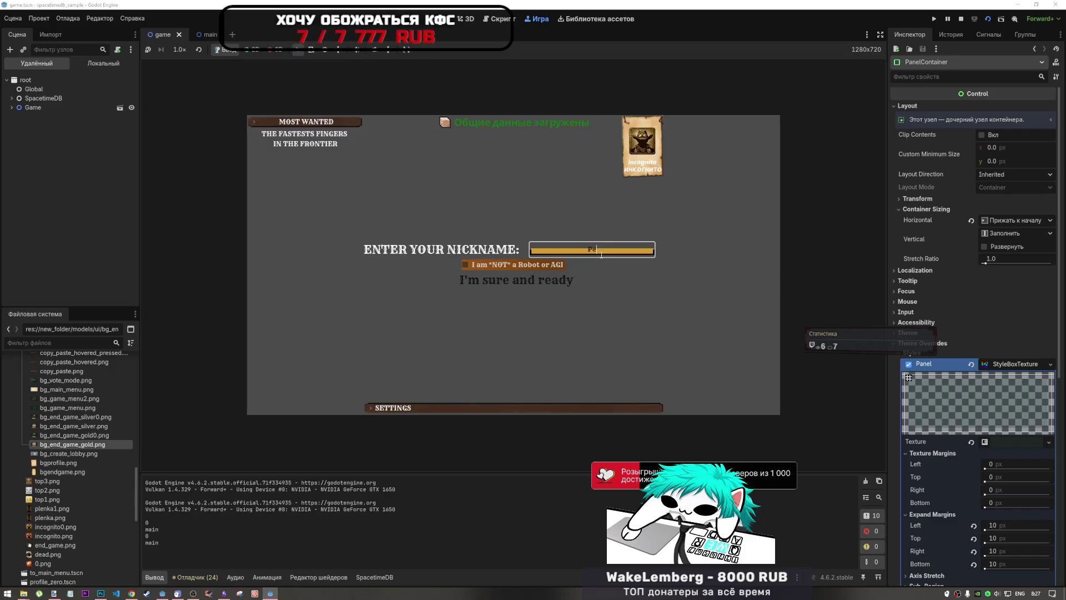
pyautogui.write('repon')
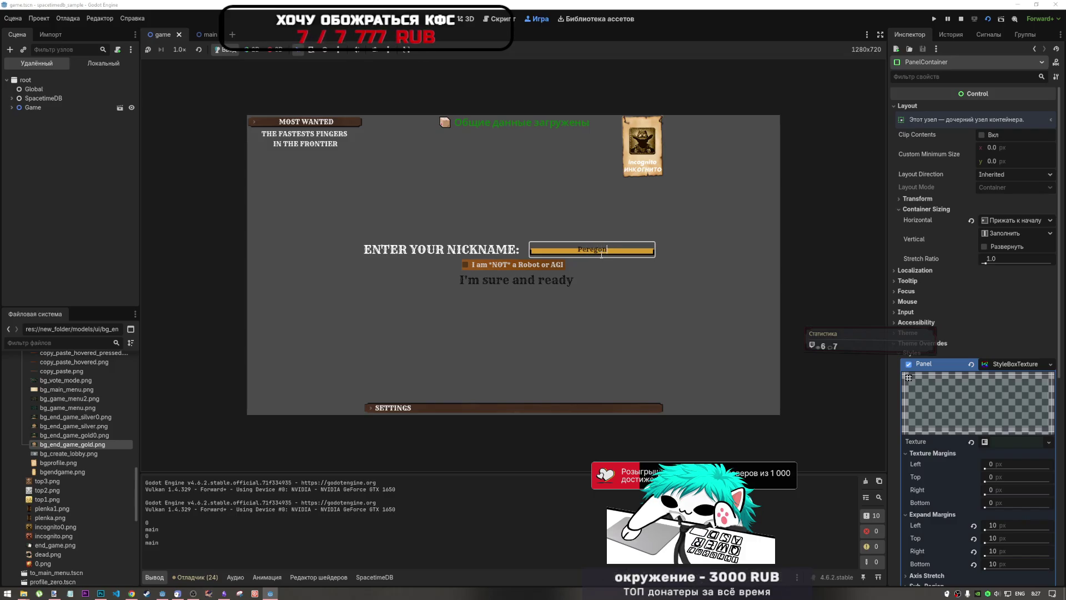
pyautogui.click(542, 267)
pyautogui.click(544, 282)
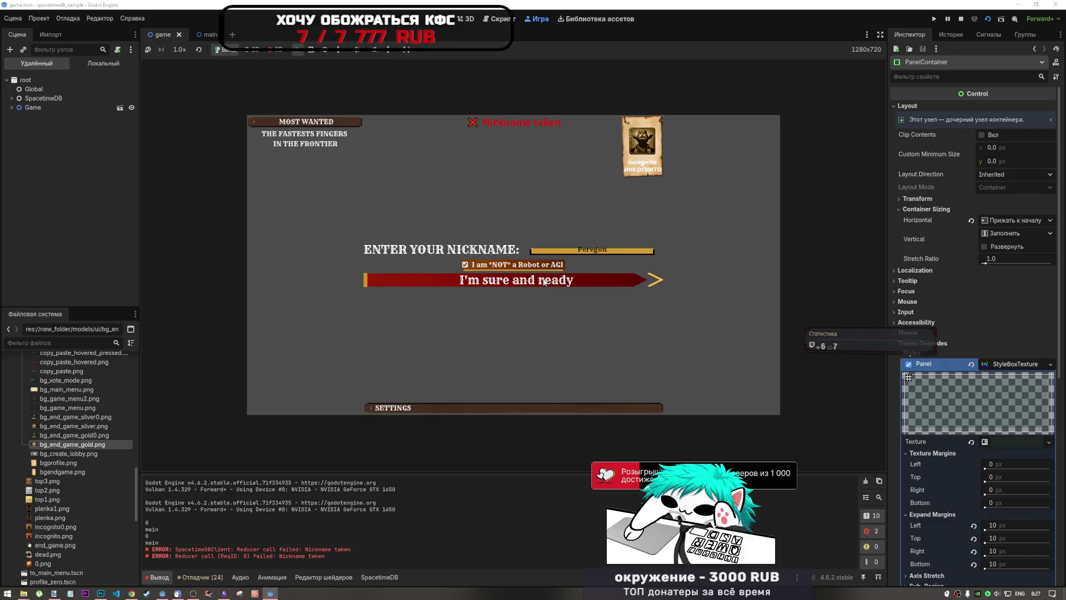
pyautogui.press('End')
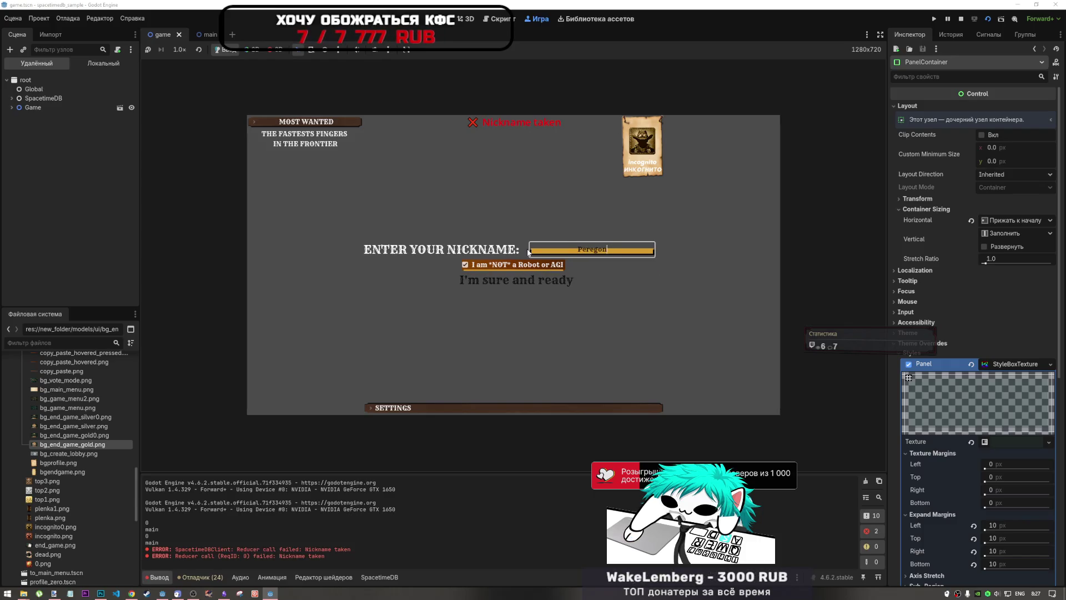
pyautogui.write('Strea')
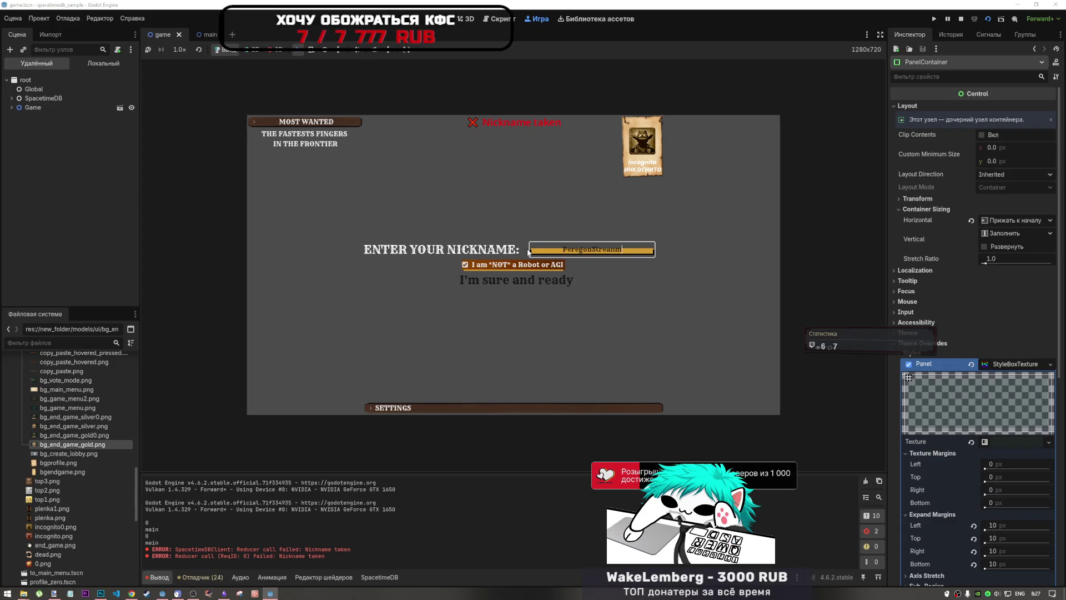
pyautogui.write('m')
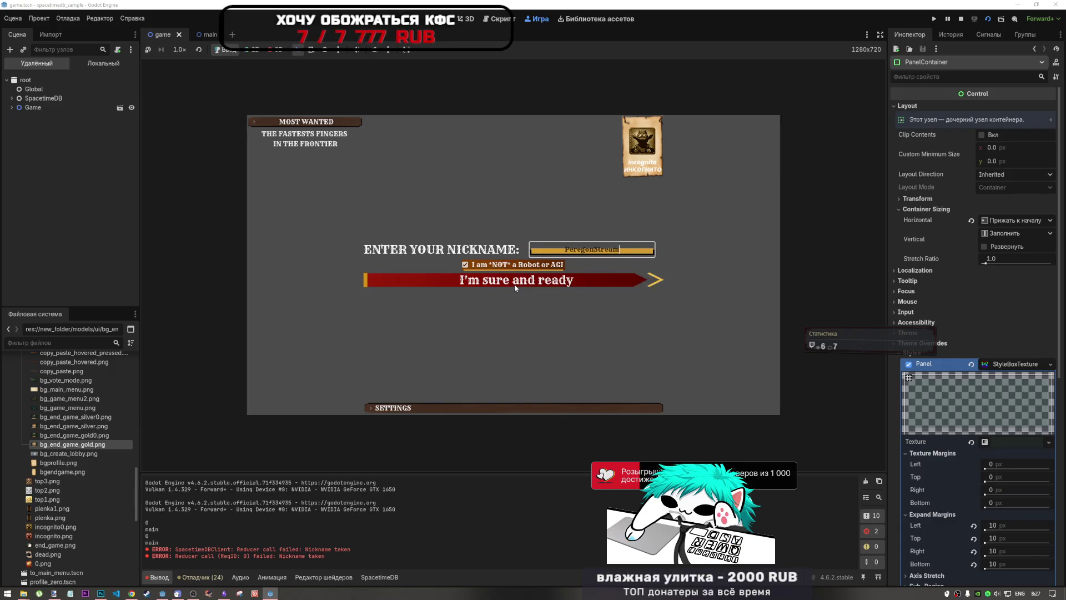
pyautogui.click(530, 282)
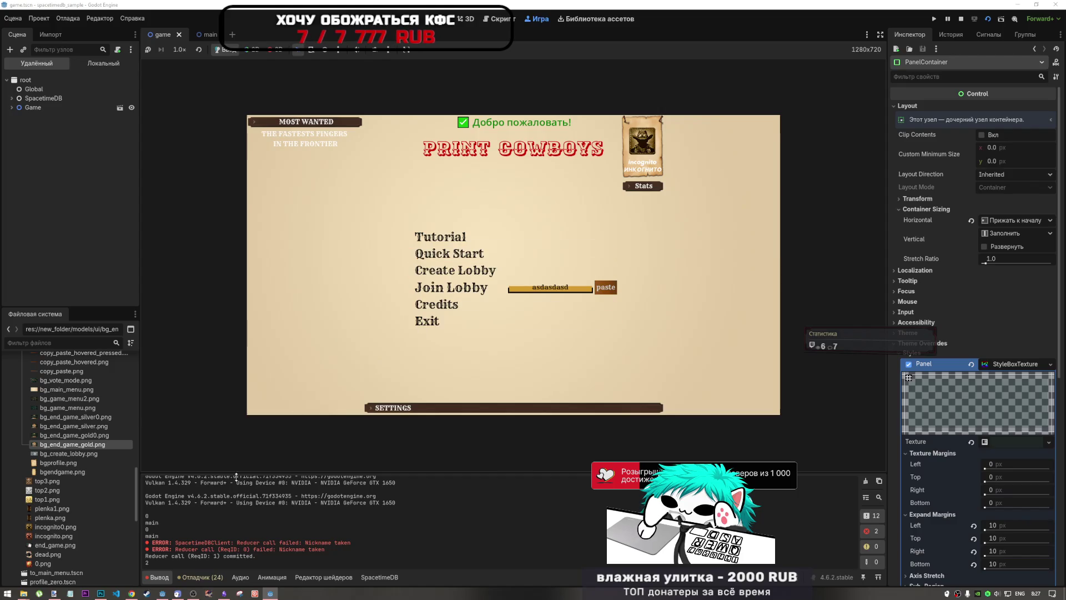
# - Launch a second instance, enlarge and move its window, and log in as 'Mikas443'
pyautogui.click(271, 593)
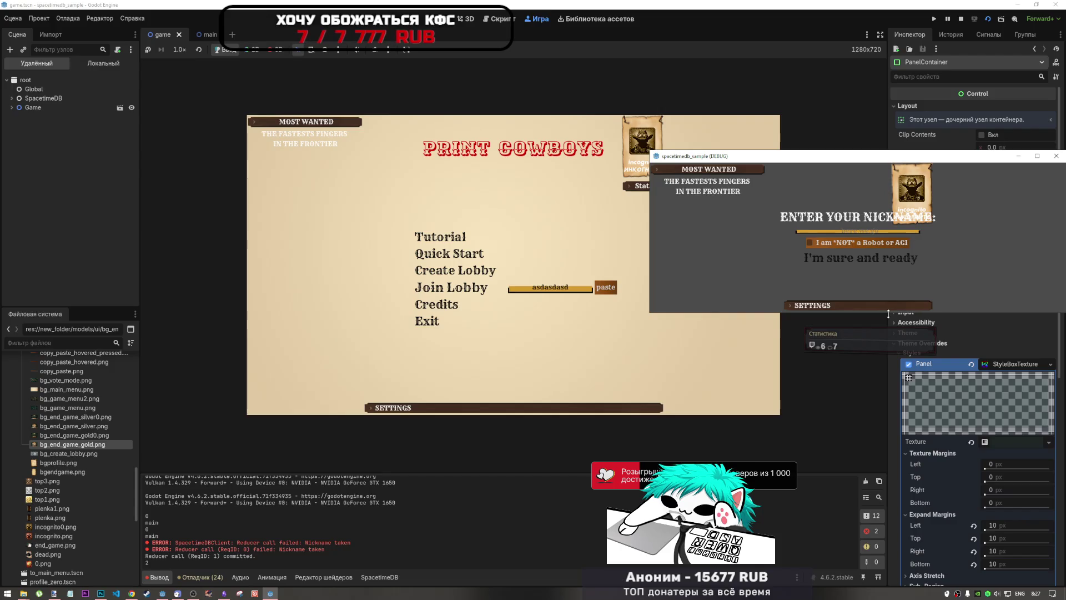
pyautogui.moveTo(886, 308); pyautogui.dragTo(863, 422)
pyautogui.moveTo(861, 155); pyautogui.dragTo(912, 122)
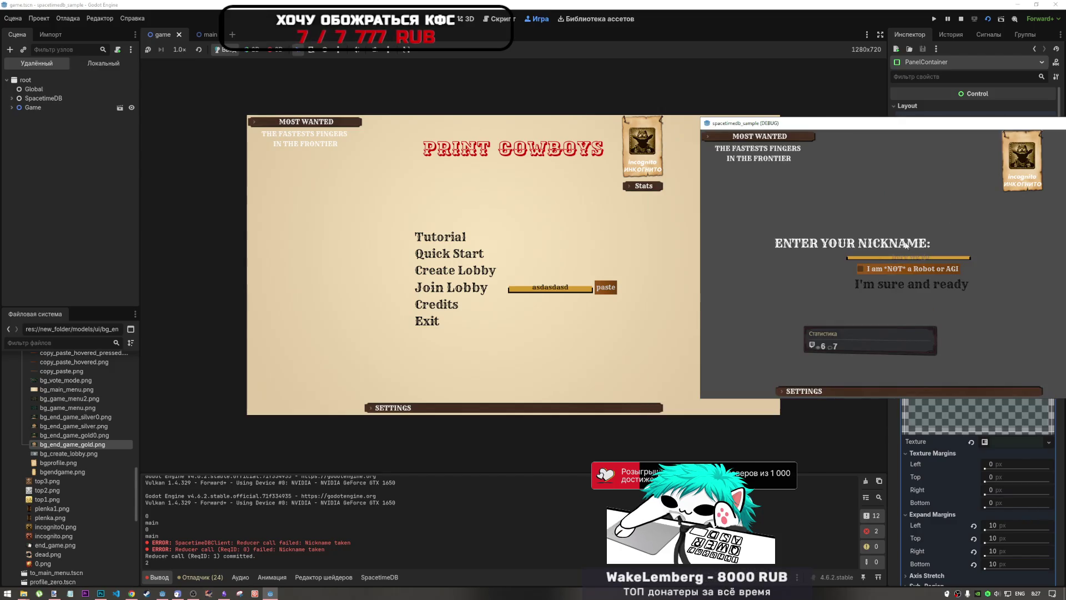
pyautogui.write('Mikas')
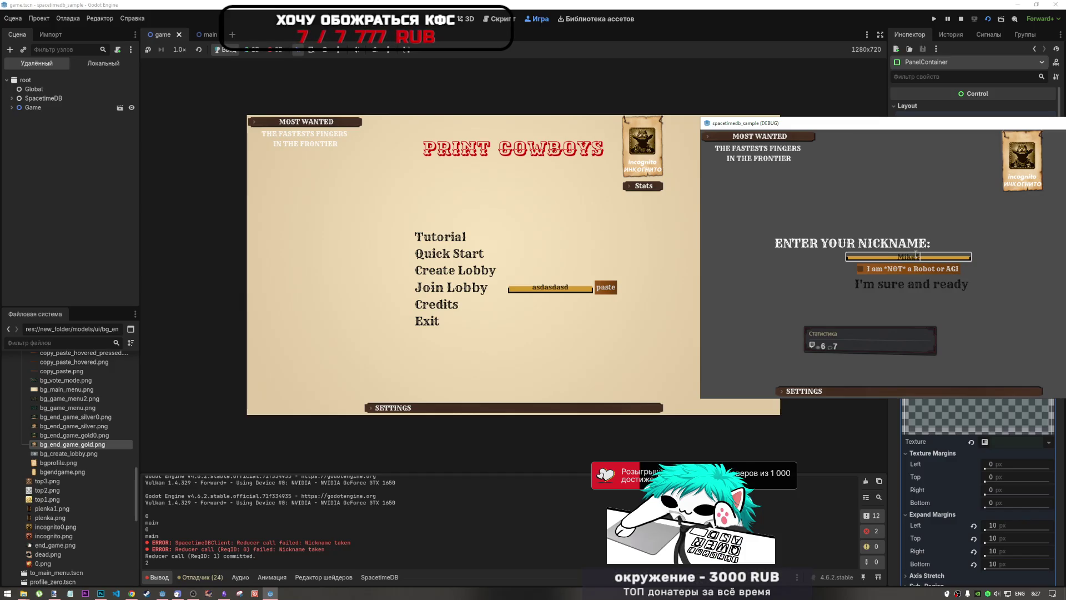
pyautogui.write('443')
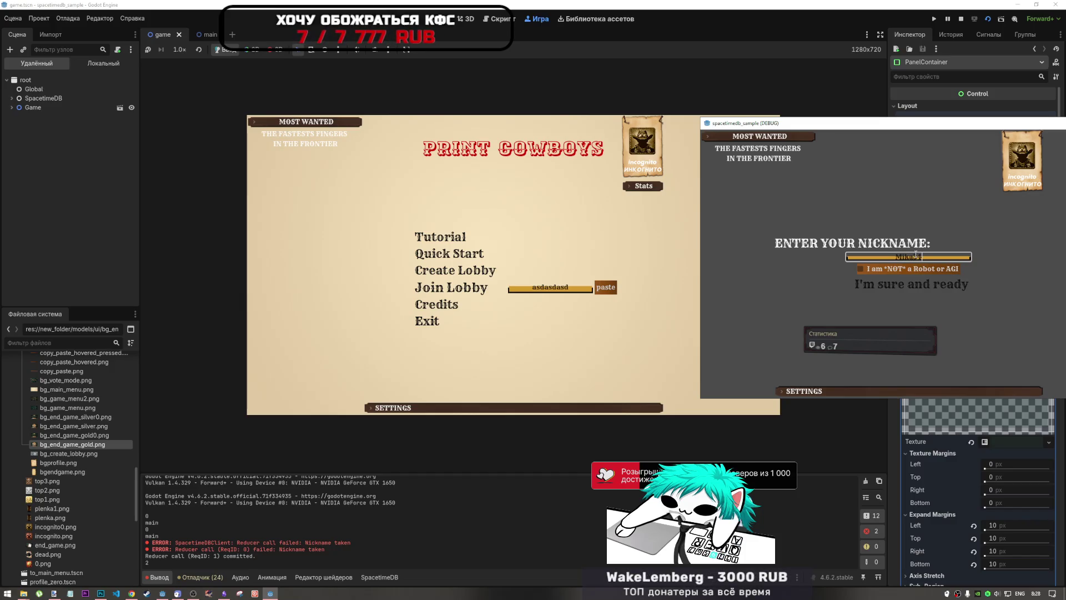
pyautogui.click(895, 282)
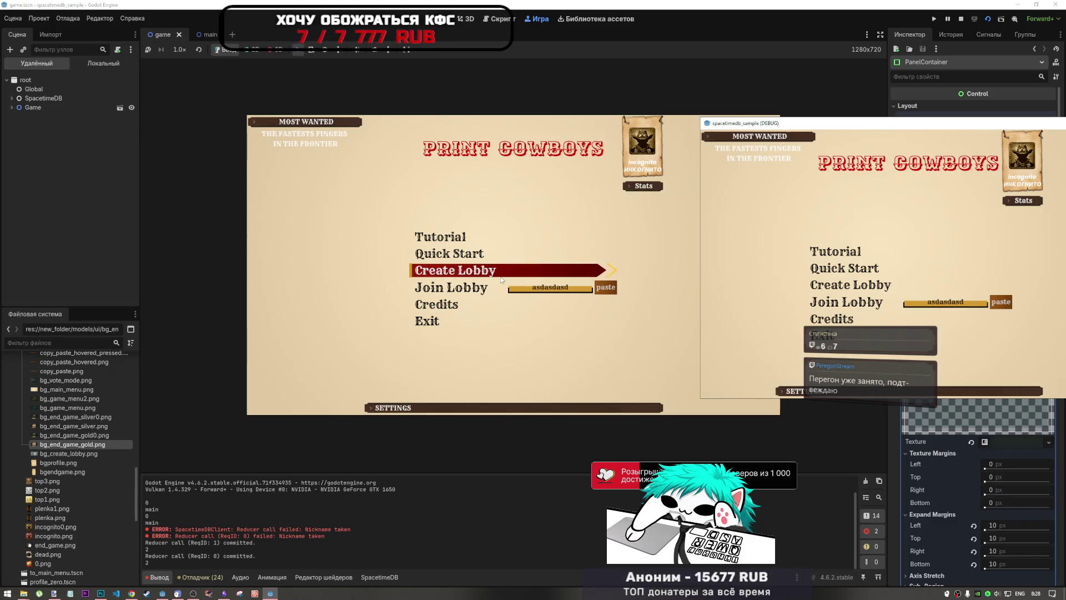
pyautogui.click(517, 271)
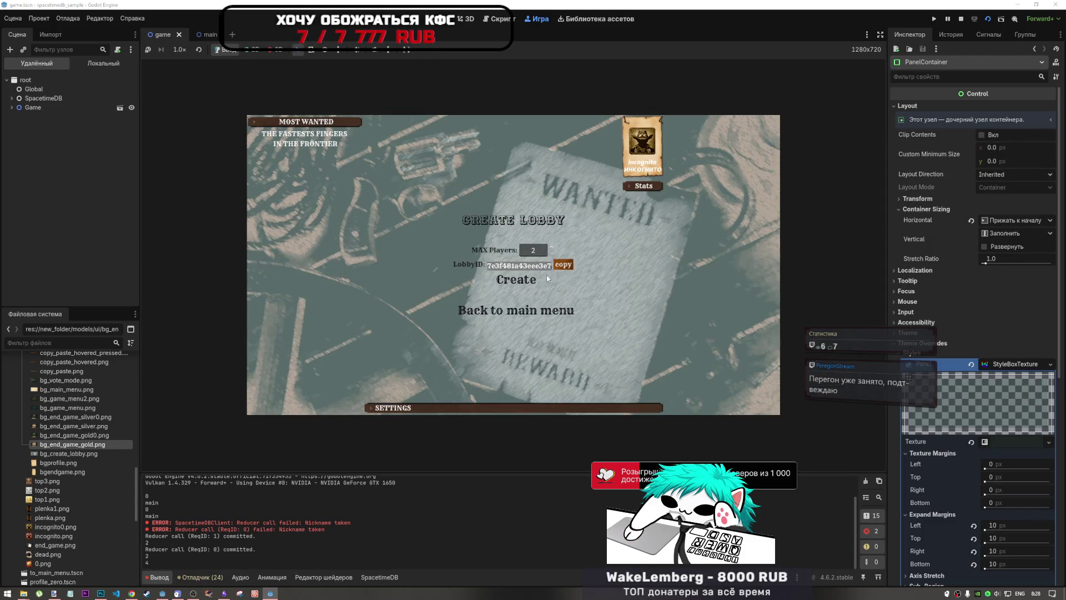
# - Create the lobby in the first instance, then paste its ID and join from the second
pyautogui.click(526, 281)
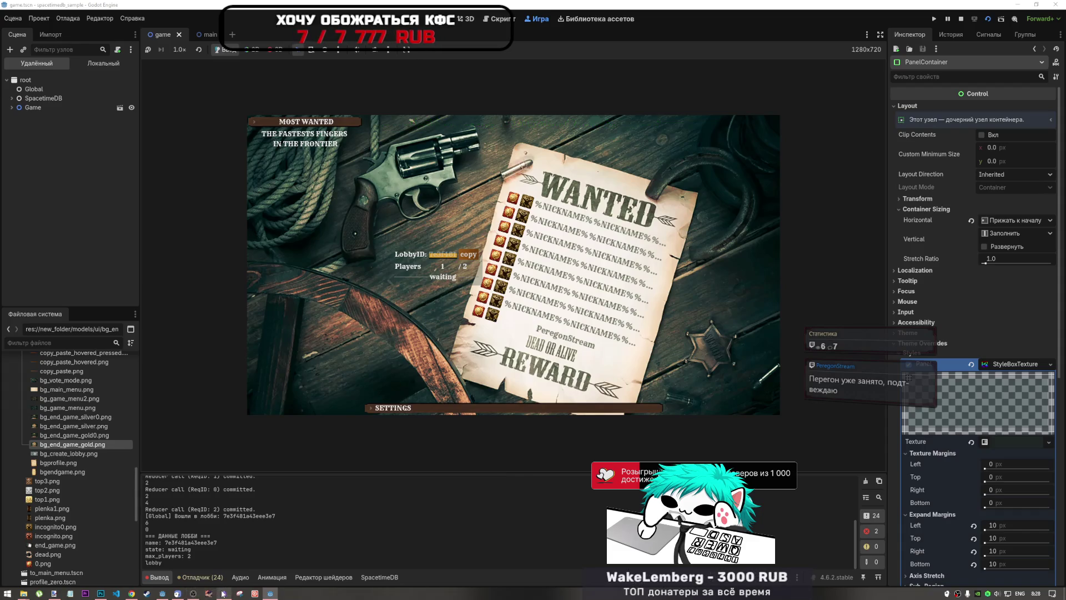
pyautogui.moveTo(164, 593)
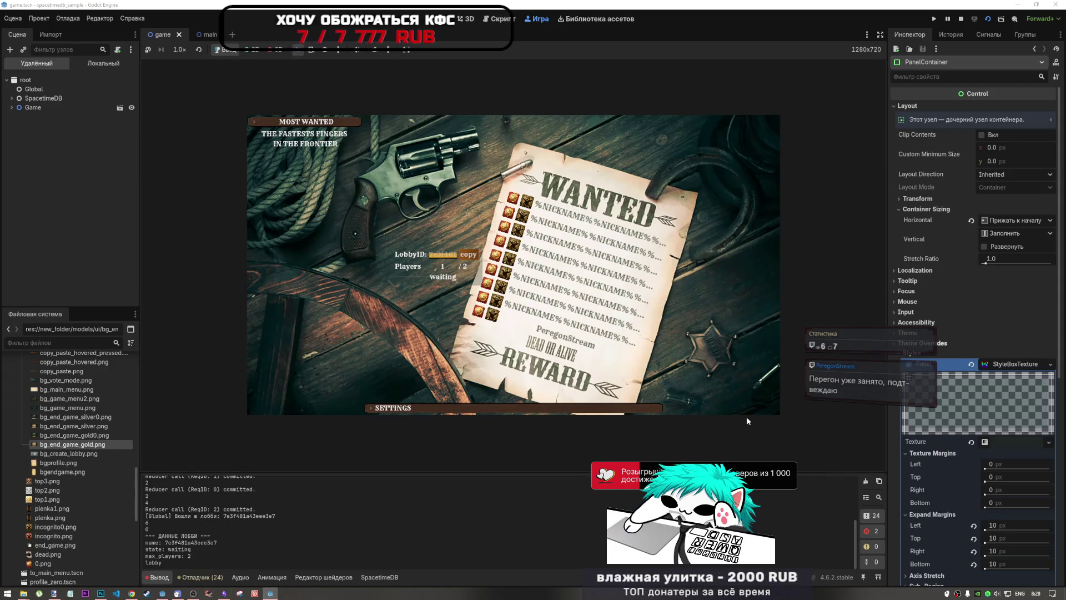
pyautogui.click(272, 593)
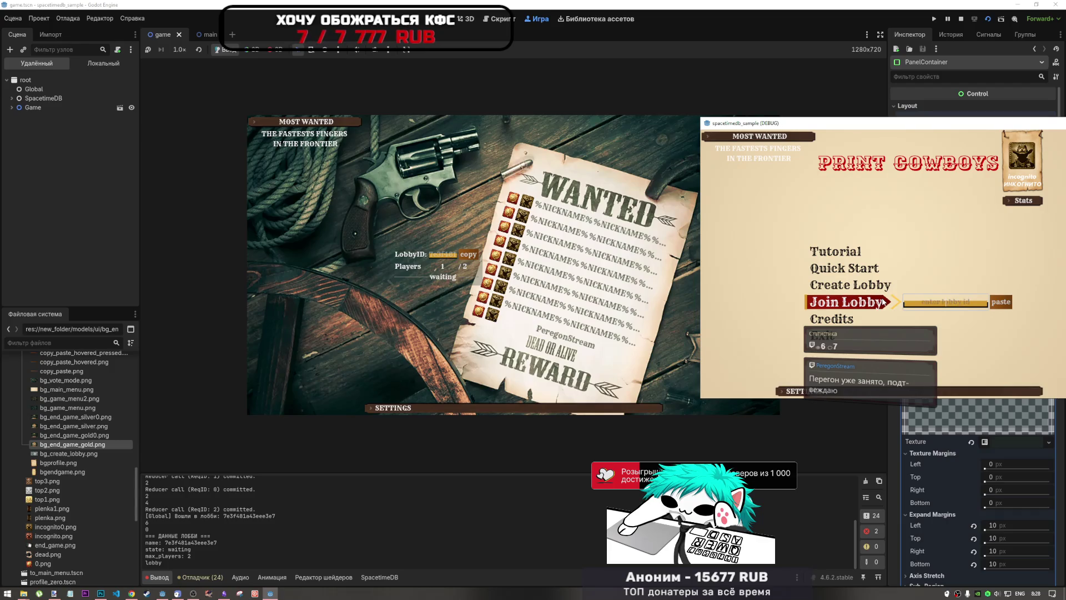
pyautogui.click(1001, 303)
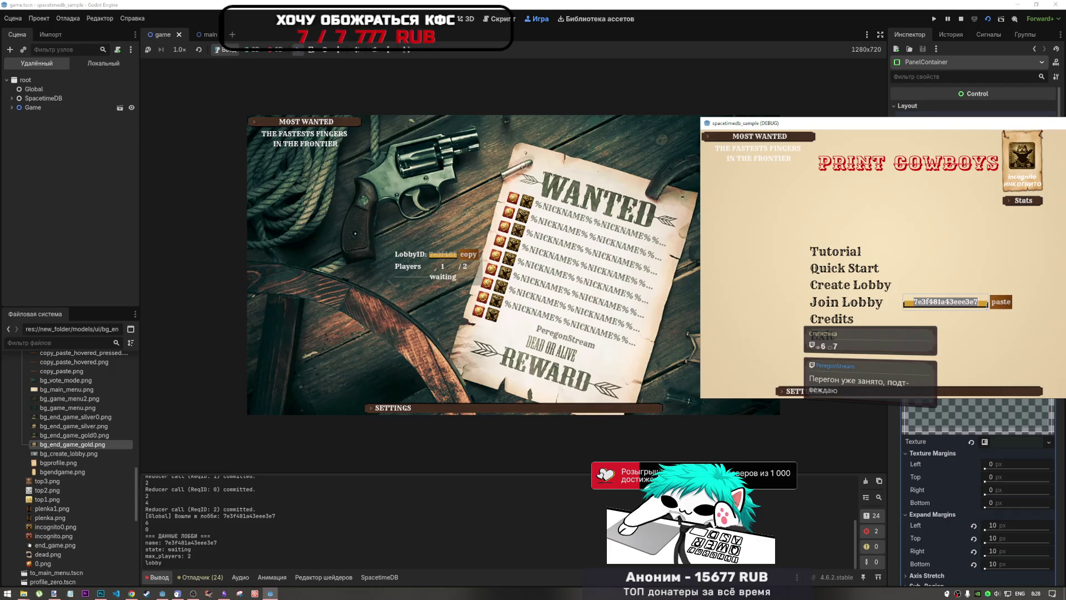
pyautogui.click(846, 303)
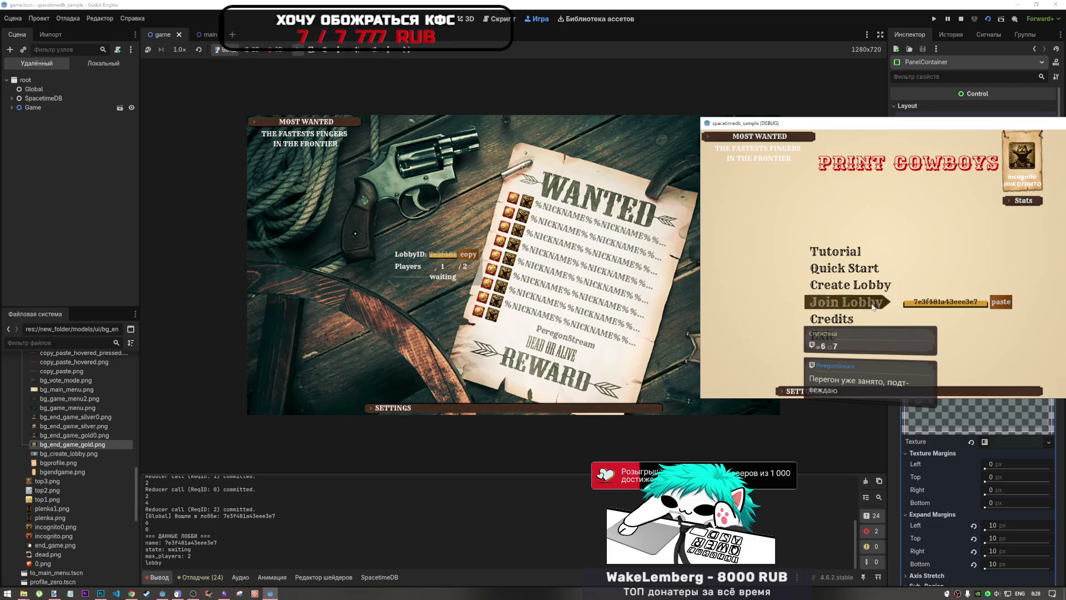
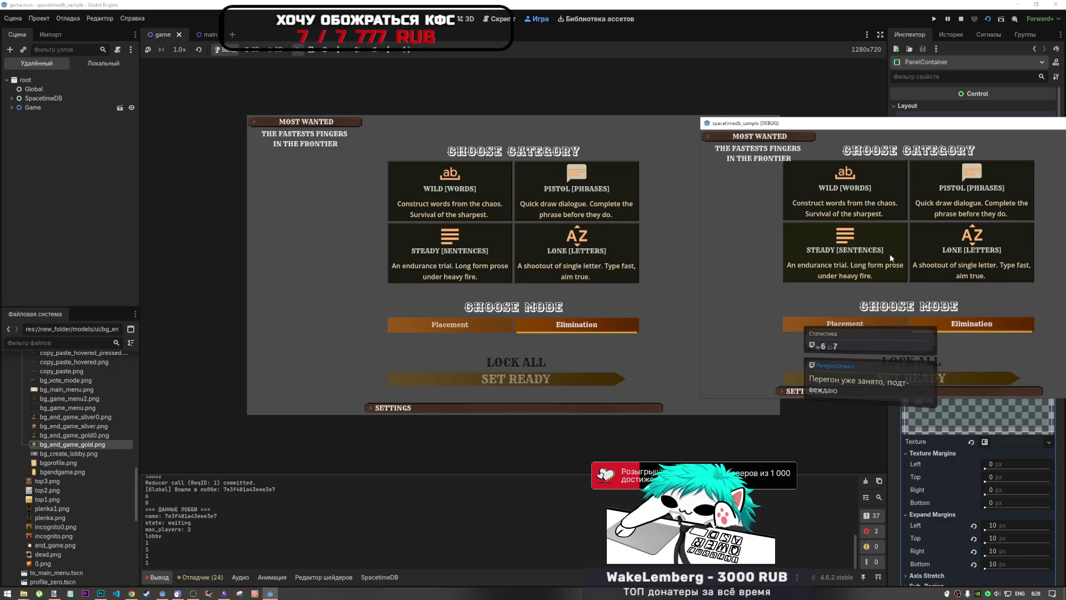
# - Lock in the category vote for both players, in the embedded game and in the DEBUG window
pyautogui.click(533, 364)
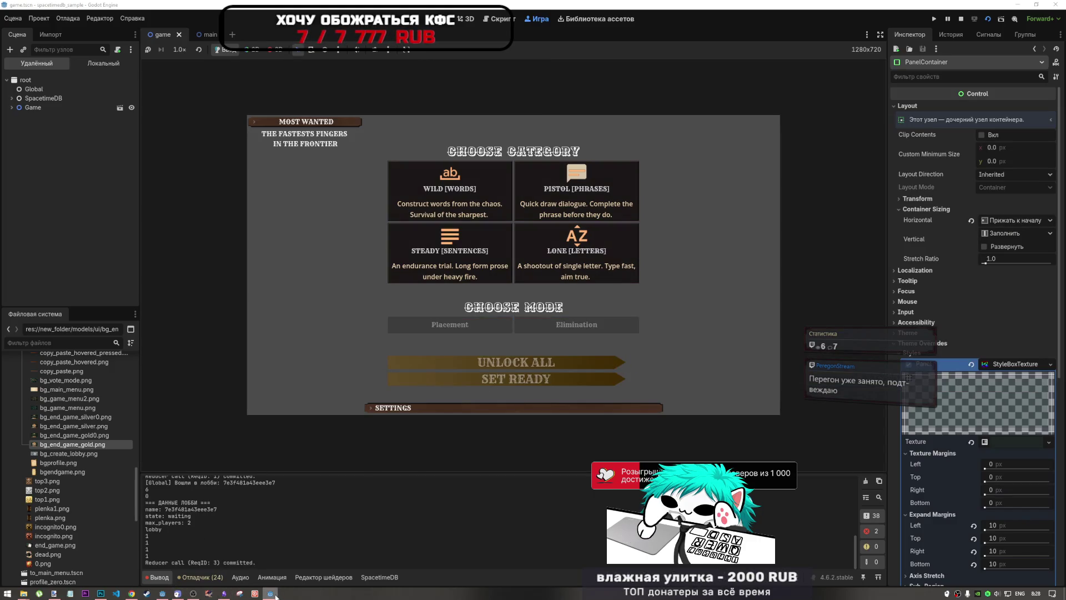
pyautogui.moveTo(275, 595)
pyautogui.click(278, 575)
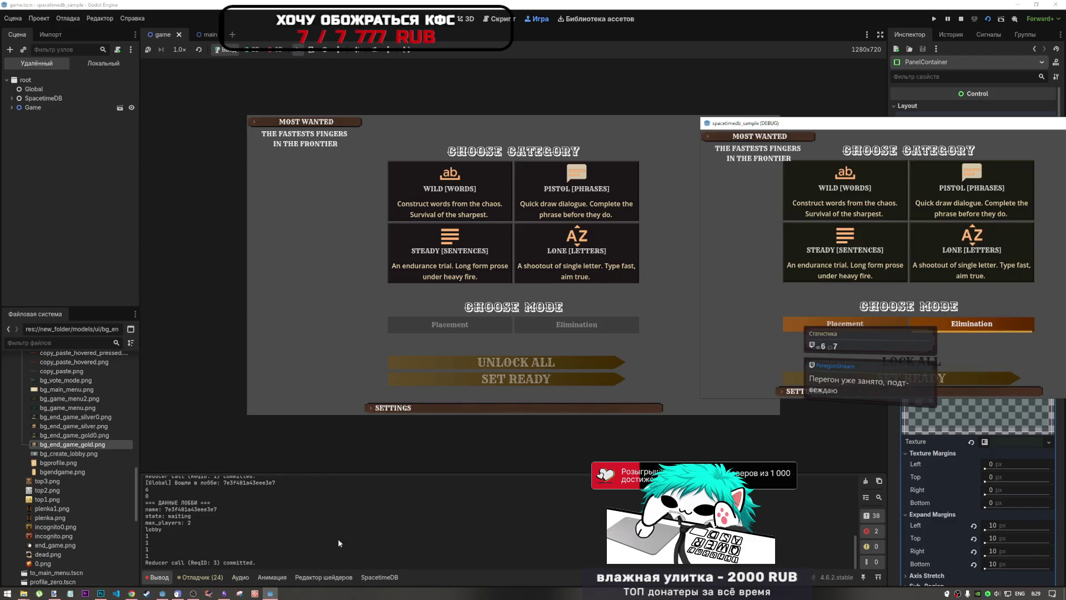
pyautogui.click(977, 364)
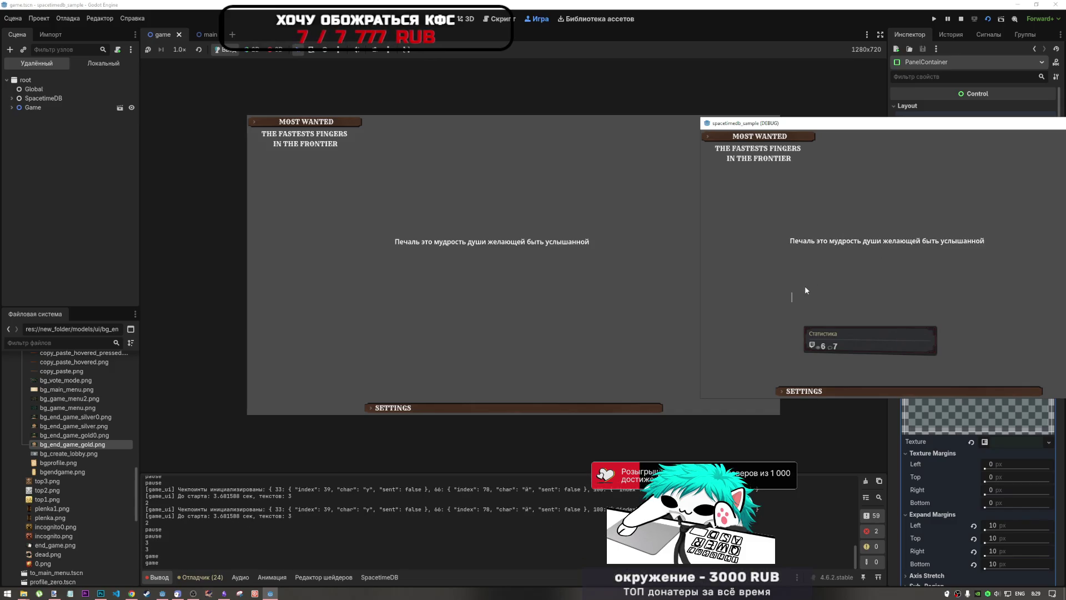
# - Switch to Russian and type the three phrases, starting 'Печаль это мудрость души…', until results appear
pyautogui.click(577, 283)
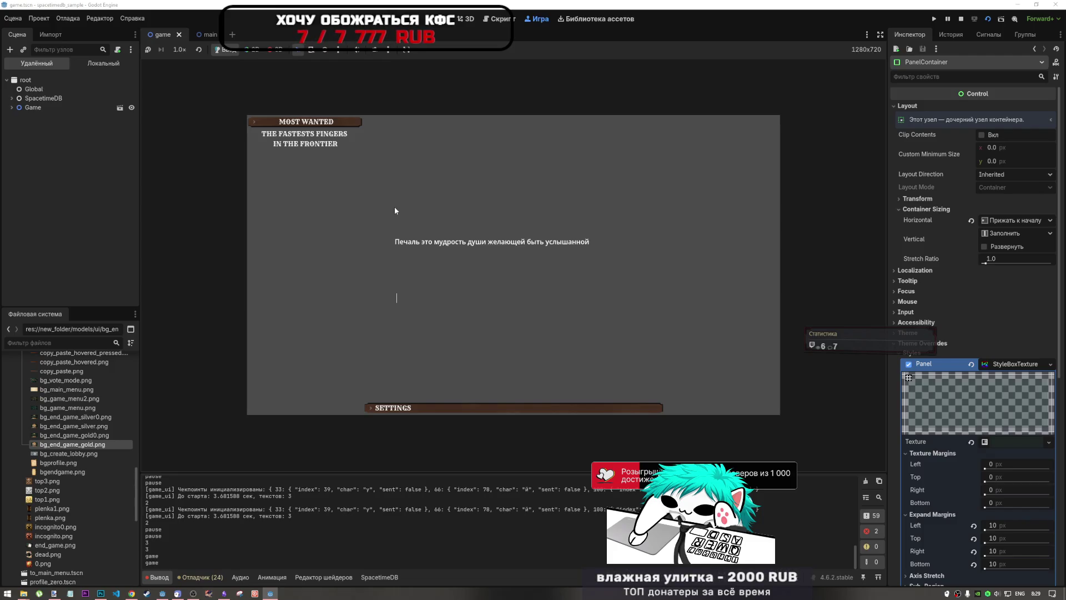
pyautogui.hotkey('alt', 'shift')
pyautogui.write('Печа')
pyautogui.write('ль э')
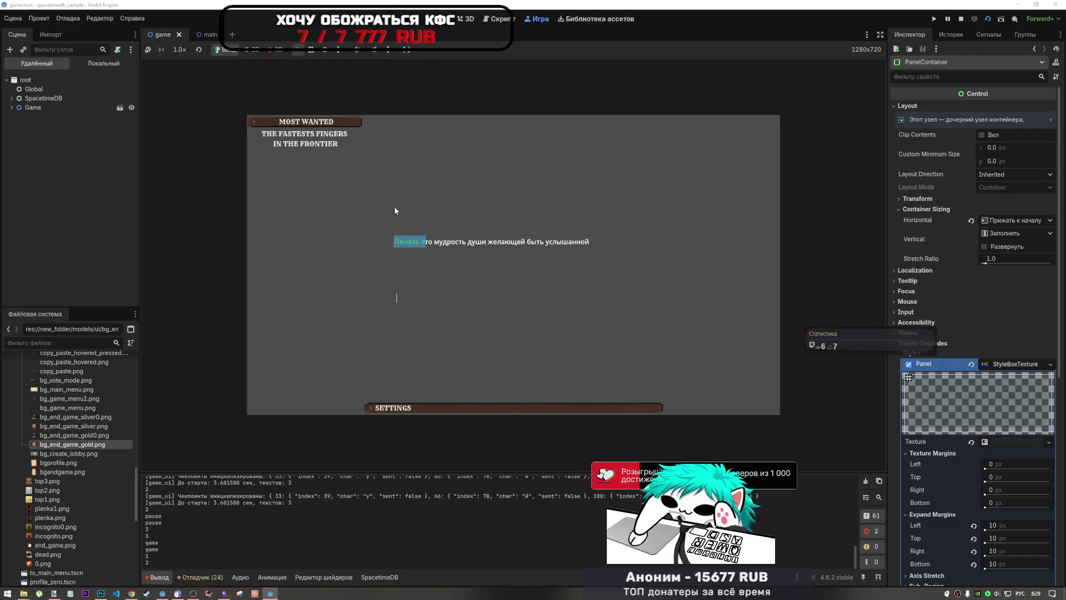
pyautogui.write('то м')
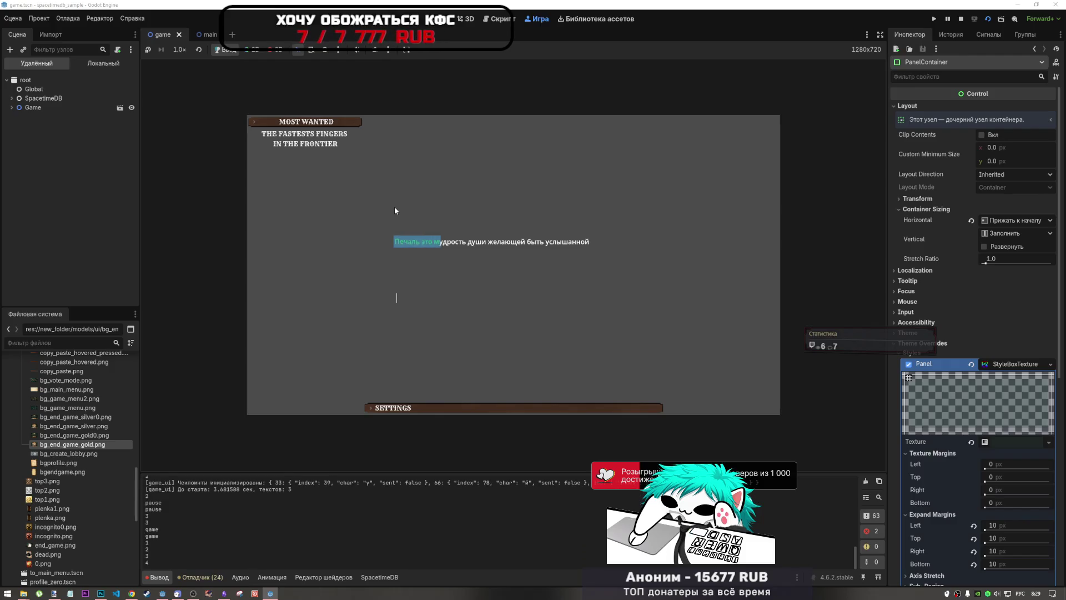
pyautogui.write('удр')
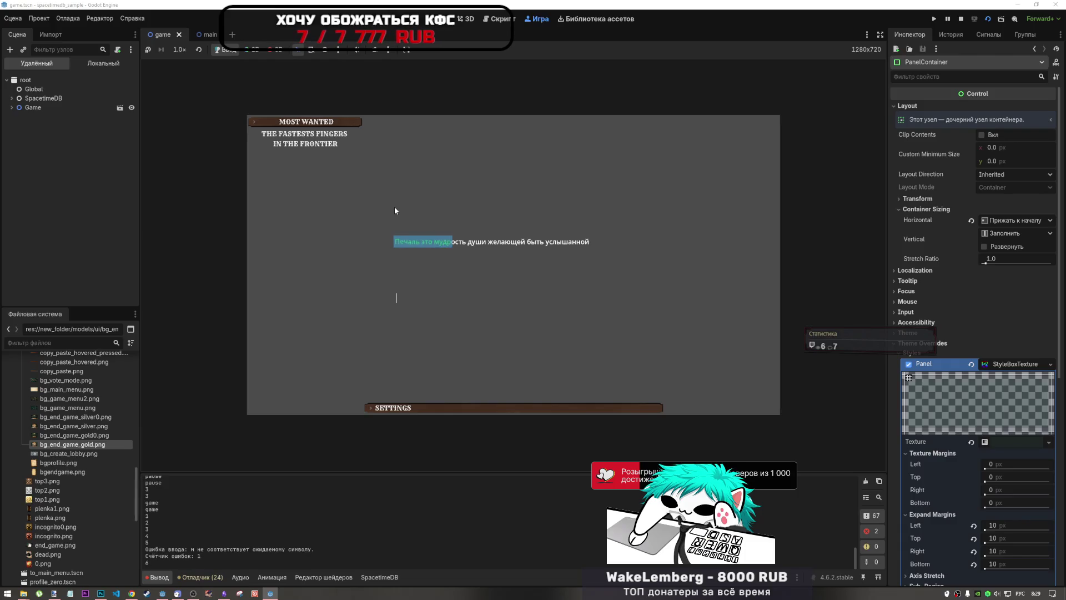
pyautogui.write('ость души ')
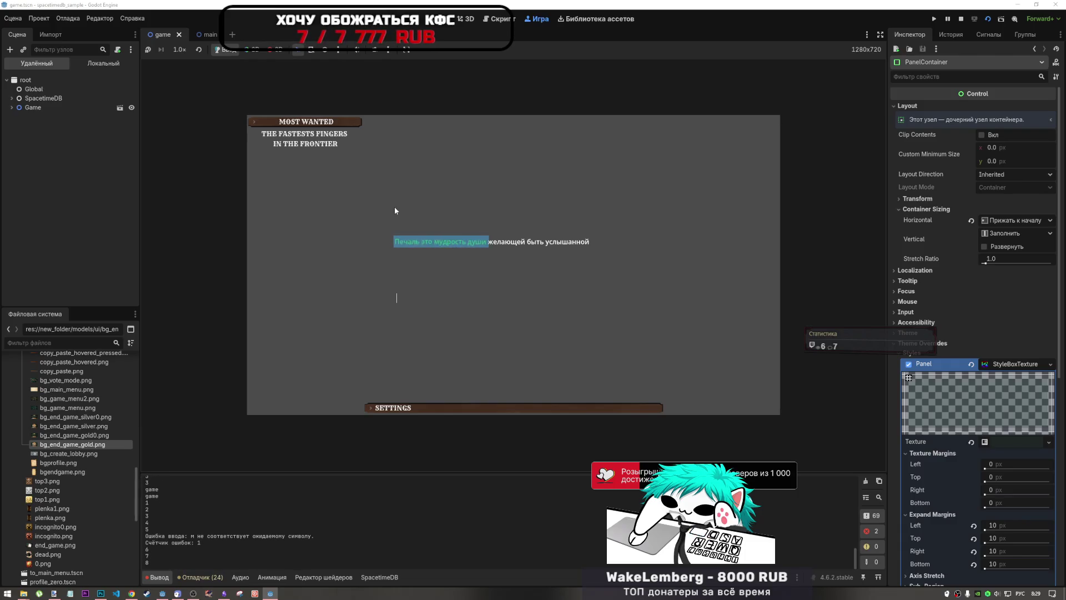
pyautogui.write('желающ')
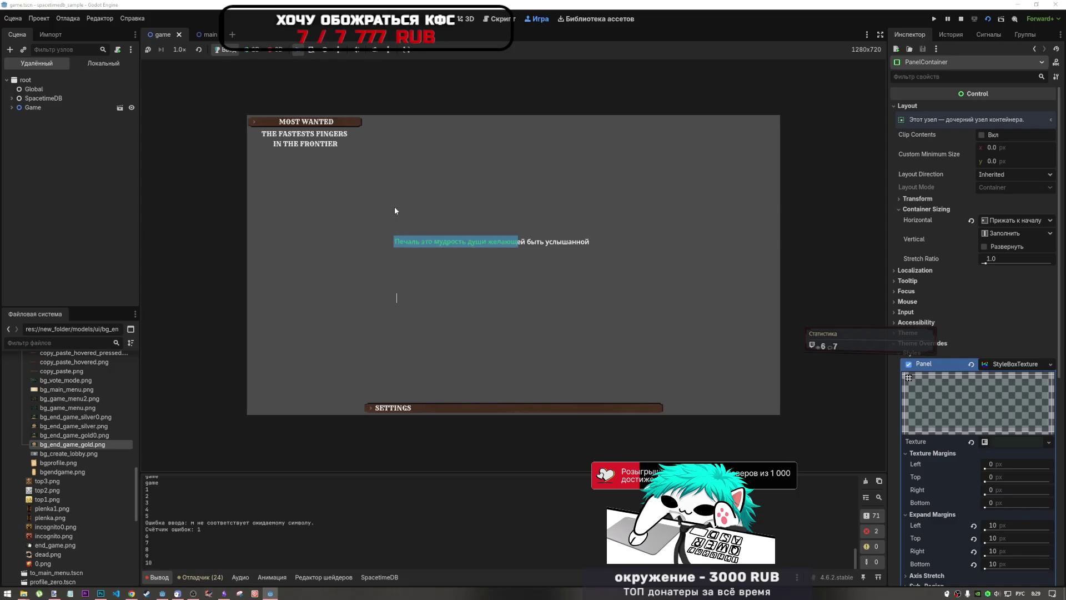
pyautogui.write('ей')
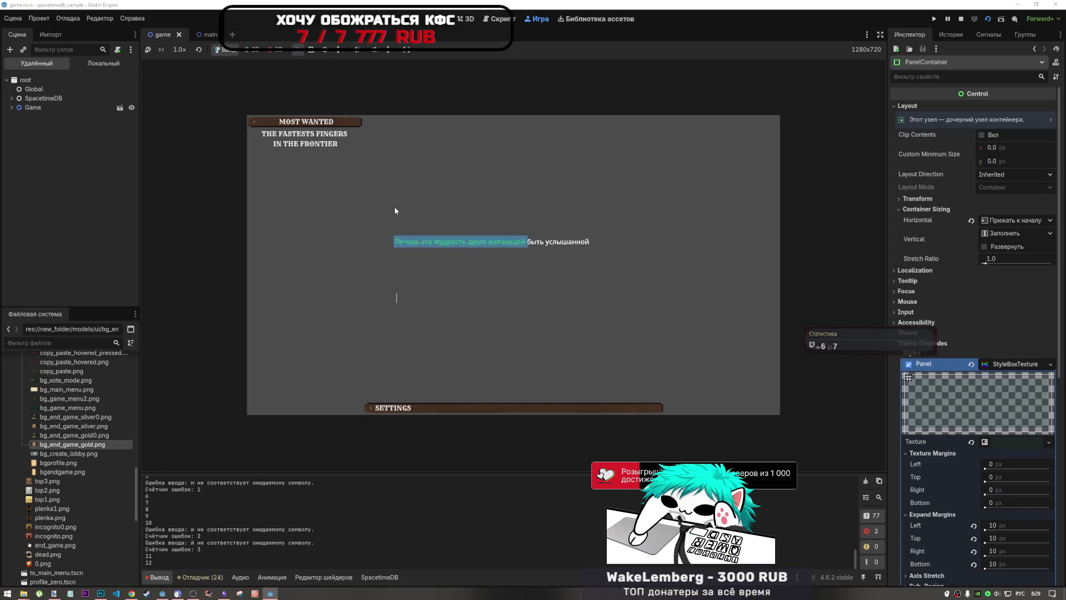
pyautogui.write(' быть услыш')
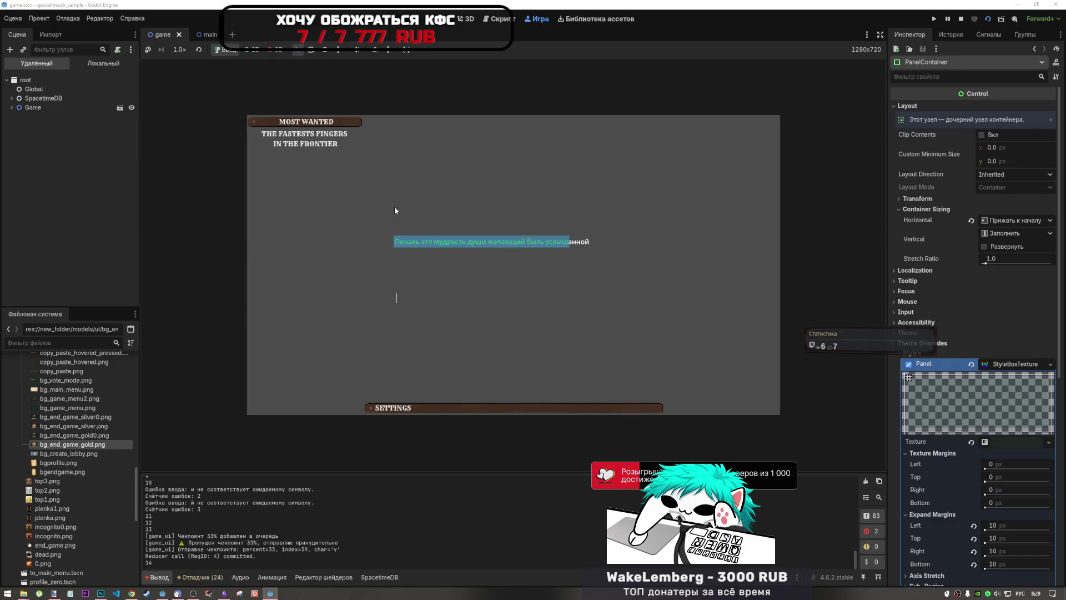
pyautogui.write('анной')
pyautogui.write('Тише ')
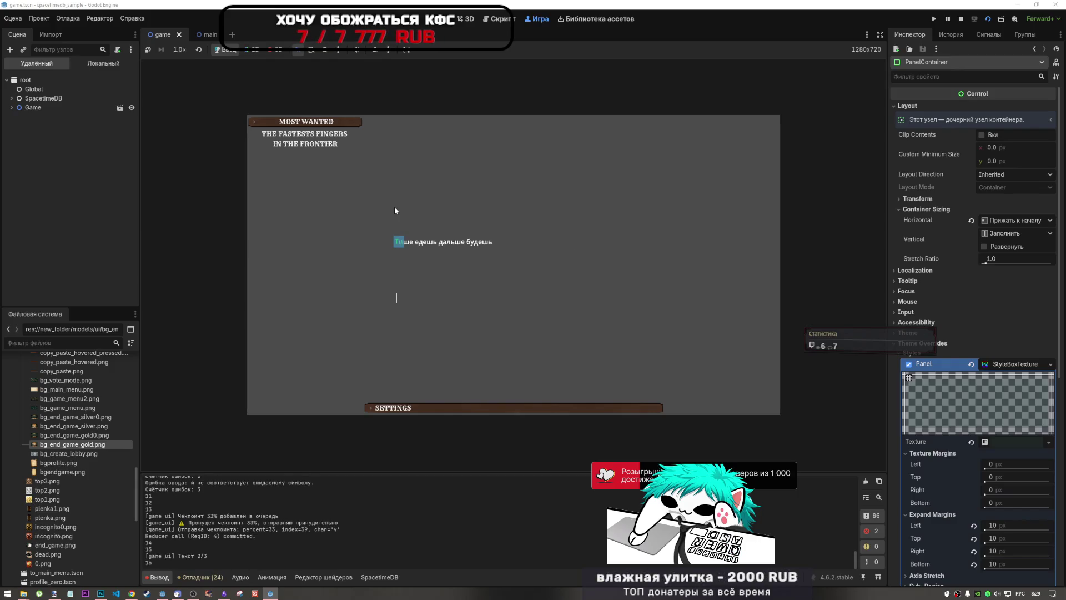
pyautogui.write('едешь д')
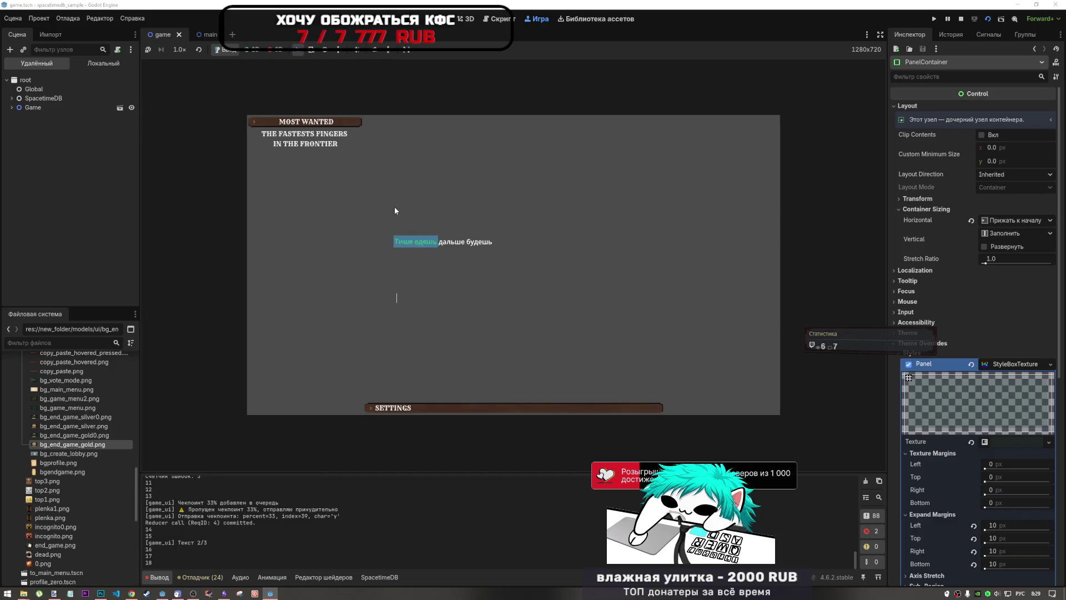
pyautogui.write('альше ')
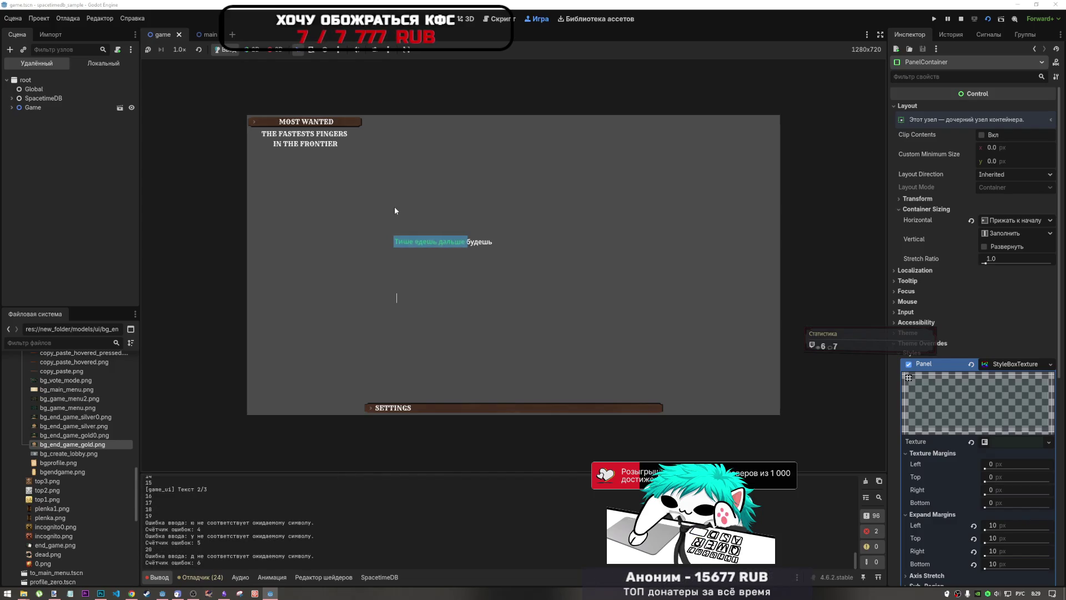
pyautogui.write('будешь')
pyautogui.write('Не')
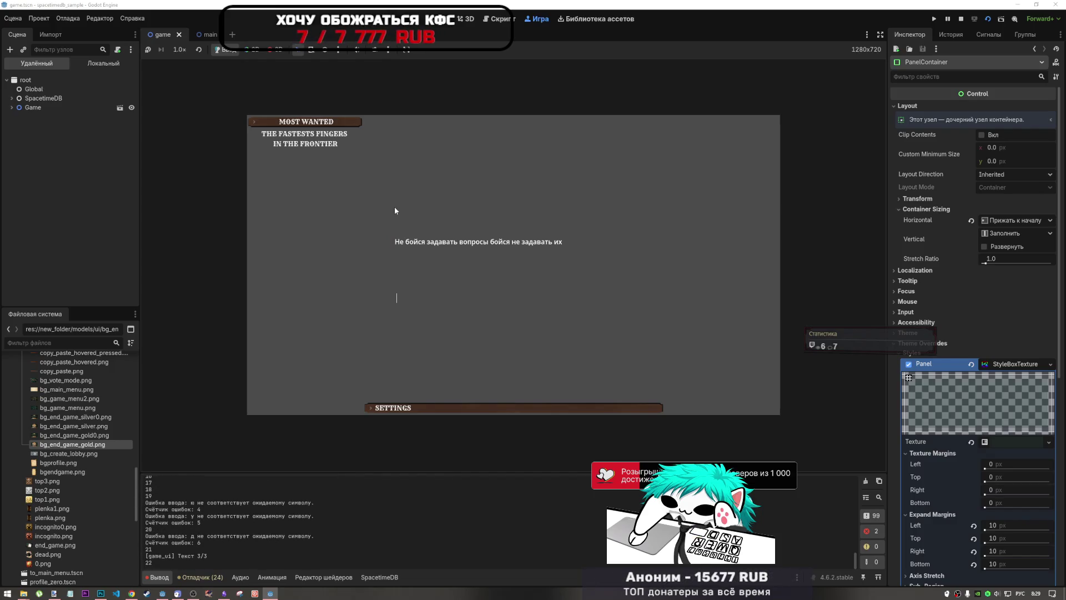
pyautogui.write(' бойс')
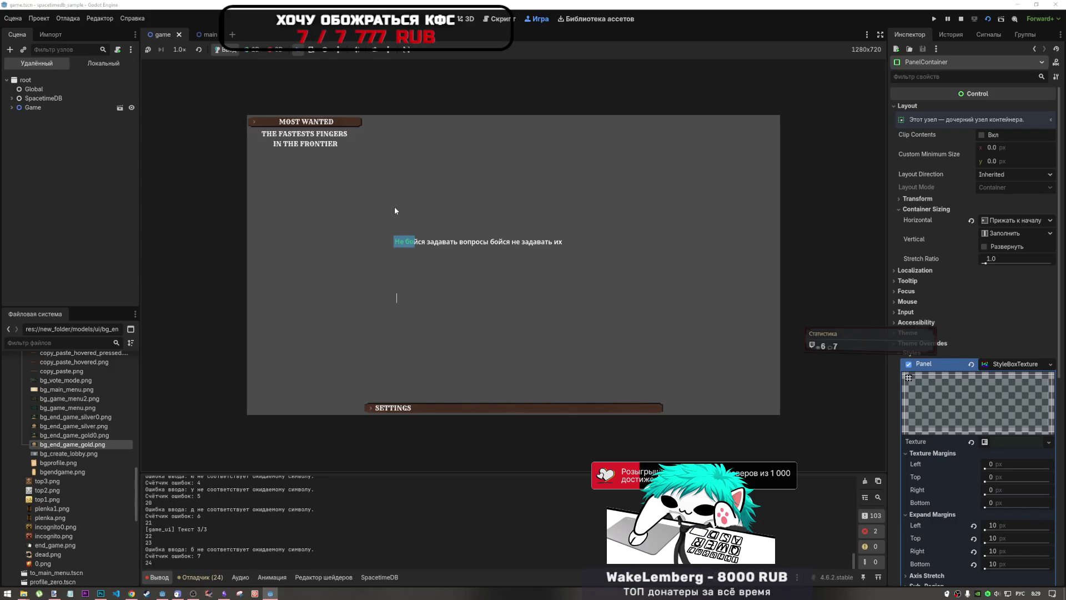
pyautogui.write('я задават')
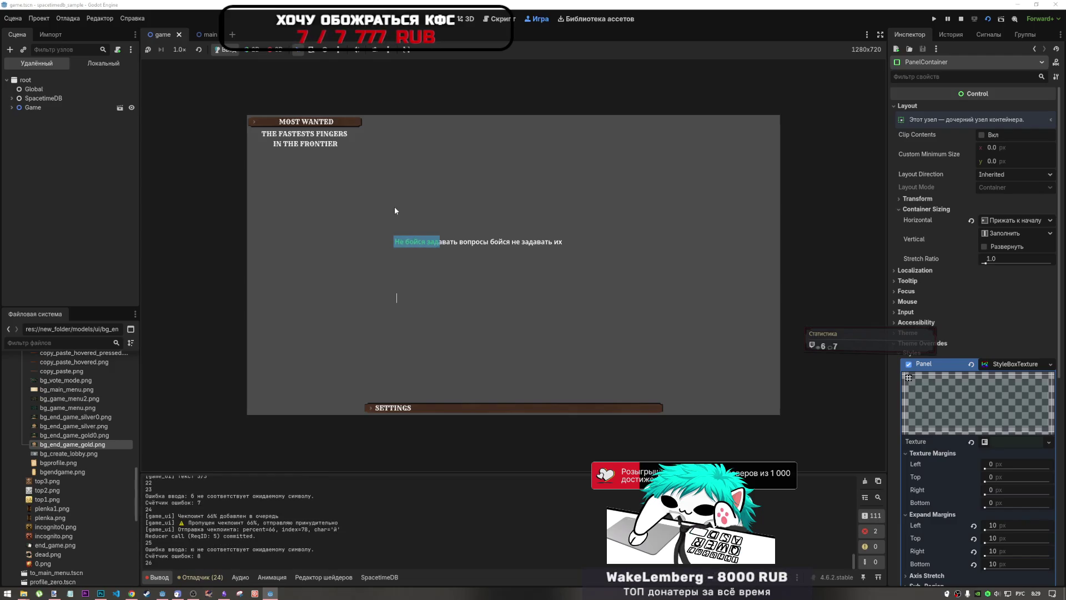
pyautogui.write('ь вопросы ')
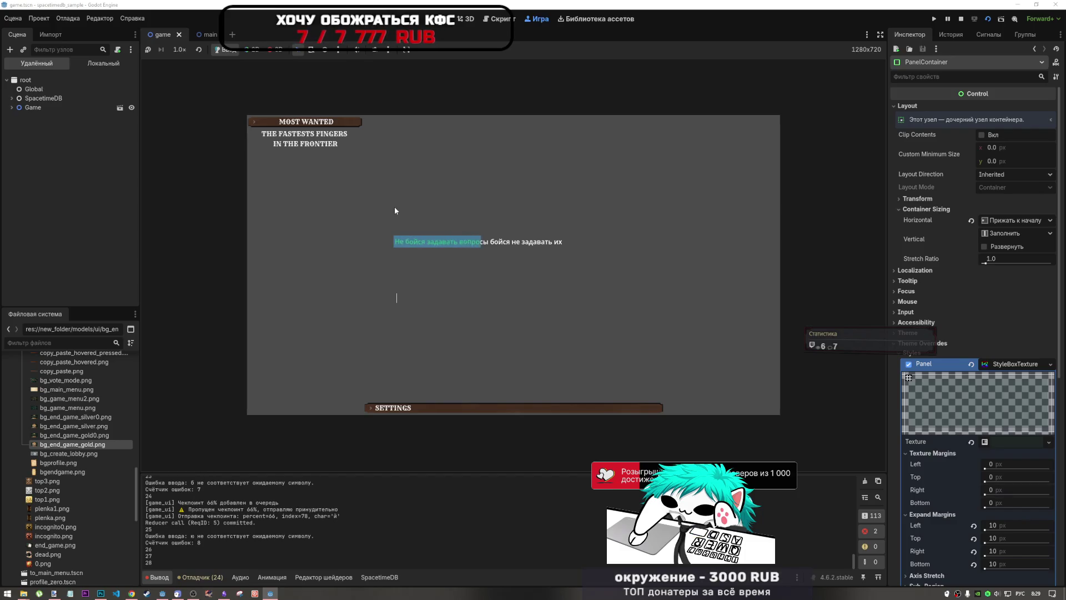
pyautogui.write('бойс')
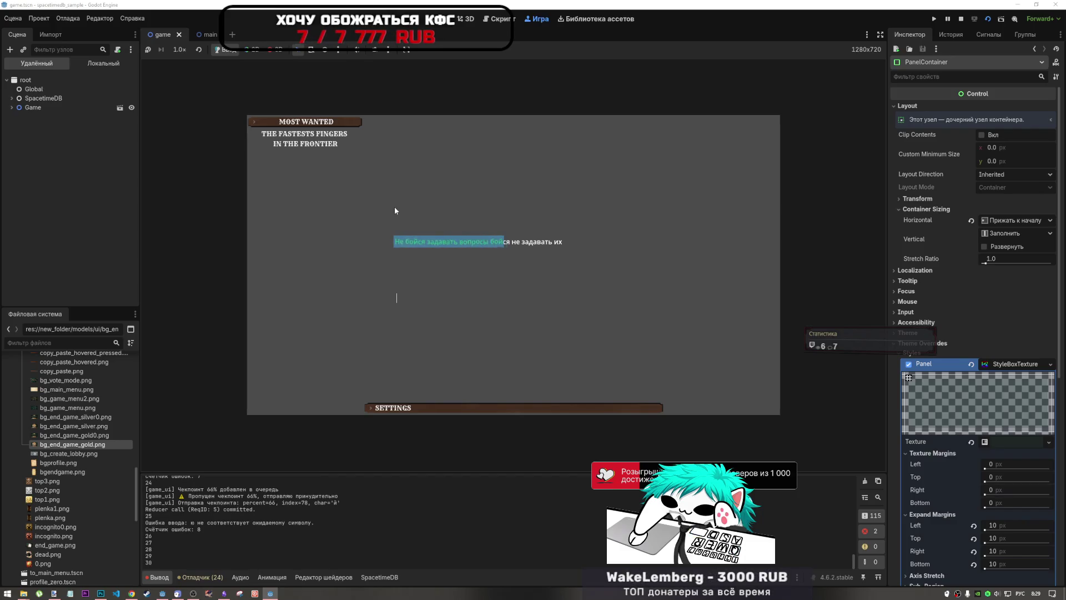
pyautogui.write('я не')
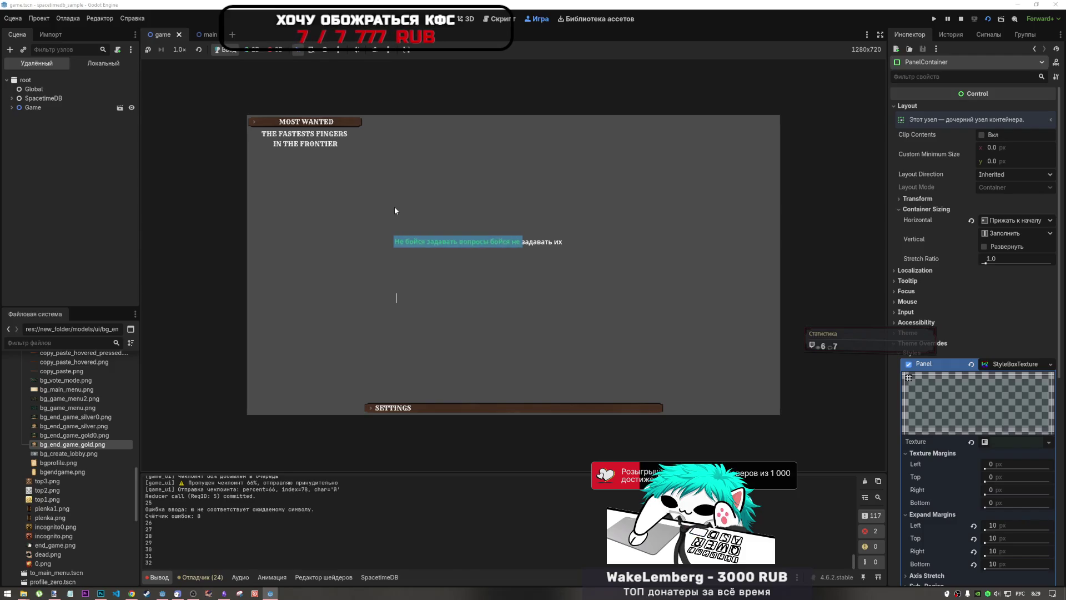
pyautogui.write(' задавать и')
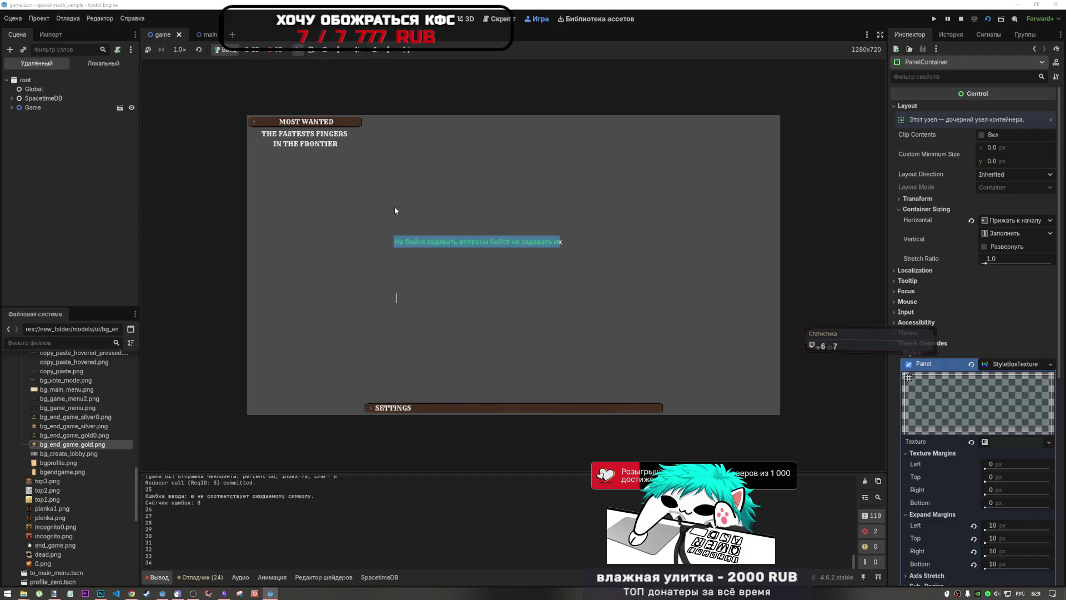
pyautogui.write('х')
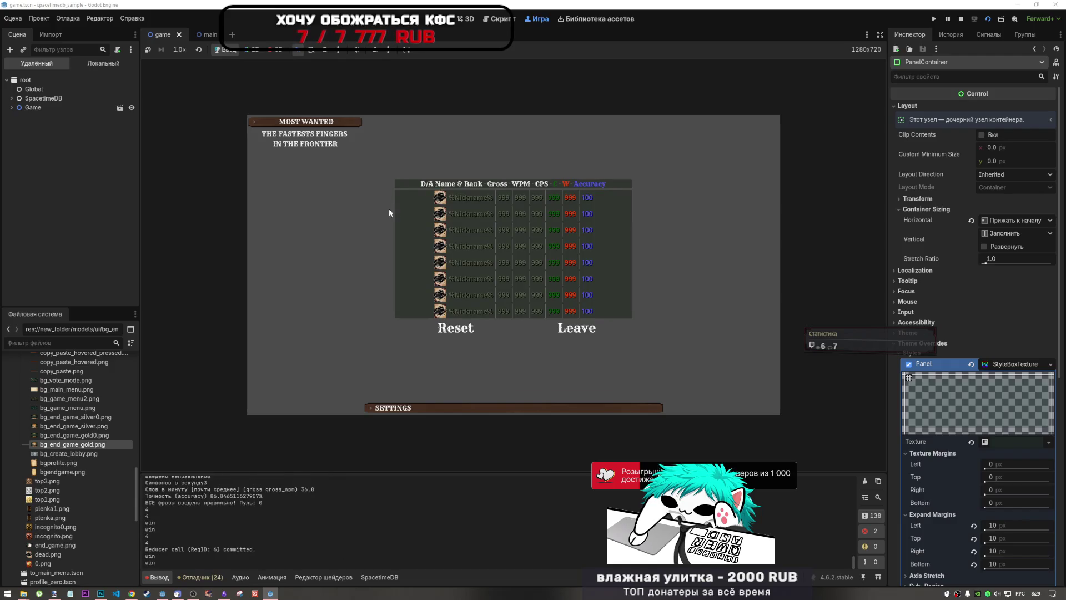
pyautogui.click(271, 593)
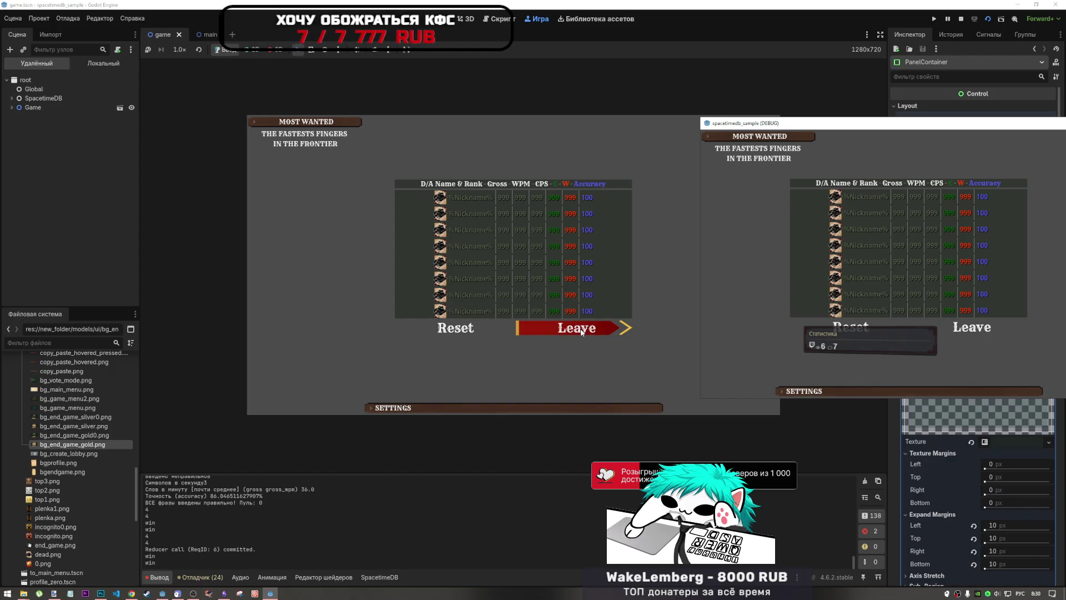
# - Leave the lobby as both players, then close the second player's DEBUG game window
pyautogui.click(600, 327)
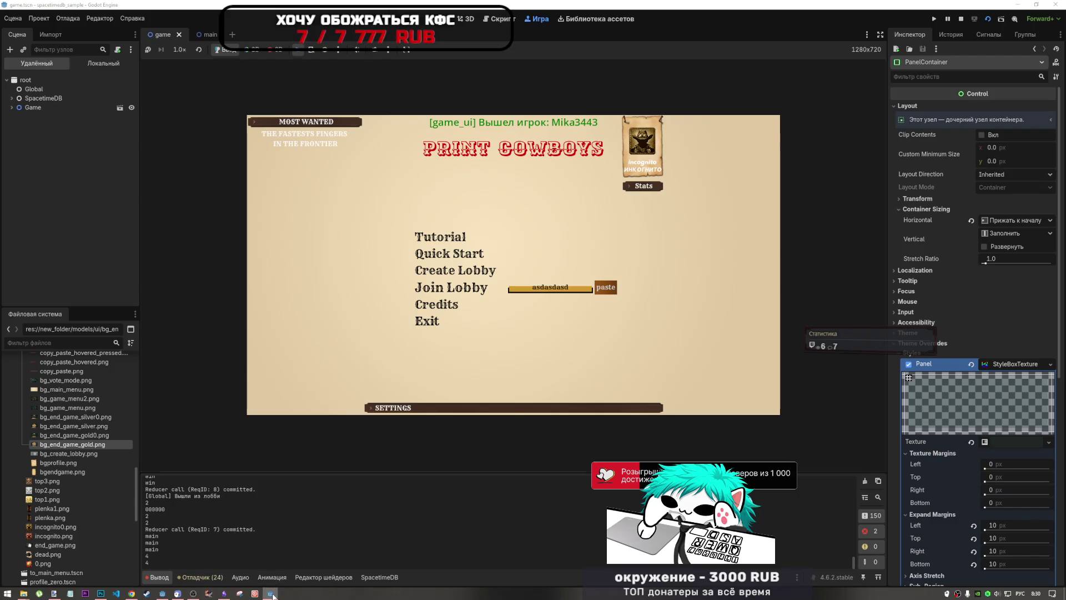
pyautogui.moveTo(271, 592)
pyautogui.click(279, 565)
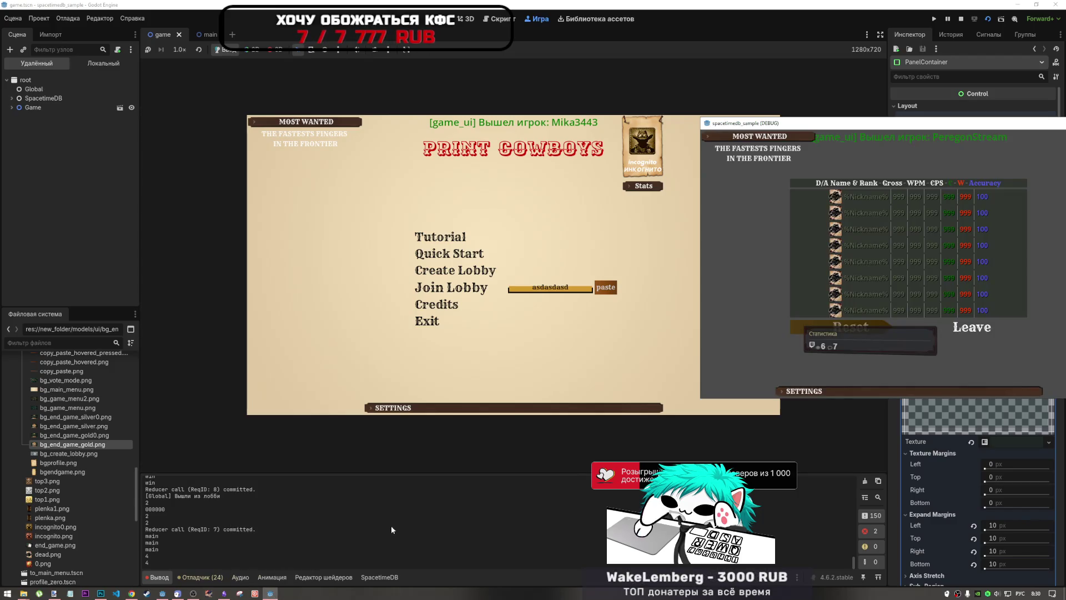
pyautogui.click(986, 333)
pyautogui.moveTo(792, 123); pyautogui.dragTo(793, 130)
pyautogui.moveTo(868, 134); pyautogui.dragTo(588, 132)
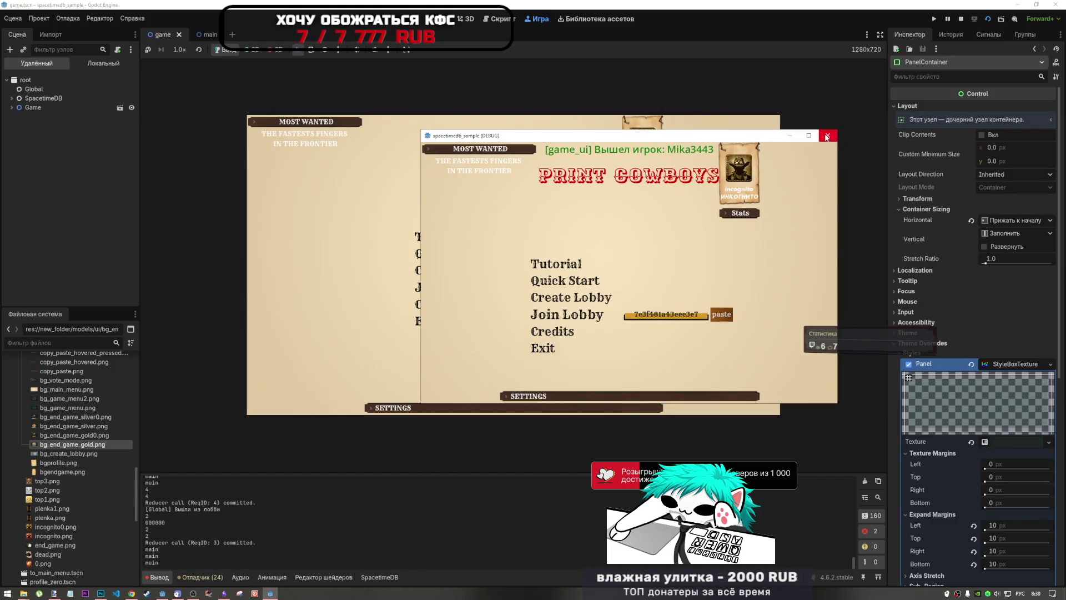
pyautogui.click(829, 135)
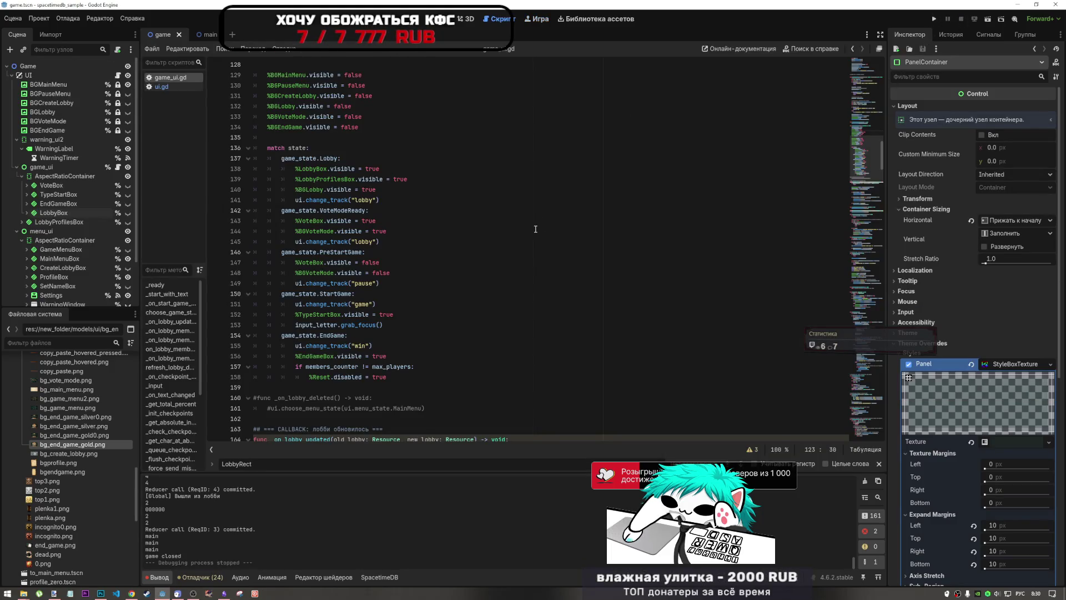
# - Open game_ui.gd in the Script workspace and scroll up to choose_game_state
pyautogui.click(535, 231)
pyautogui.click(430, 372)
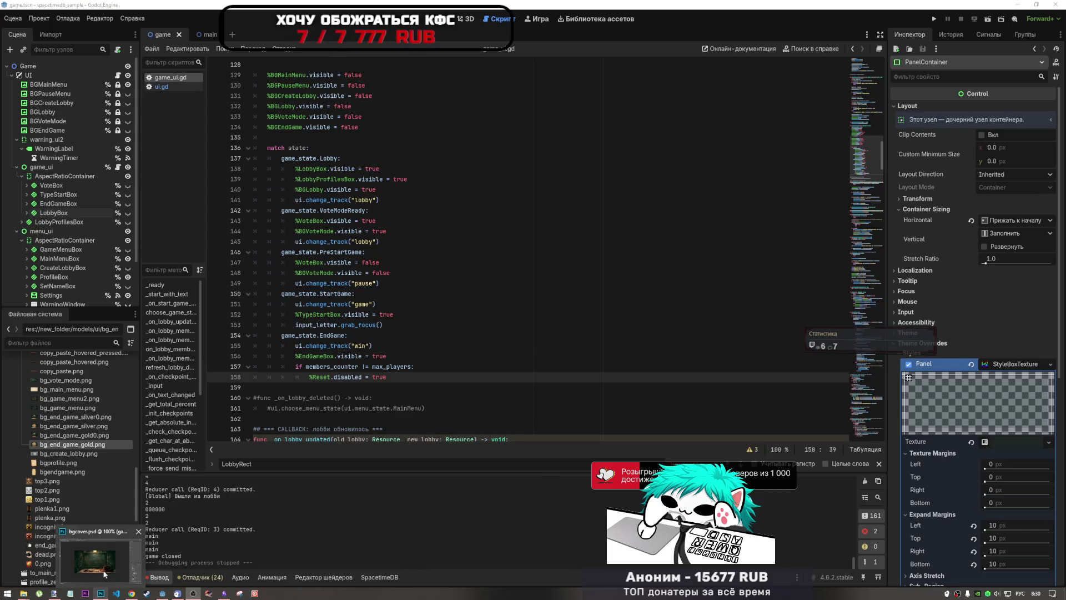
pyautogui.moveTo(160, 594)
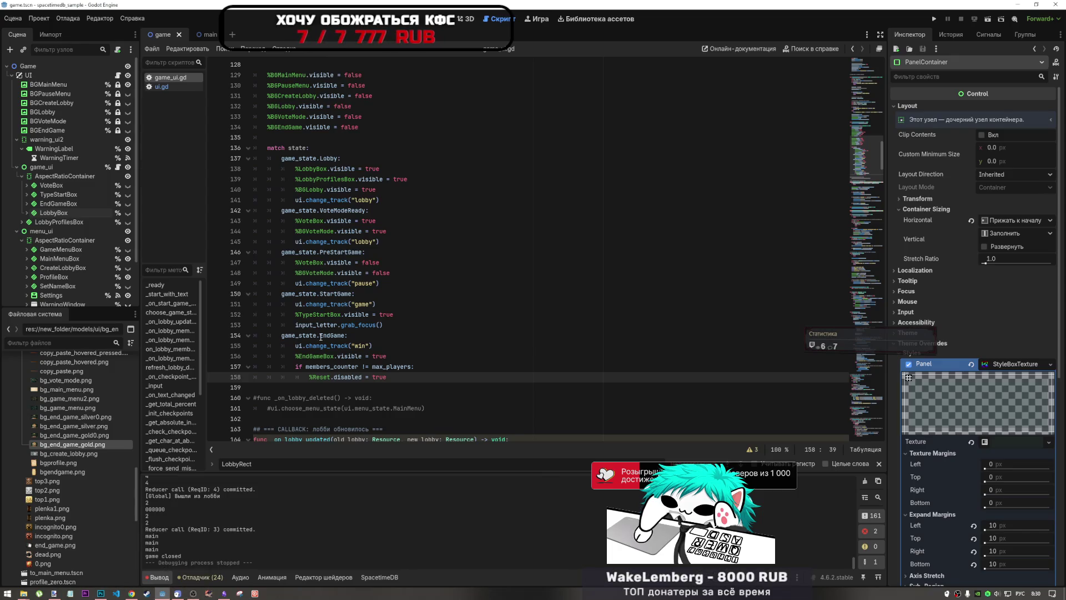
pyautogui.click(355, 221)
pyautogui.scroll(5, 350, 257)
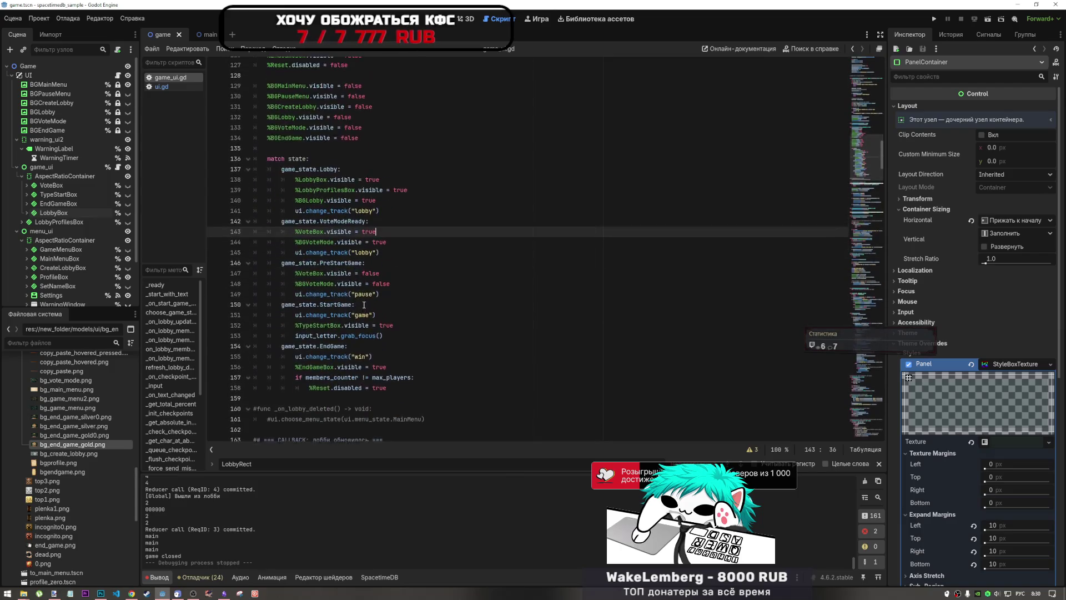
pyautogui.scroll(4, 362, 308)
# - Close the find bar, select panel-hiding lines 123–127, then switch to Chrome
pyautogui.click(369, 273)
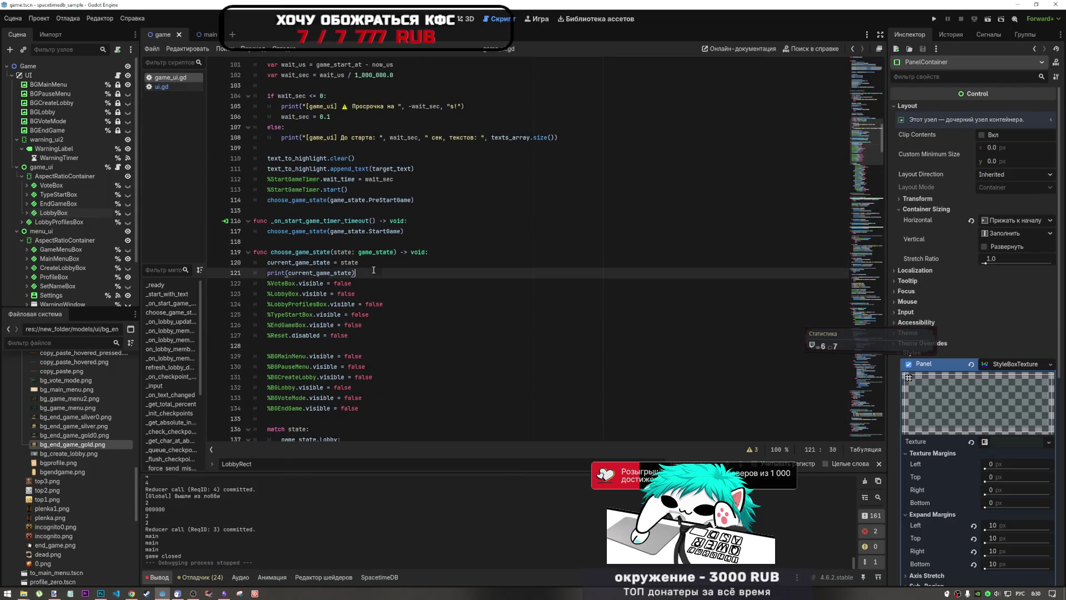
pyautogui.click(375, 336)
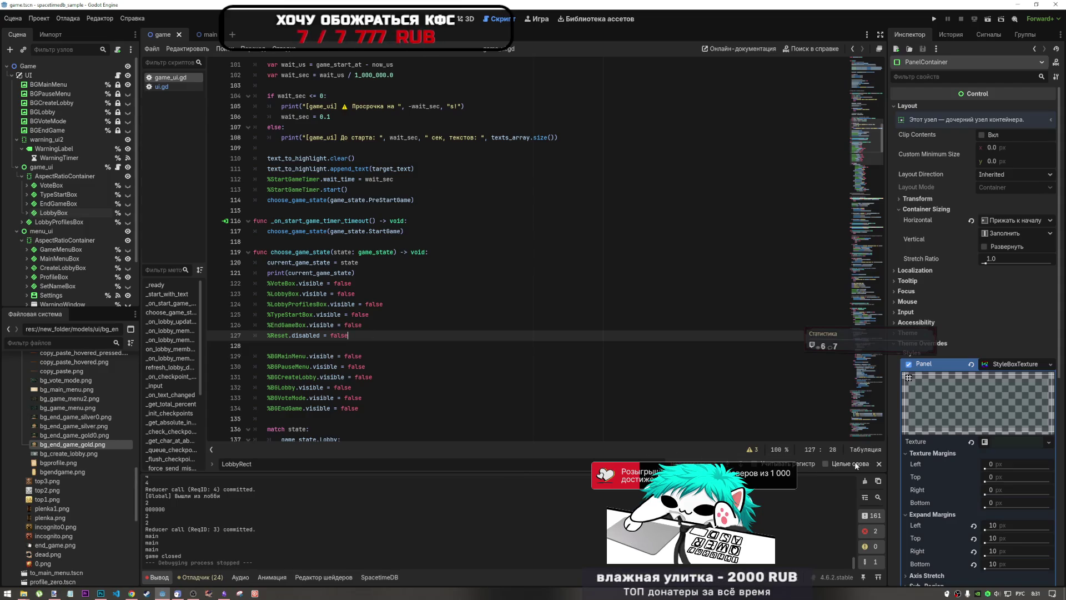
pyautogui.click(879, 464)
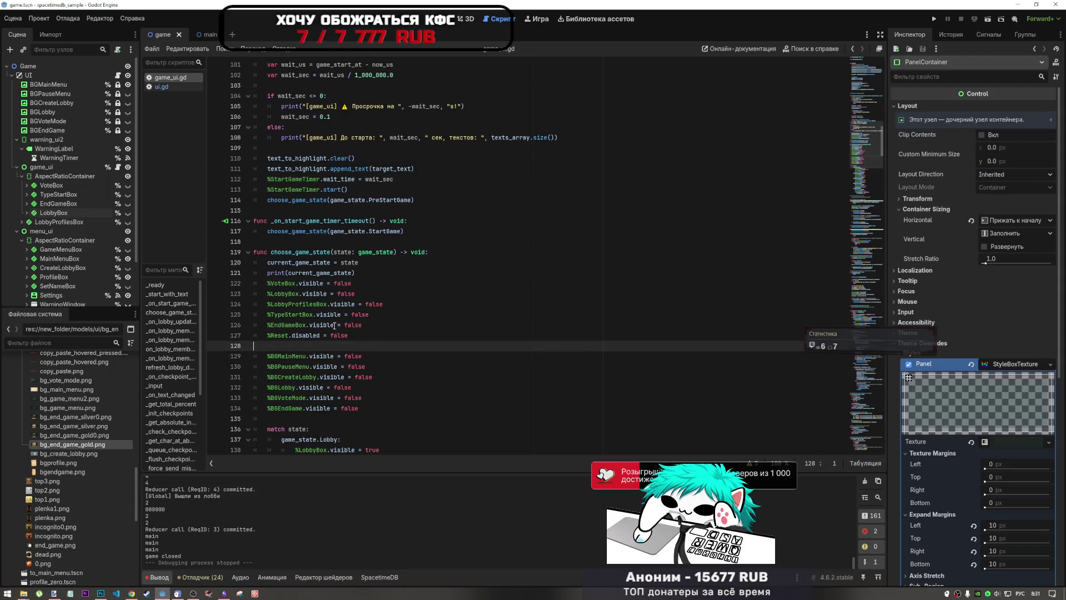
pyautogui.moveTo(350, 335); pyautogui.dragTo(291, 273)
pyautogui.moveTo(350, 335); pyautogui.dragTo(317, 293)
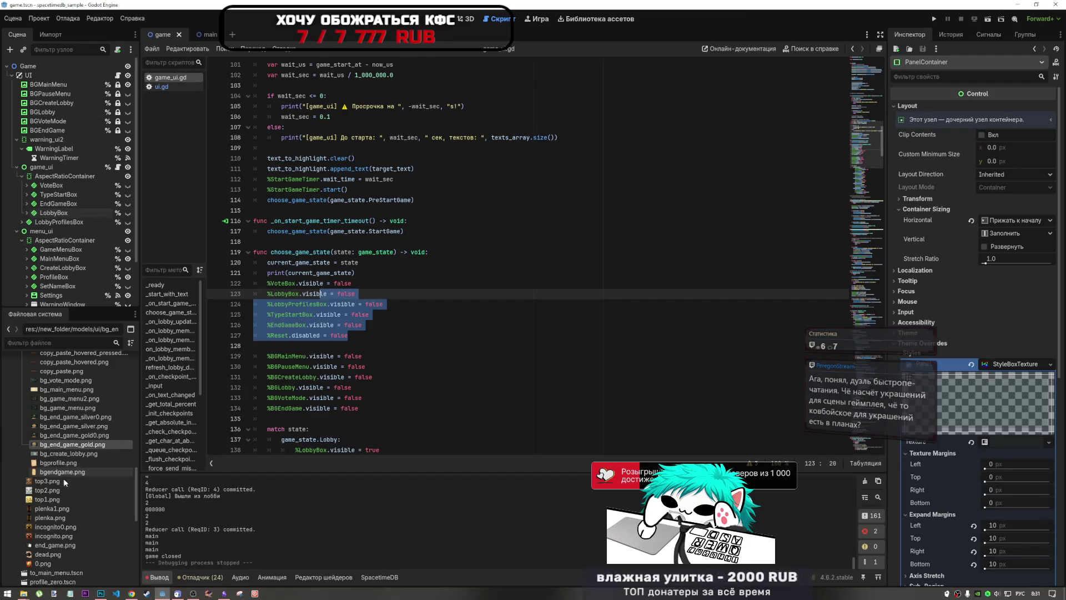
pyautogui.hotkey('alt', 'Tab')
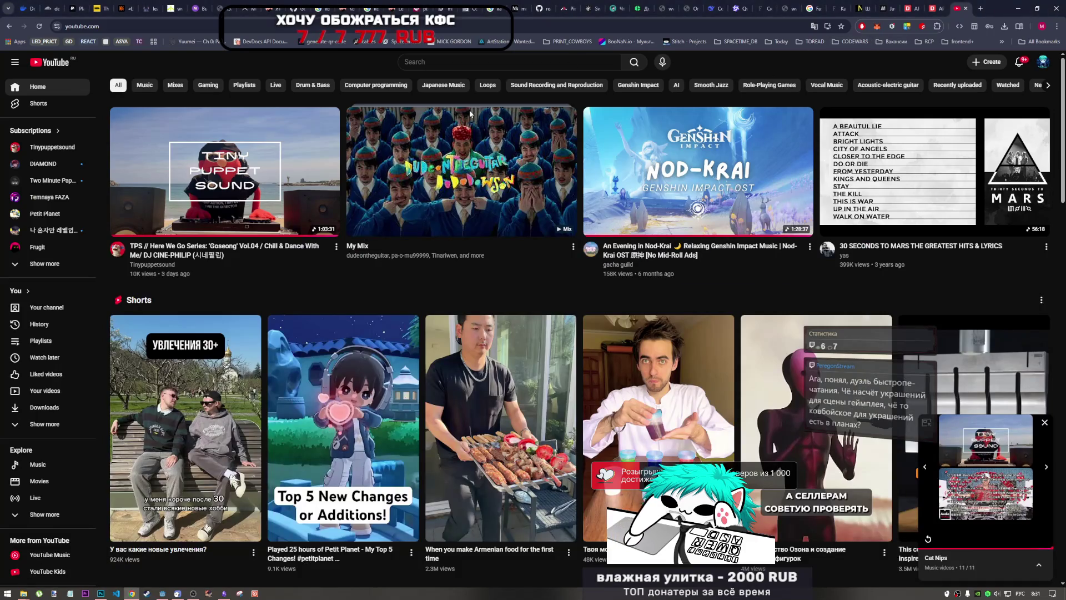
# - Play the Tiny Puppet Sound 'Goseong' Vol.04 mix on YouTube, then return to Godot
pyautogui.scroll(-2, 352, 323)
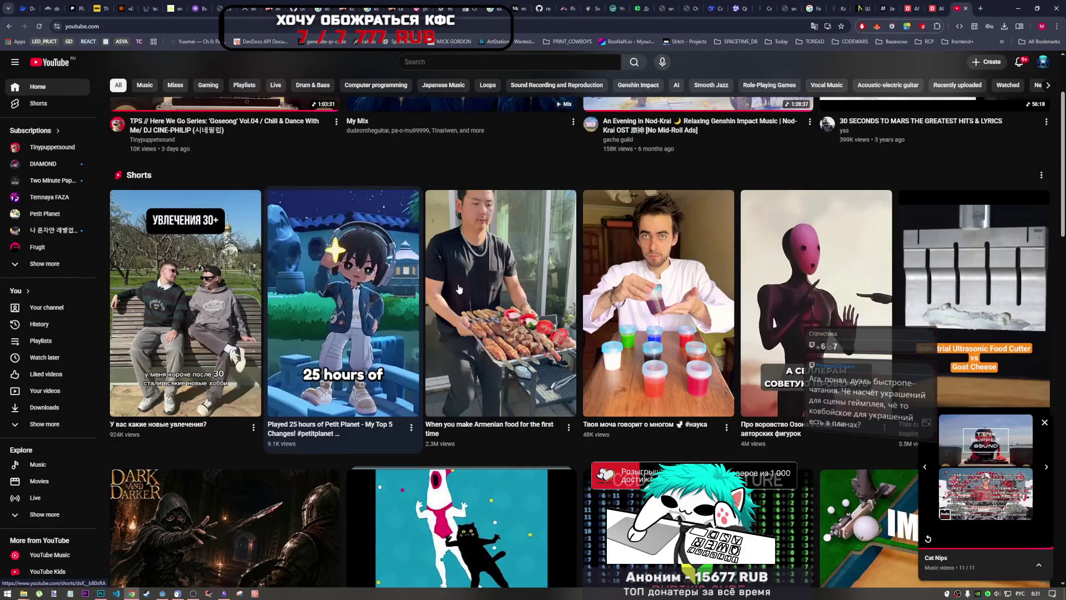
pyautogui.scroll(2, 462, 289)
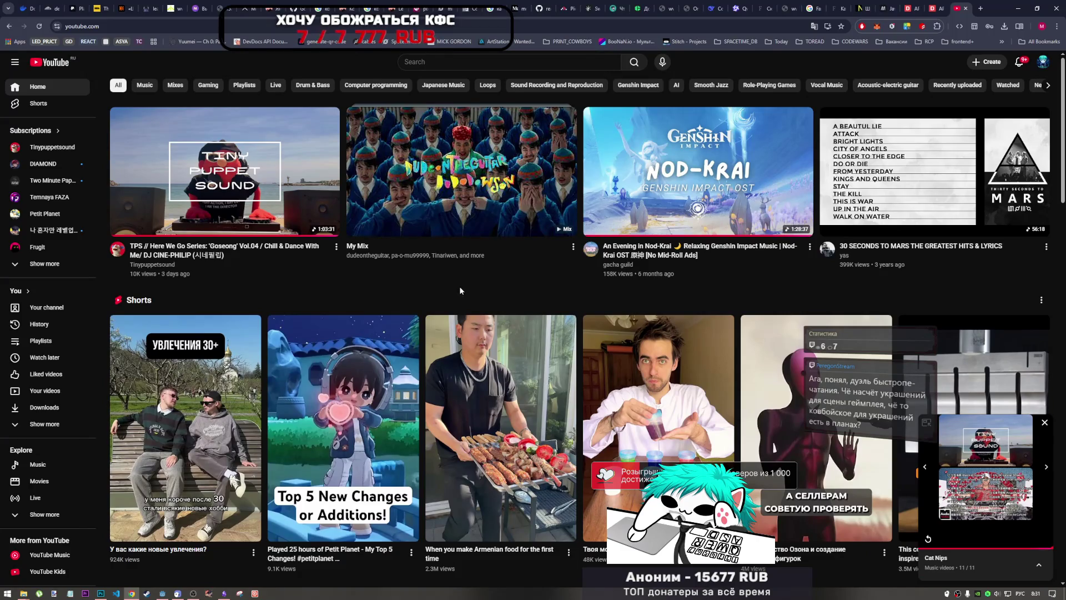
pyautogui.click(322, 269)
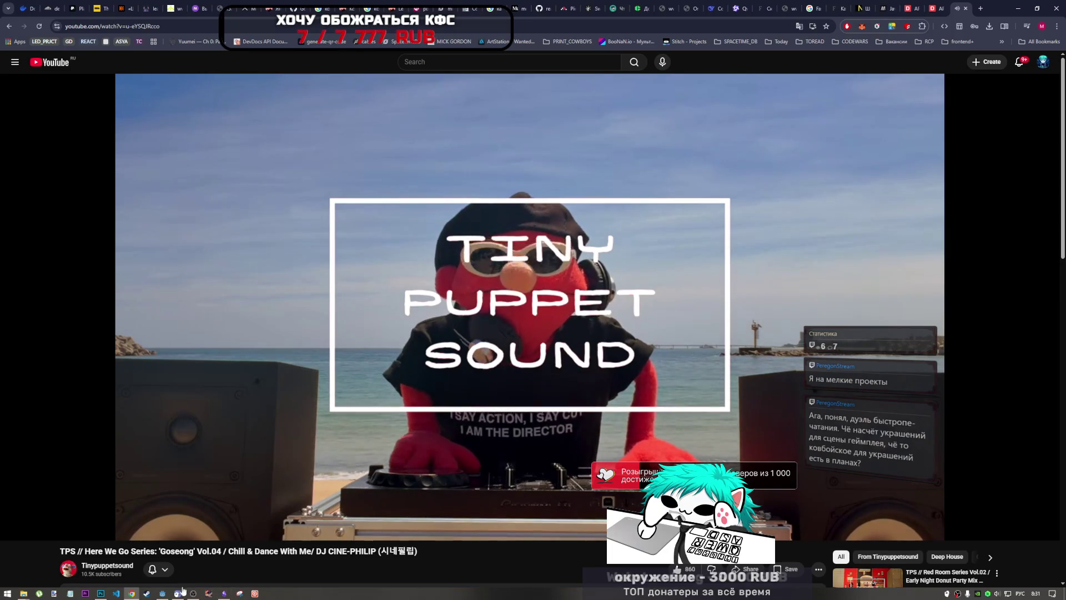
pyautogui.click(165, 594)
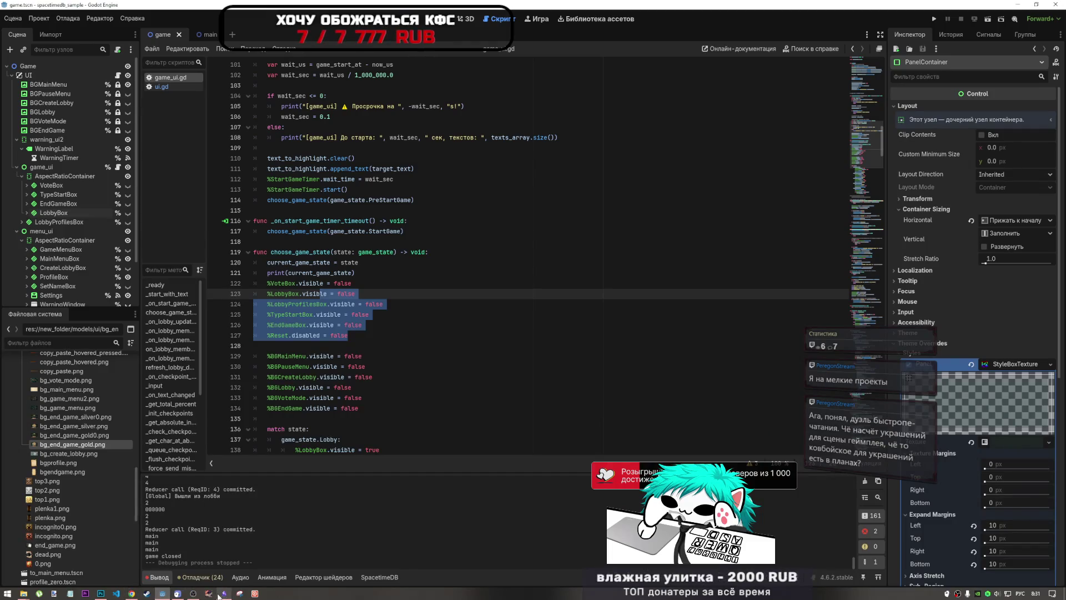
# - Leave the script editor and show the Print Cowboys main menu in the 2D workspace
pyautogui.click(195, 572)
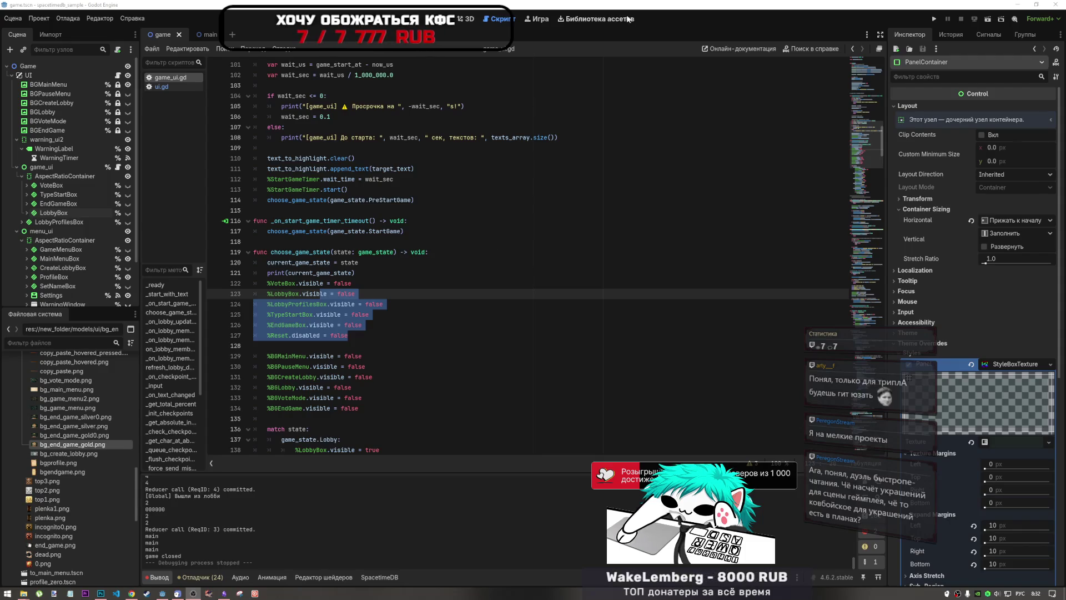
pyautogui.click(471, 20)
pyautogui.click(444, 19)
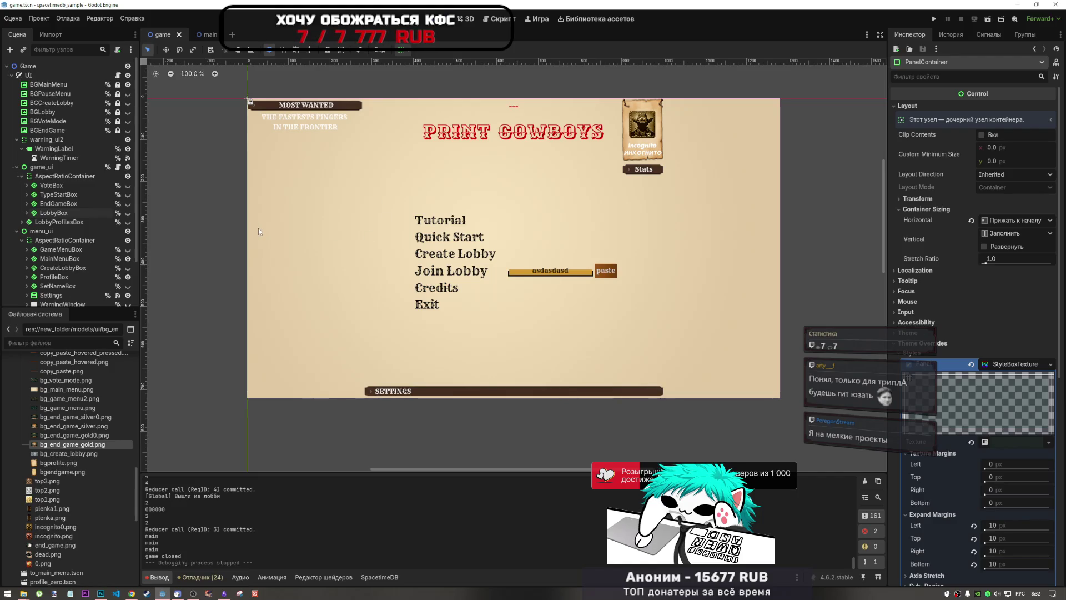
# - Toggle the BGMainMenu, BGPauseMenu and BGLobby eye icons to preview each background
pyautogui.click(127, 84)
pyautogui.click(128, 86)
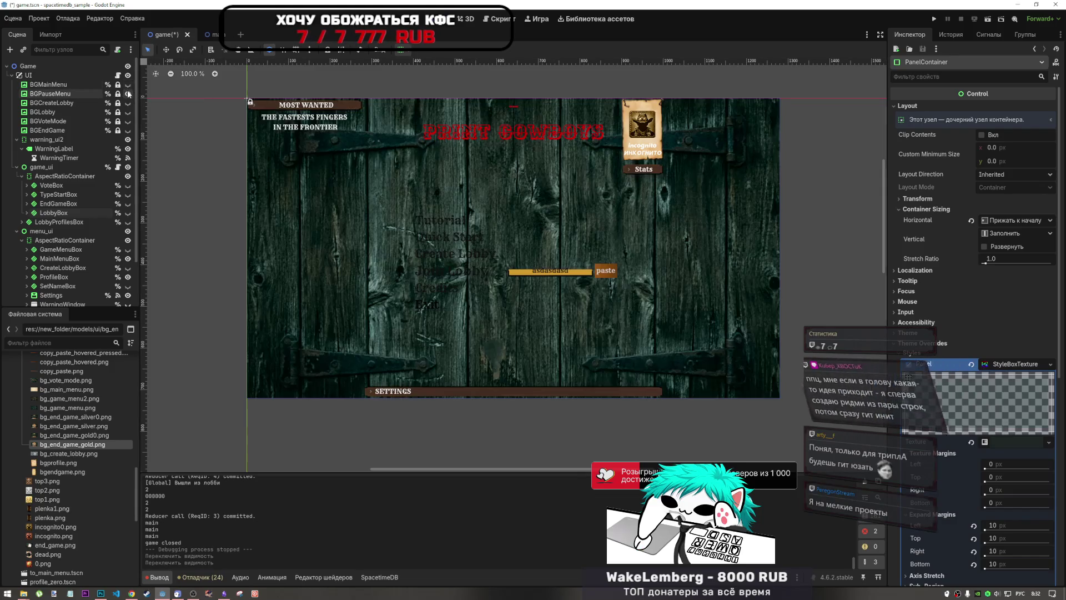
pyautogui.click(128, 90)
pyautogui.click(128, 103)
pyautogui.click(128, 102)
pyautogui.click(127, 112)
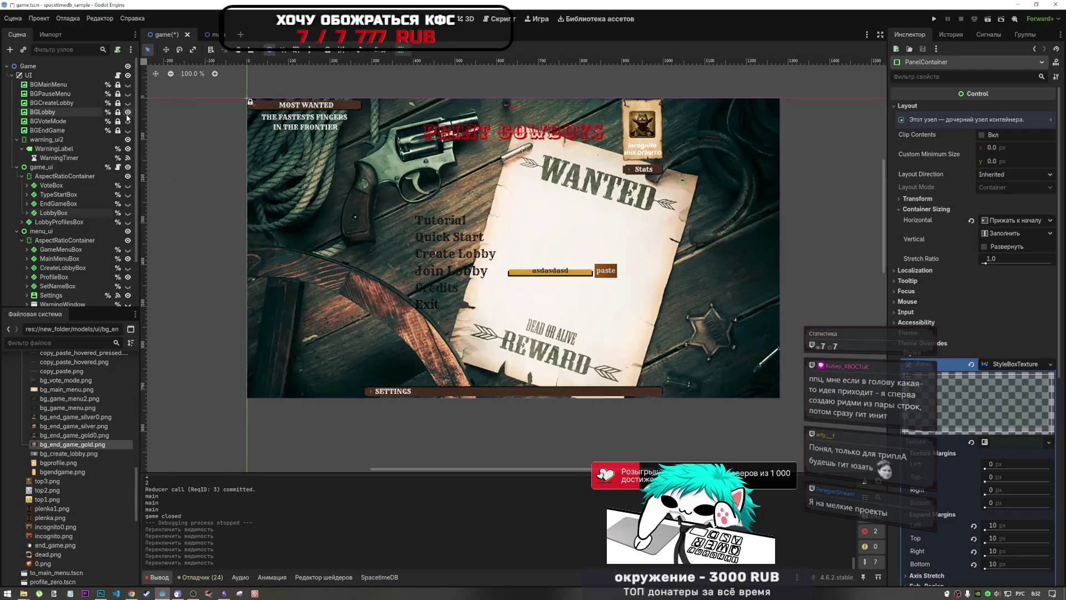
pyautogui.click(127, 112)
# - Preview the BGCreateLobby and BGEndGame backgrounds, then open the main desert scene
pyautogui.doubleClick(127, 104)
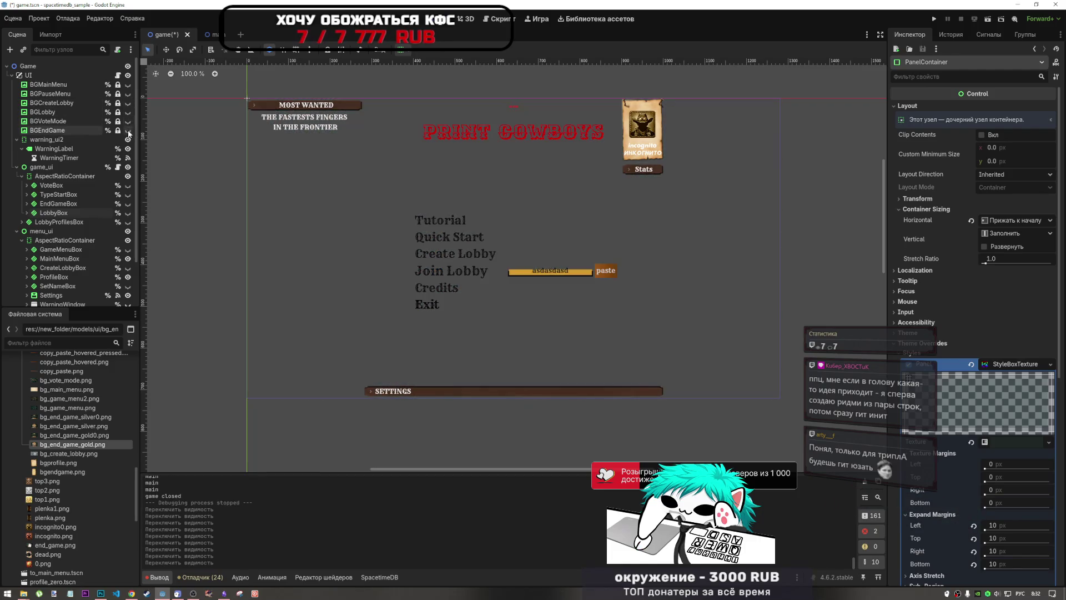
pyautogui.doubleClick(128, 122)
pyautogui.click(128, 131)
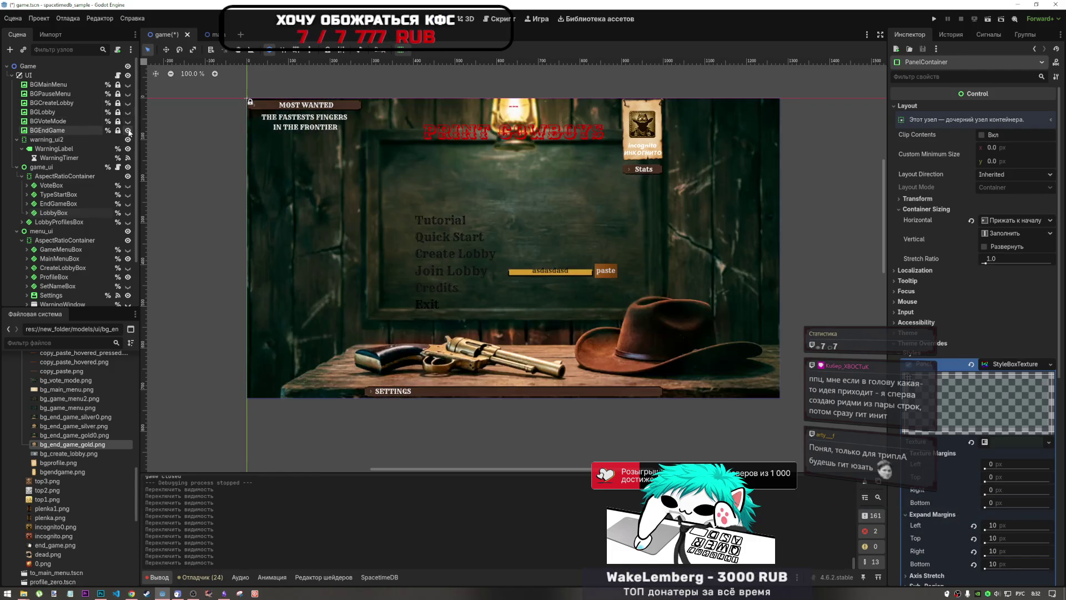
pyautogui.click(127, 130)
pyautogui.click(211, 33)
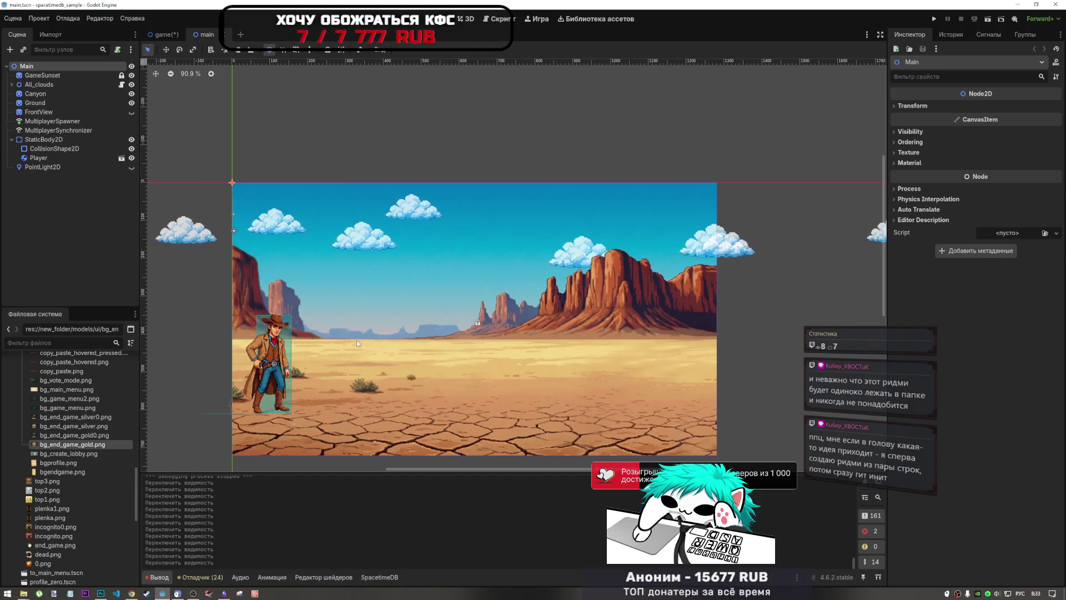
# - Open game_ui.gd and look over lines 109–119 of choose_game_state
pyautogui.click(503, 18)
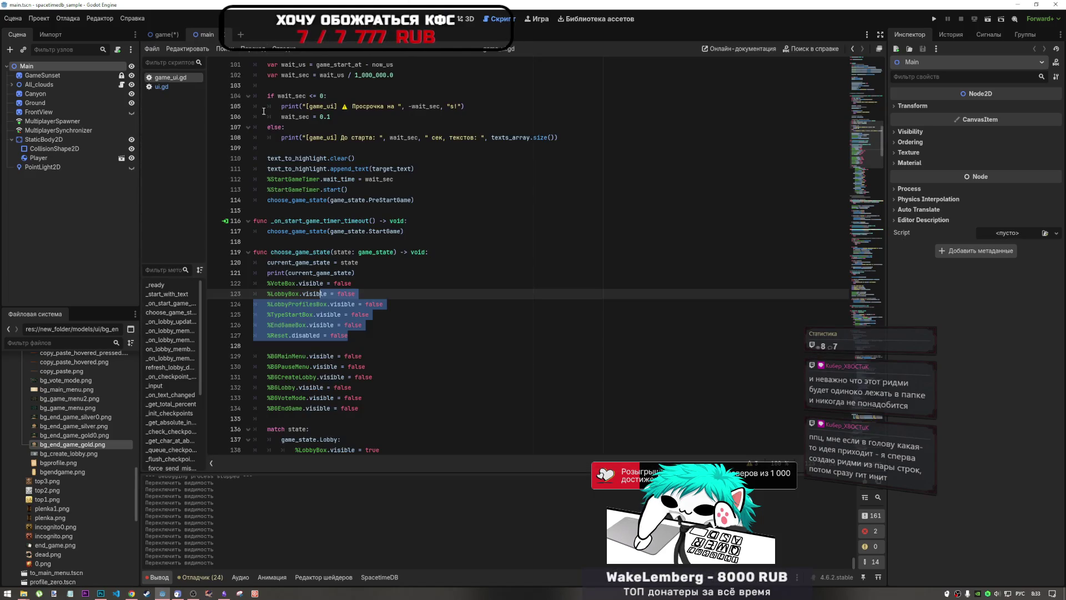
pyautogui.moveTo(271, 148); pyautogui.dragTo(393, 254)
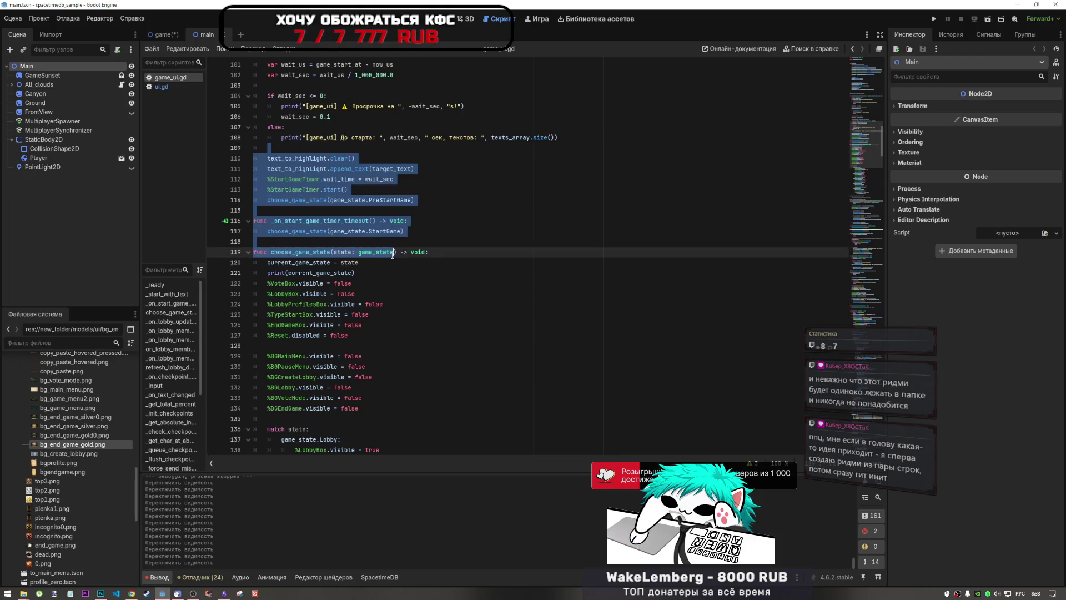
pyautogui.click(354, 252)
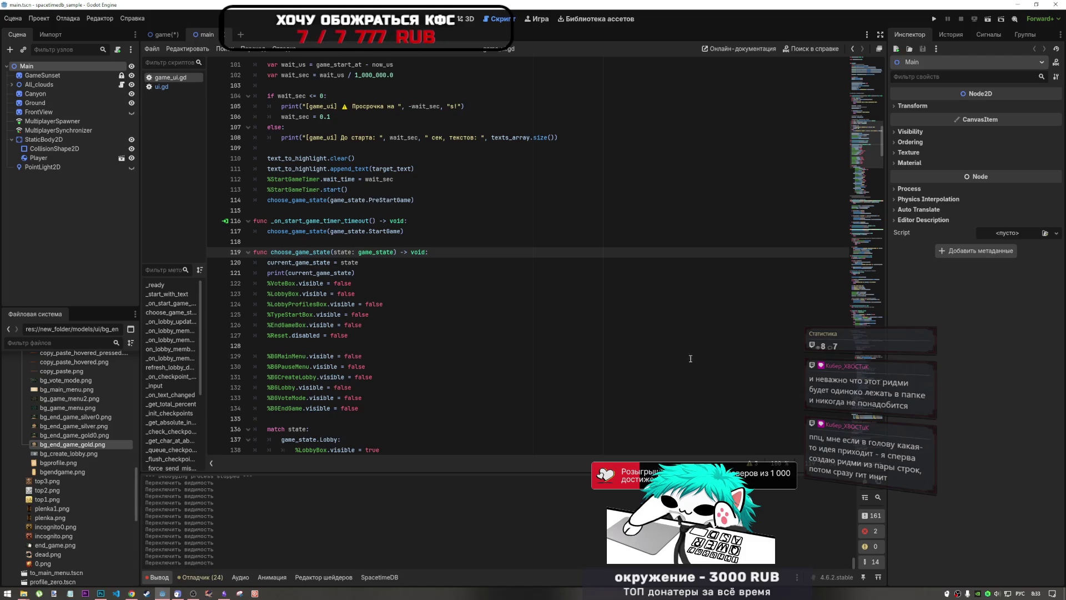
# - View the desert scene on the 2D canvas, then return to game_ui.gd
pyautogui.click(464, 21)
pyautogui.click(439, 19)
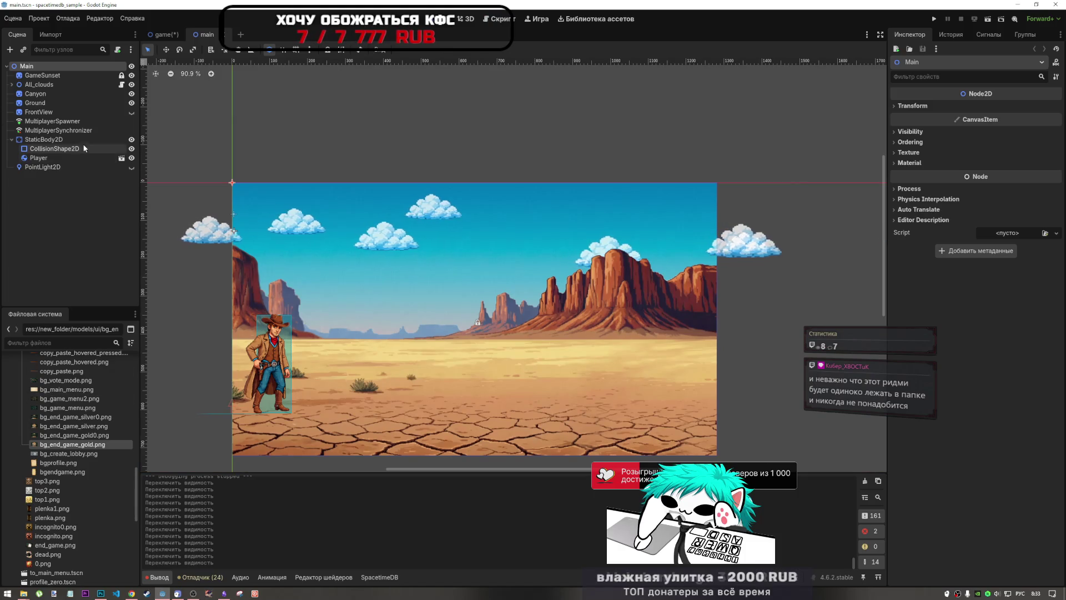
pyautogui.scroll(3, 69, 483)
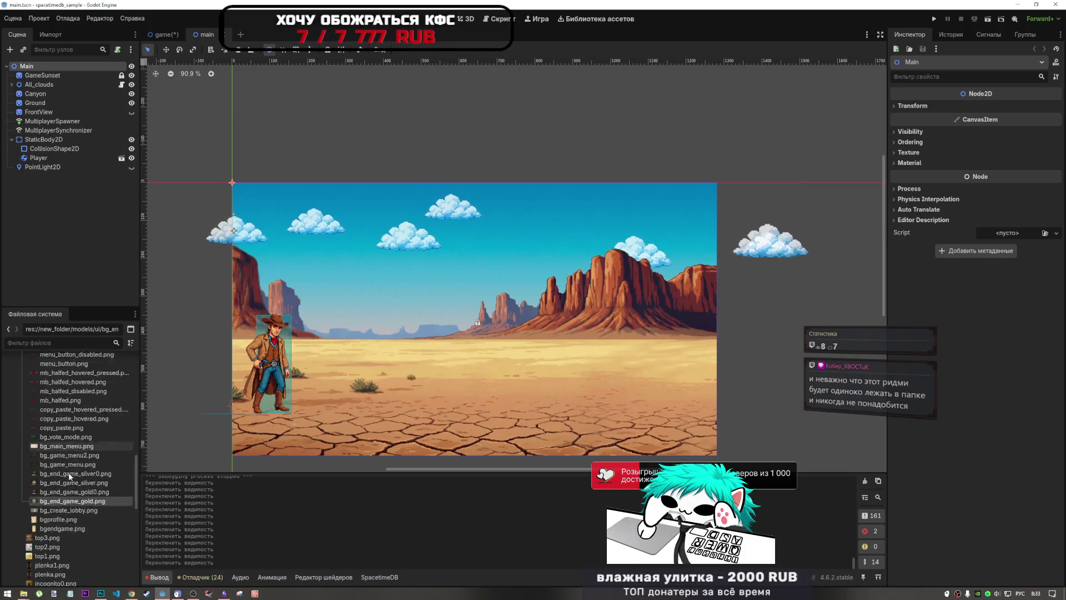
pyautogui.scroll(-3, 70, 476)
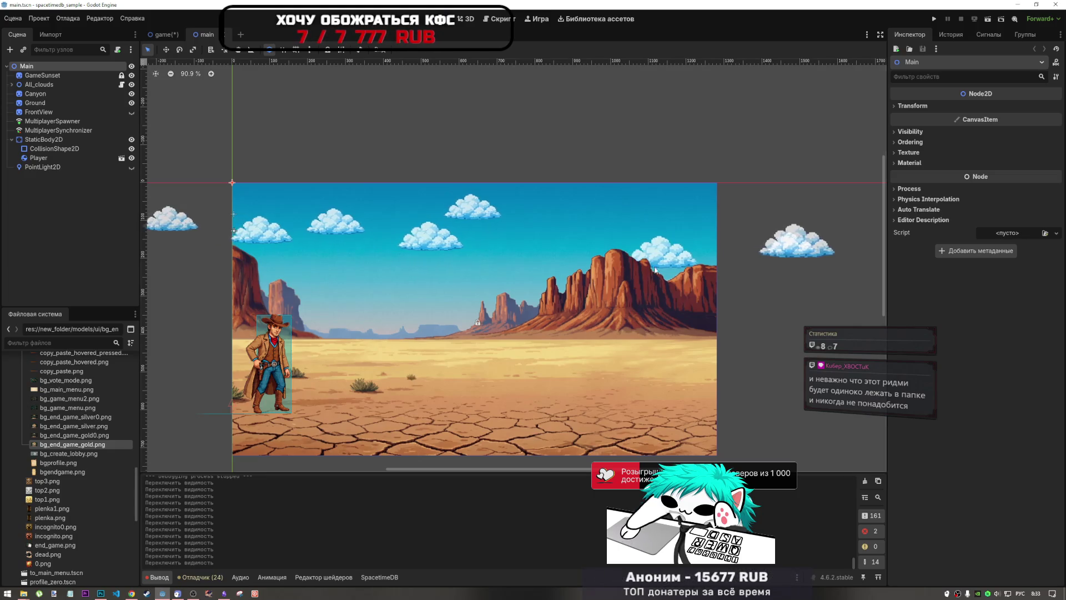
pyautogui.click(497, 19)
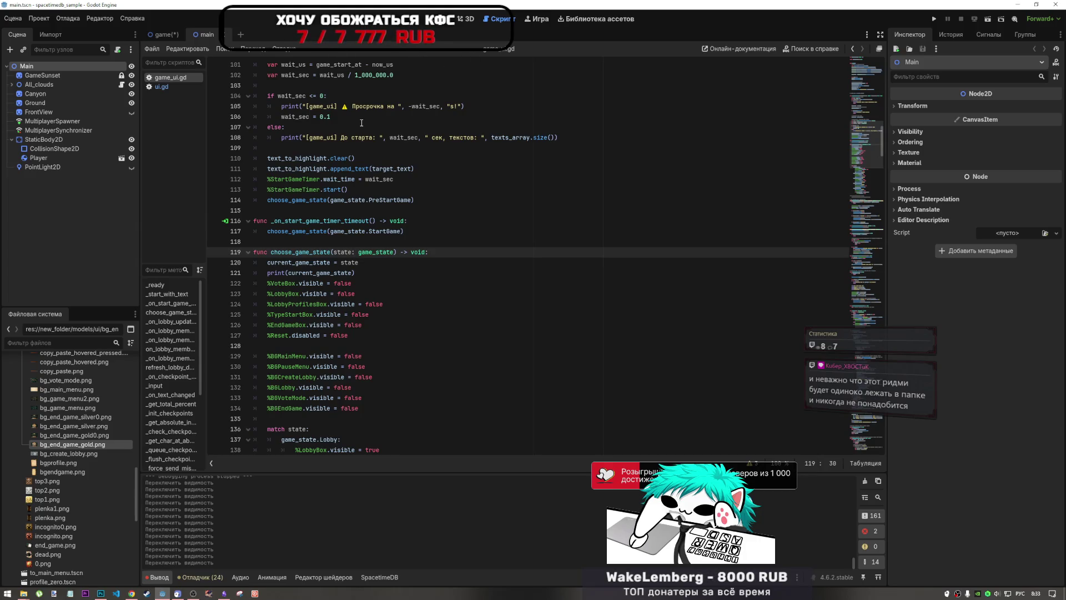
# - Review lines 118–127 of choose_game_state, then switch to the game scene
pyautogui.moveTo(361, 273); pyautogui.dragTo(359, 237)
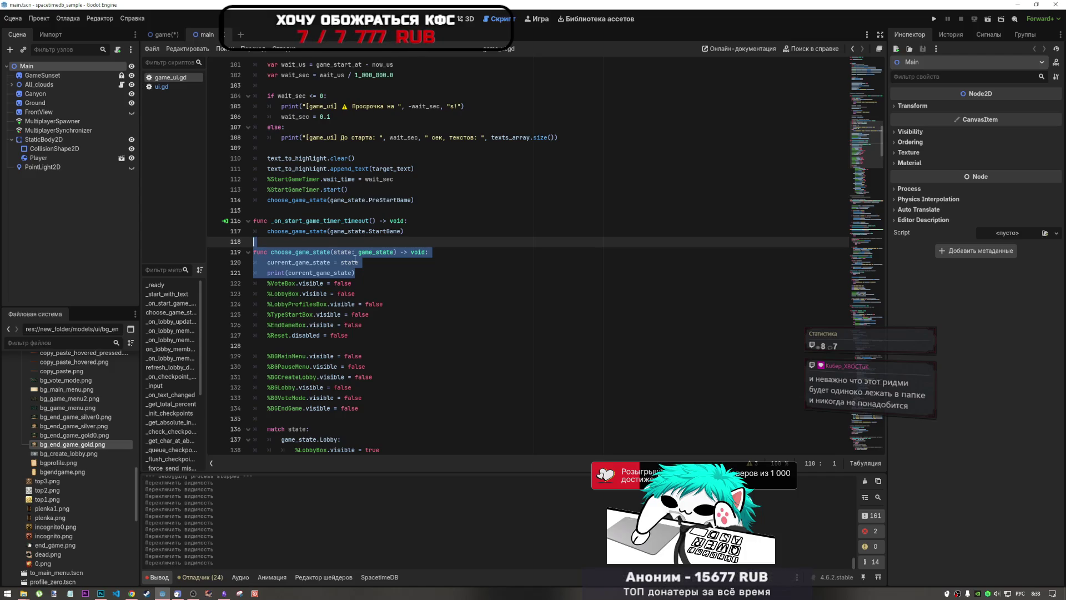
pyautogui.moveTo(224, 593)
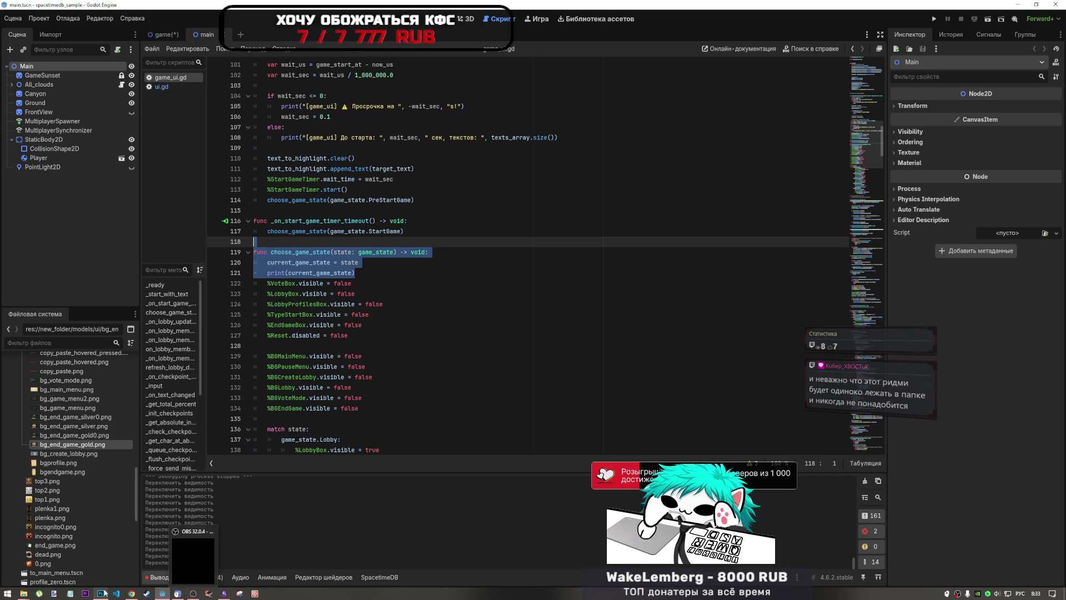
pyautogui.moveTo(100, 589)
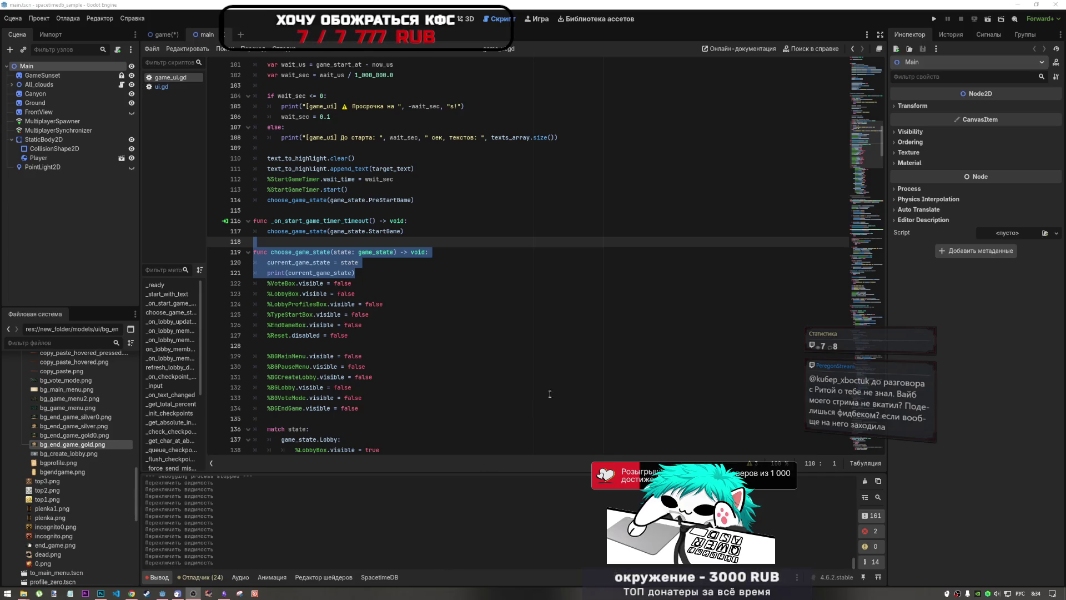
pyautogui.click(653, 335)
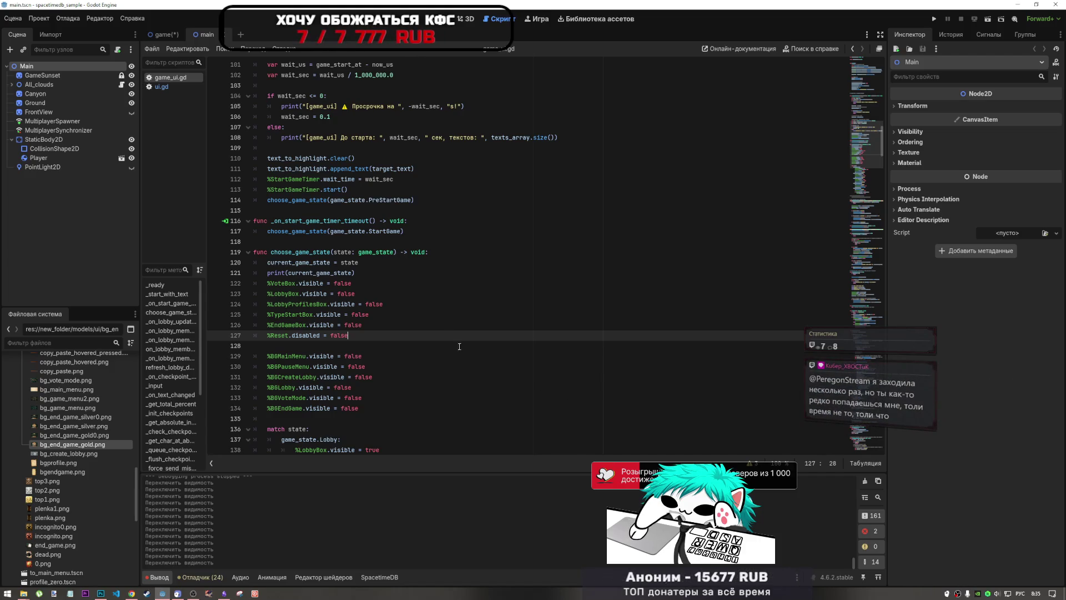
pyautogui.click(422, 318)
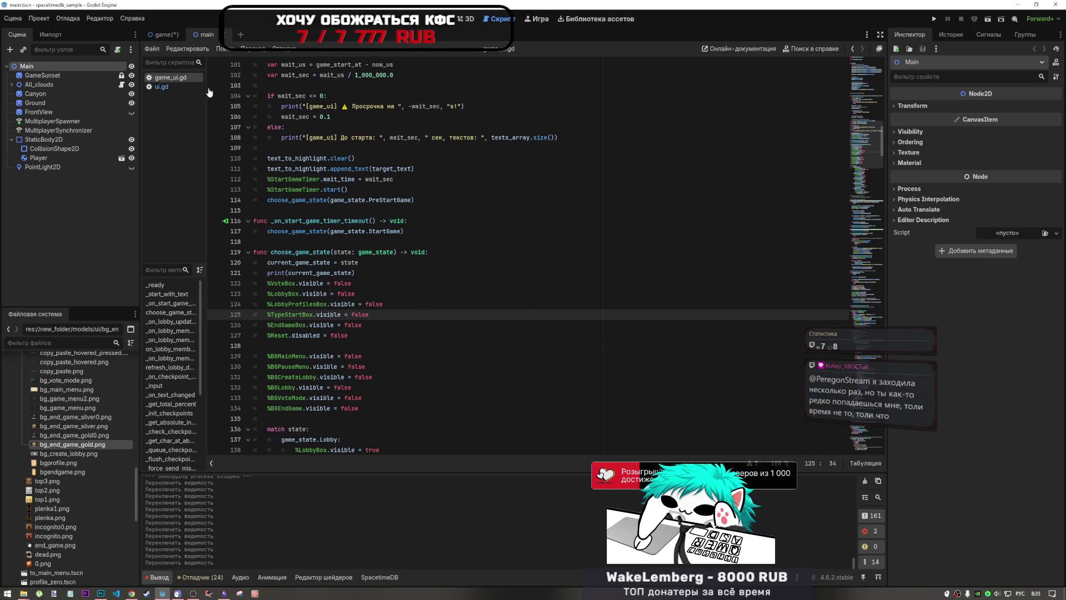
pyautogui.click(163, 34)
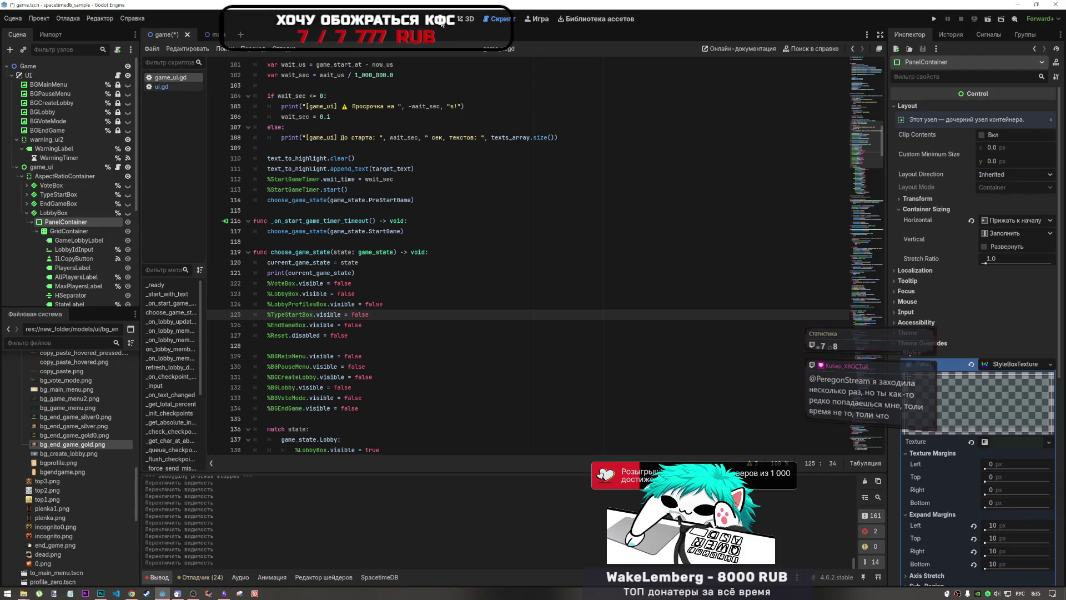
# - Delete the leftover test text from JoinLobbyInput's Text property and save the game scene
pyautogui.click(441, 18)
pyautogui.hotkey('ctrl', 's')
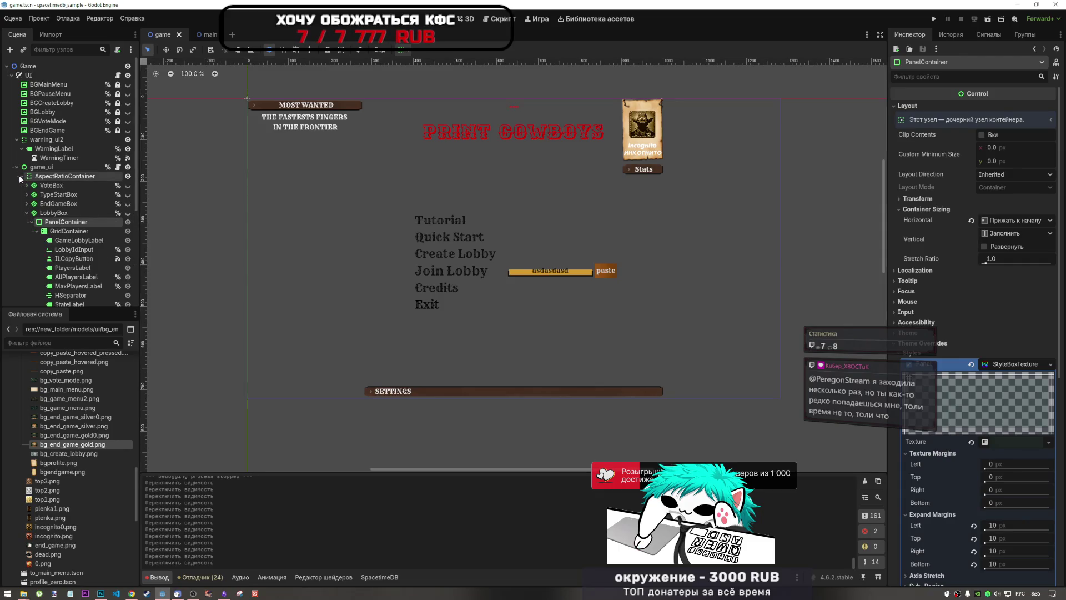
pyautogui.click(25, 212)
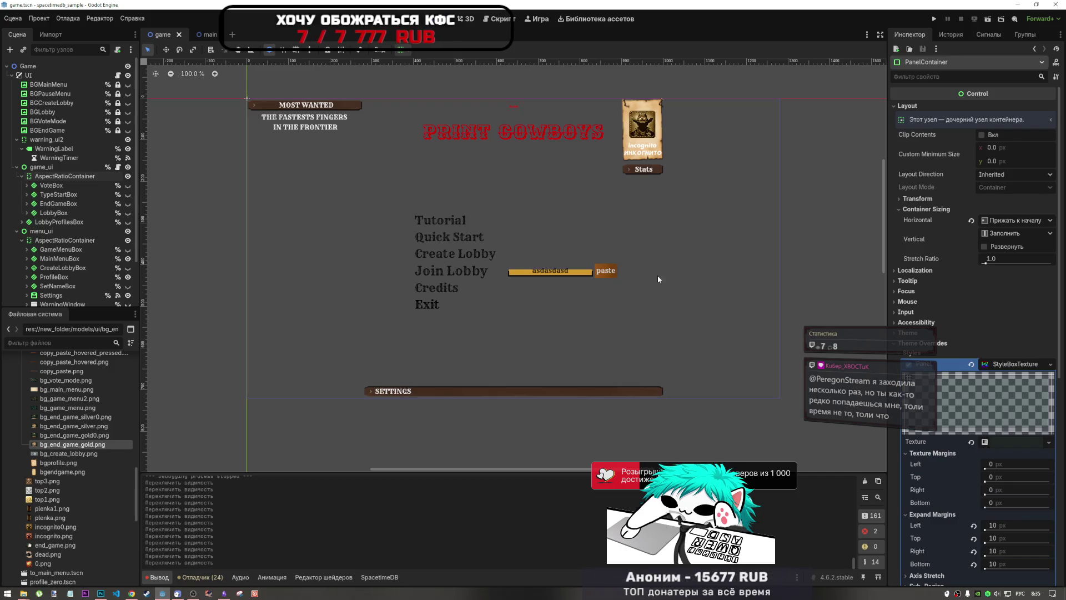
pyautogui.click(580, 271)
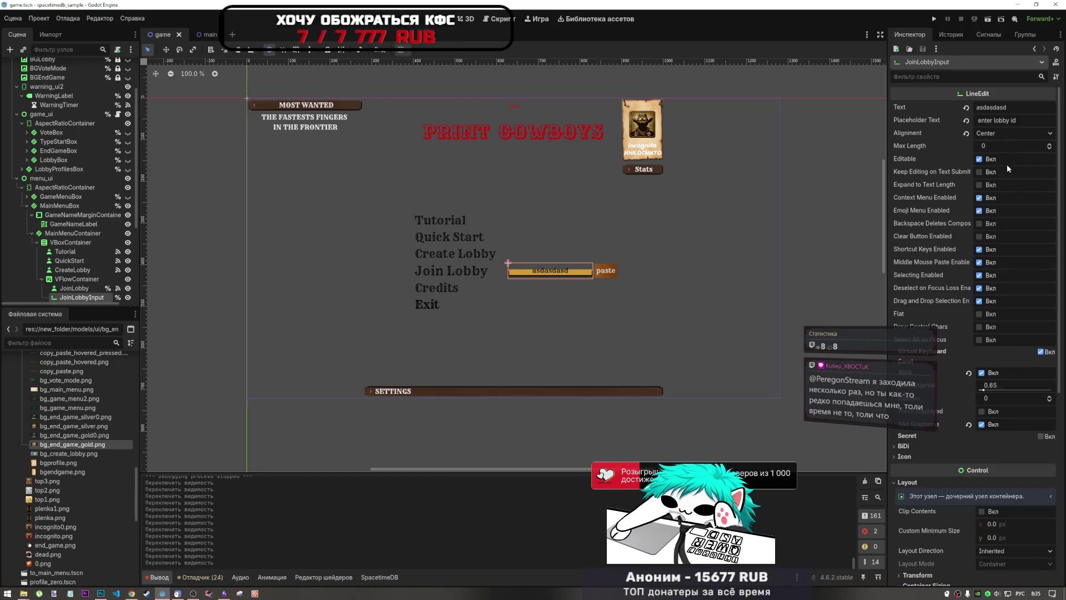
pyautogui.doubleClick(1006, 107)
pyautogui.press('BackSpace')
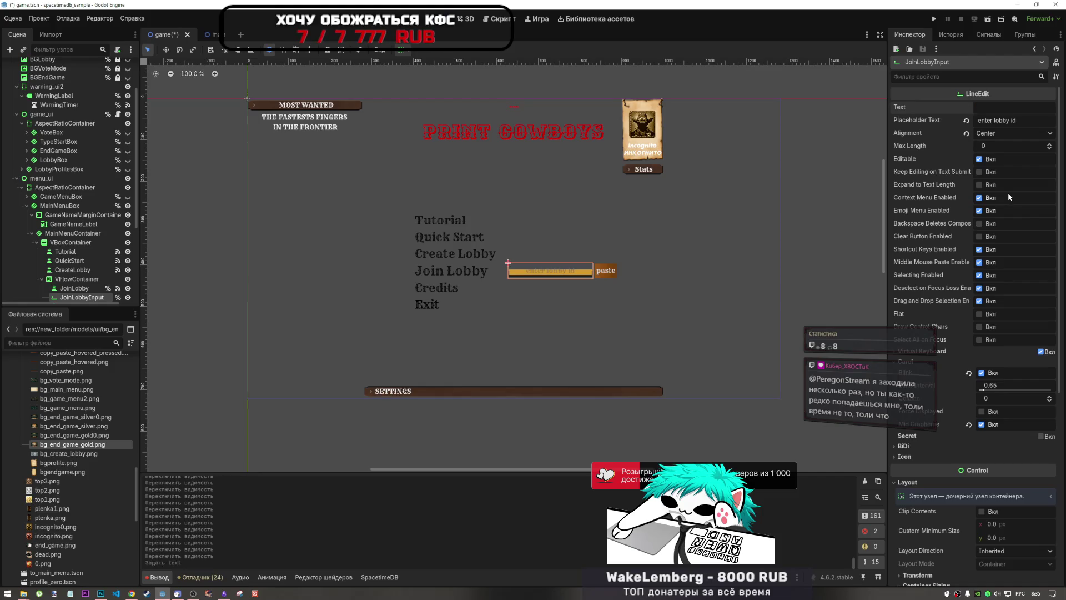
pyautogui.click(709, 269)
pyautogui.hotkey('ctrl', 's')
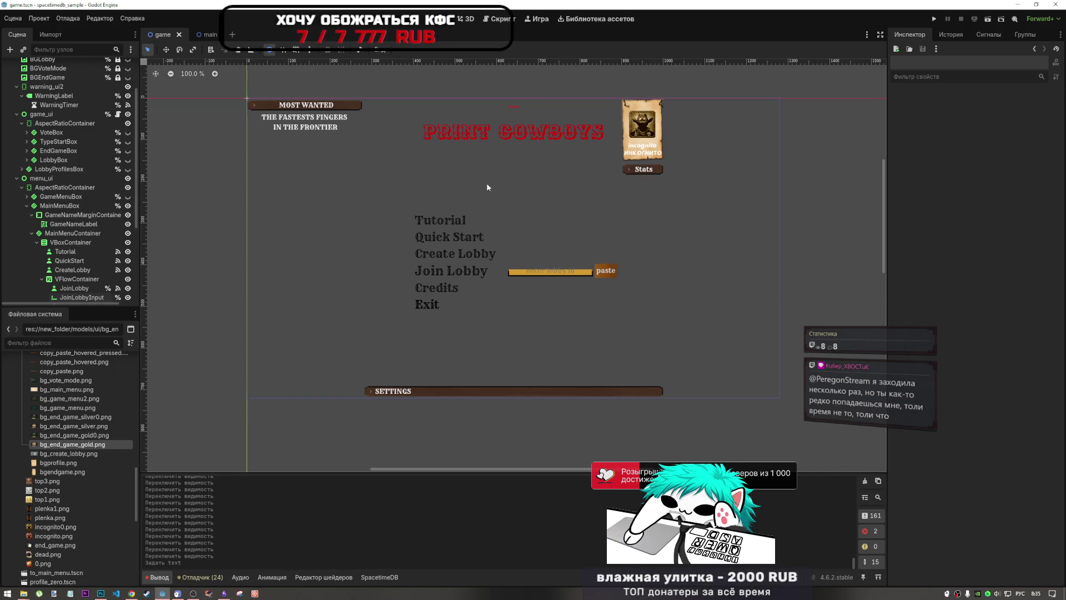
# - Scroll around the main menu canvas and drag-select all its menu elements
pyautogui.scroll(3, 445, 215)
pyautogui.scroll(-3, 449, 211)
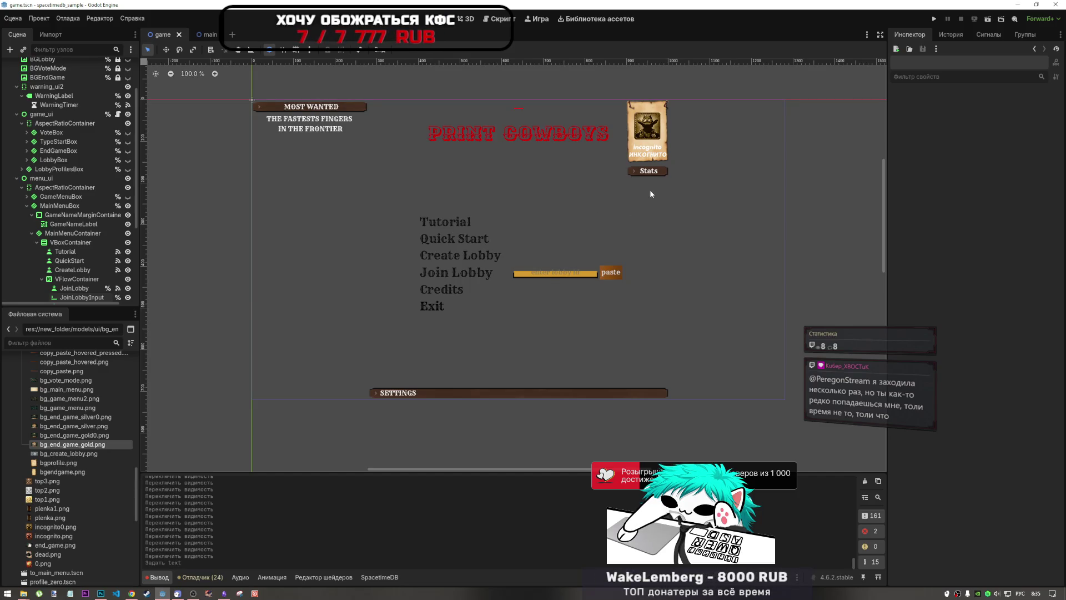
pyautogui.scroll(3, 614, 249)
pyautogui.scroll(10, 613, 247)
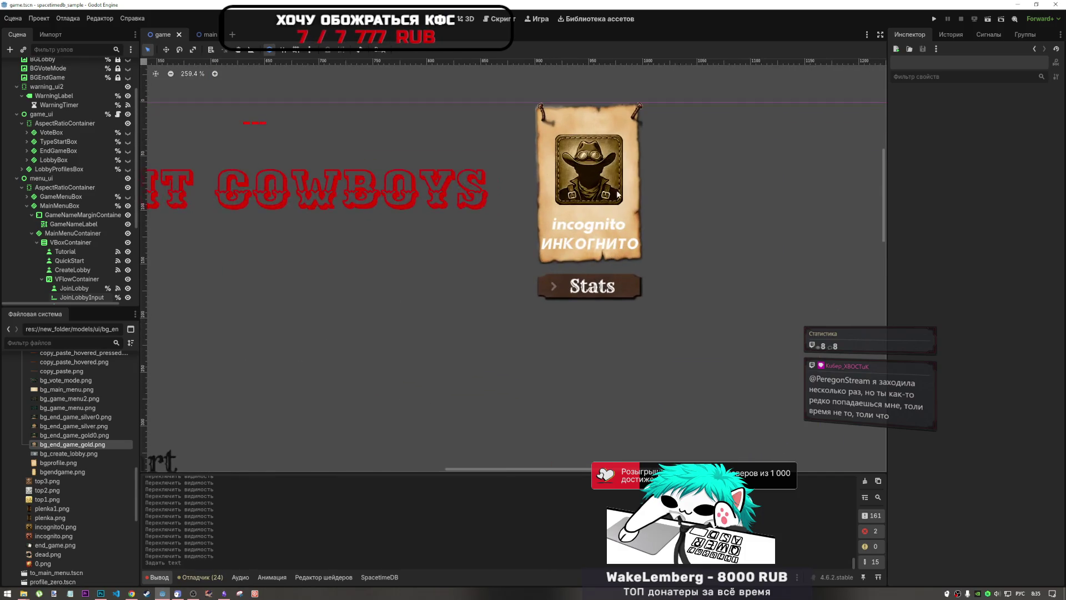
pyautogui.scroll(1, 547, 147)
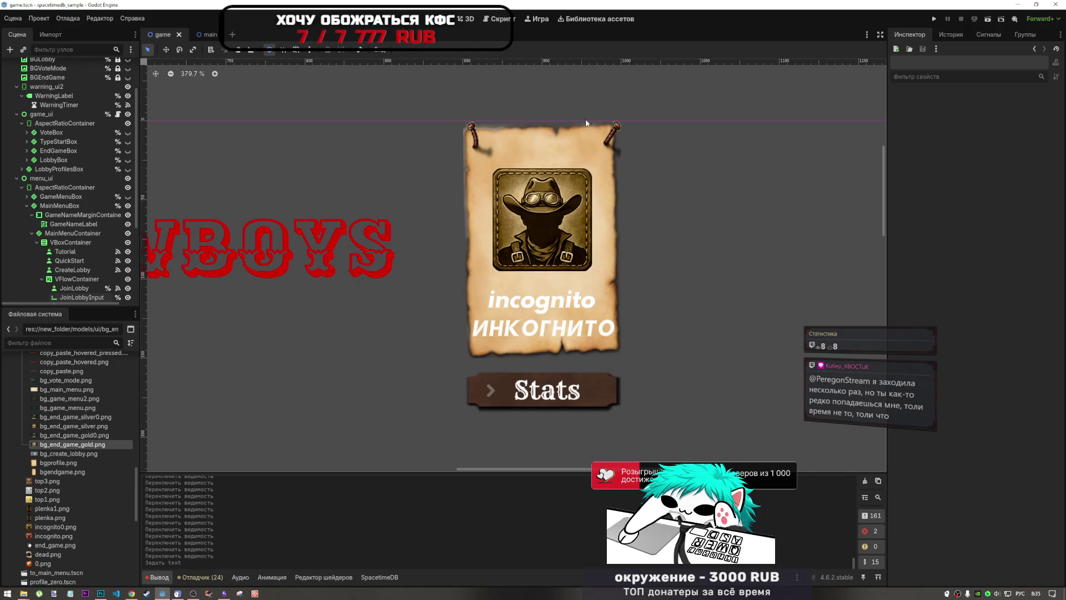
pyautogui.scroll(-9, 556, 213)
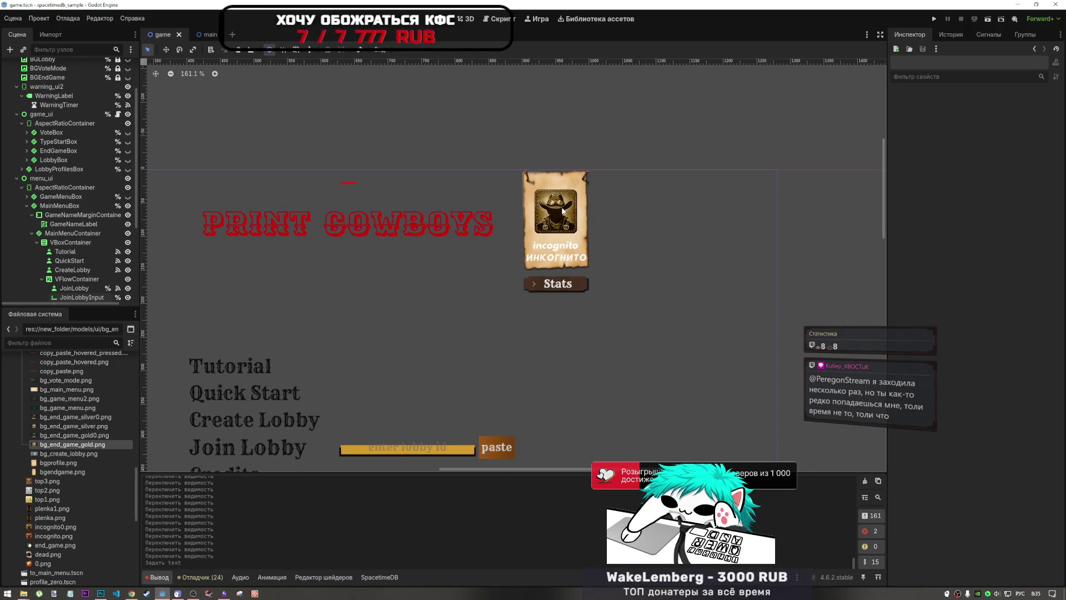
pyautogui.scroll(-4, 562, 211)
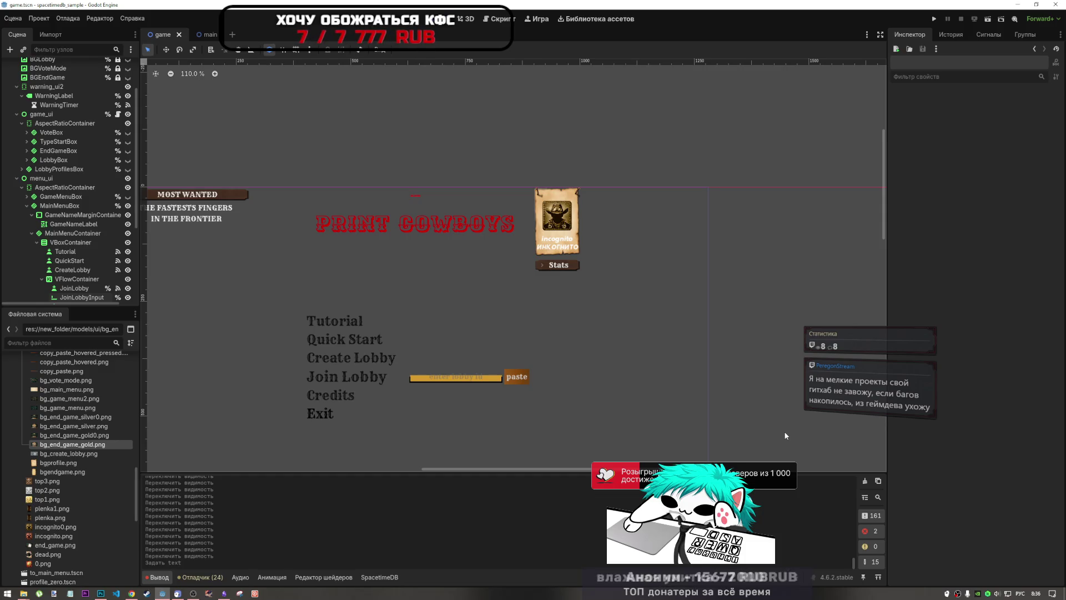
pyautogui.scroll(-4, 778, 334)
pyautogui.scroll(-1, 689, 300)
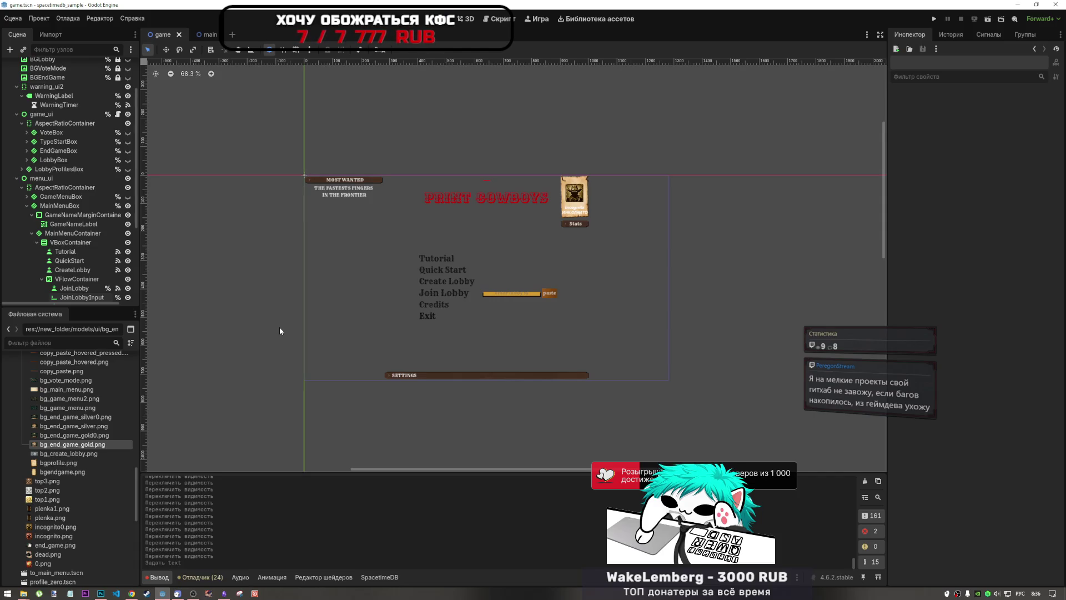
pyautogui.moveTo(278, 138)
pyautogui.mouseDown()
pyautogui.moveTo(372, 267)
pyautogui.moveTo(691, 415)
pyautogui.moveTo(700, 407)
pyautogui.mouseUp()
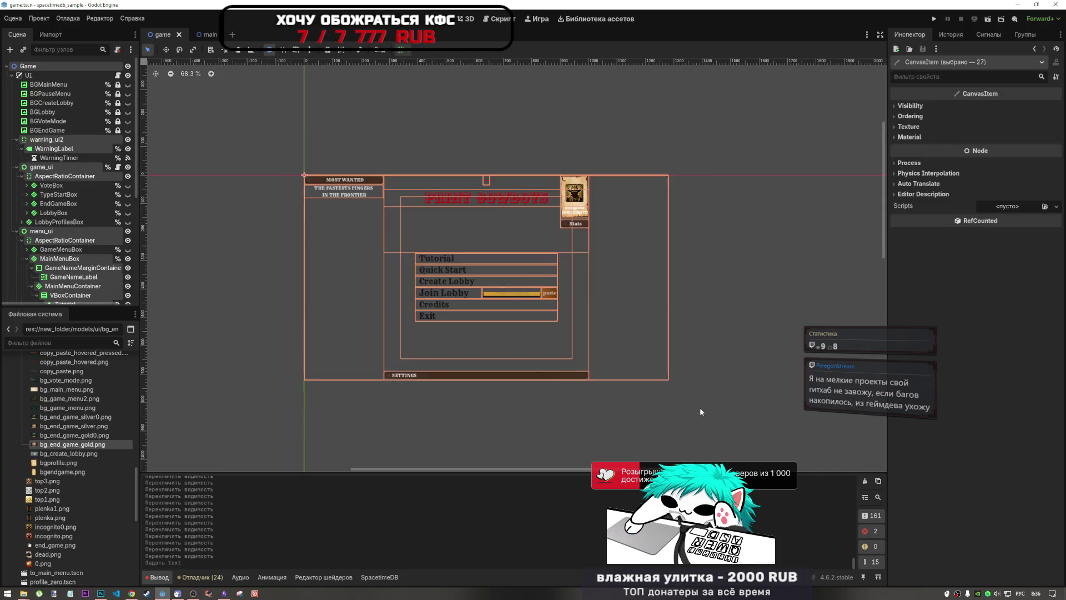
# - Deselect all nodes and fold the game_ui, warning_ui2 and menu_ui branches in the Scene tree
pyautogui.click(699, 408)
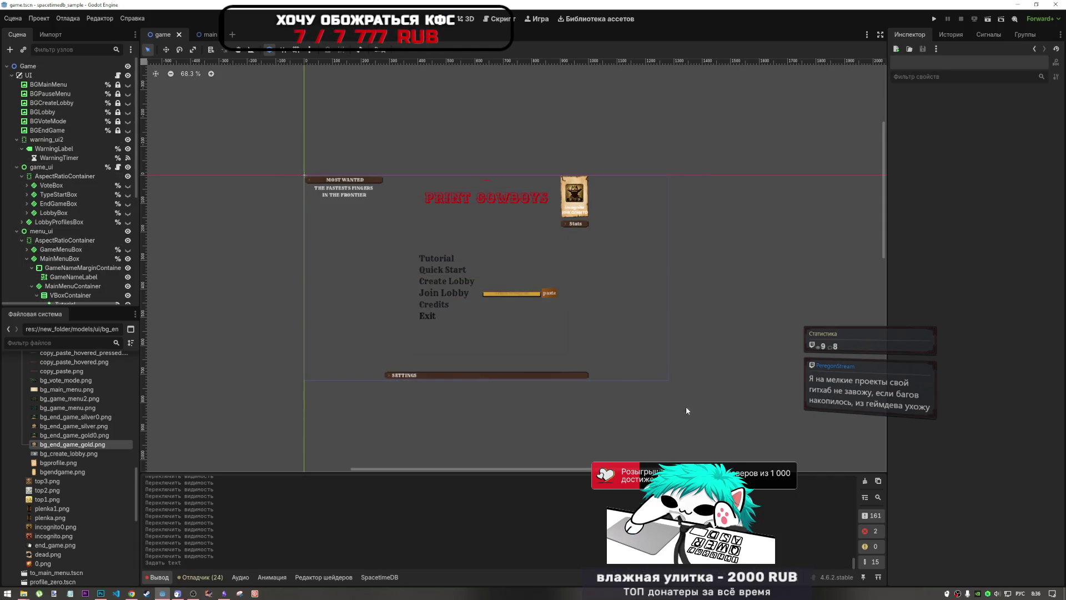
pyautogui.click(17, 167)
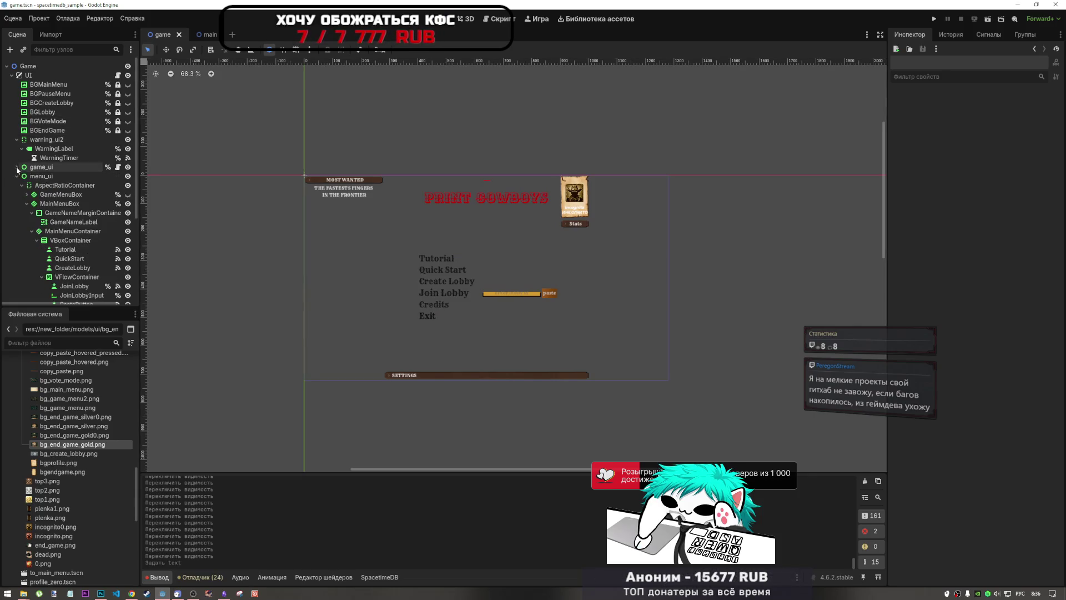
pyautogui.click(17, 139)
pyautogui.click(17, 159)
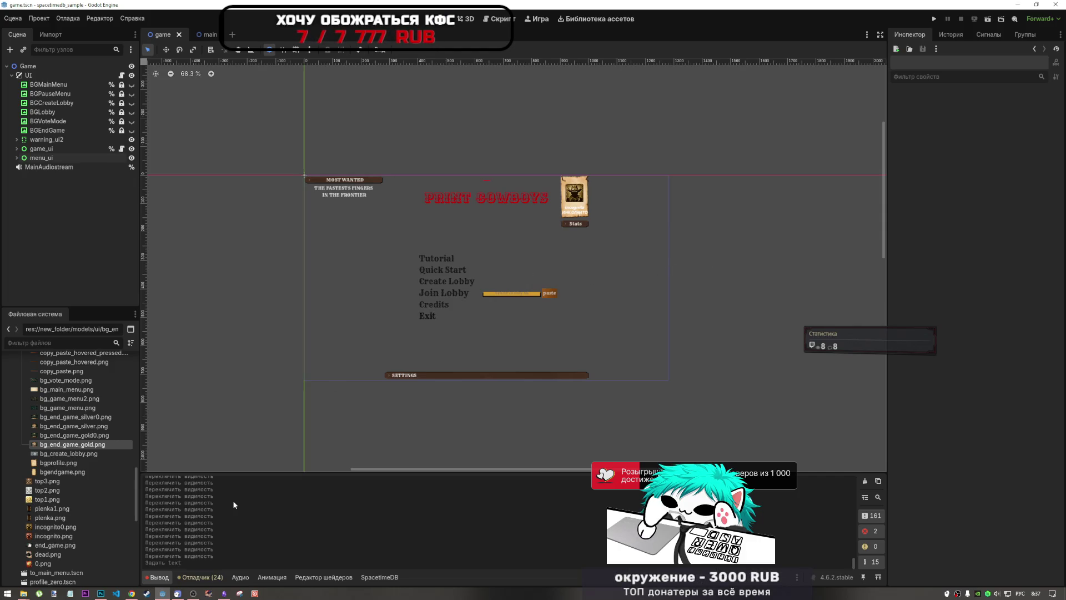
pyautogui.click(193, 593)
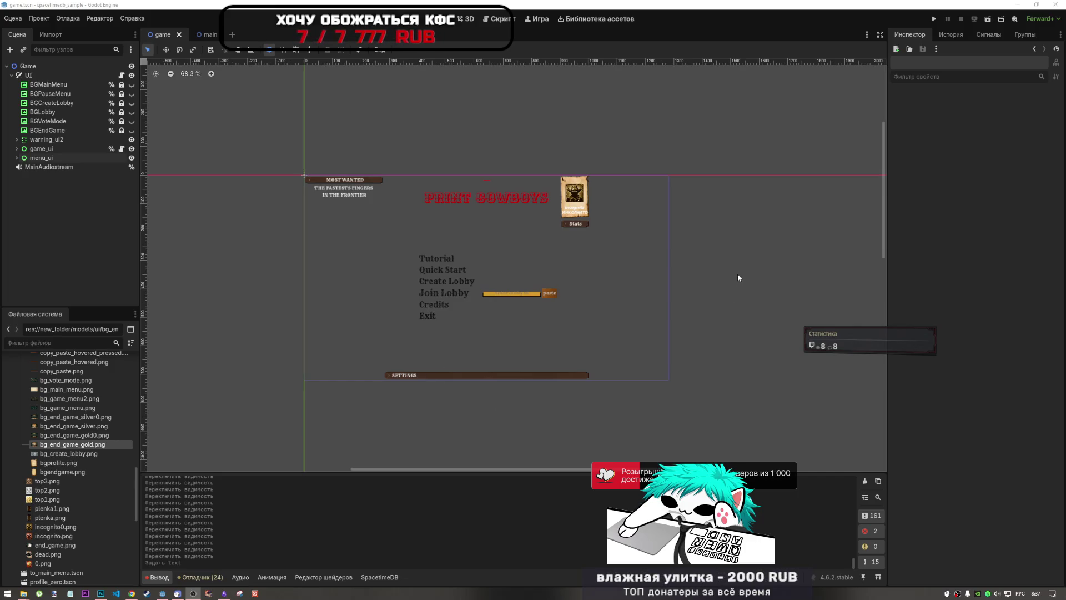
# - Frame the menu, briefly toggle BGPauseMenu, then make the BGLobby wanted-poster background visible
pyautogui.scroll(3, 503, 305)
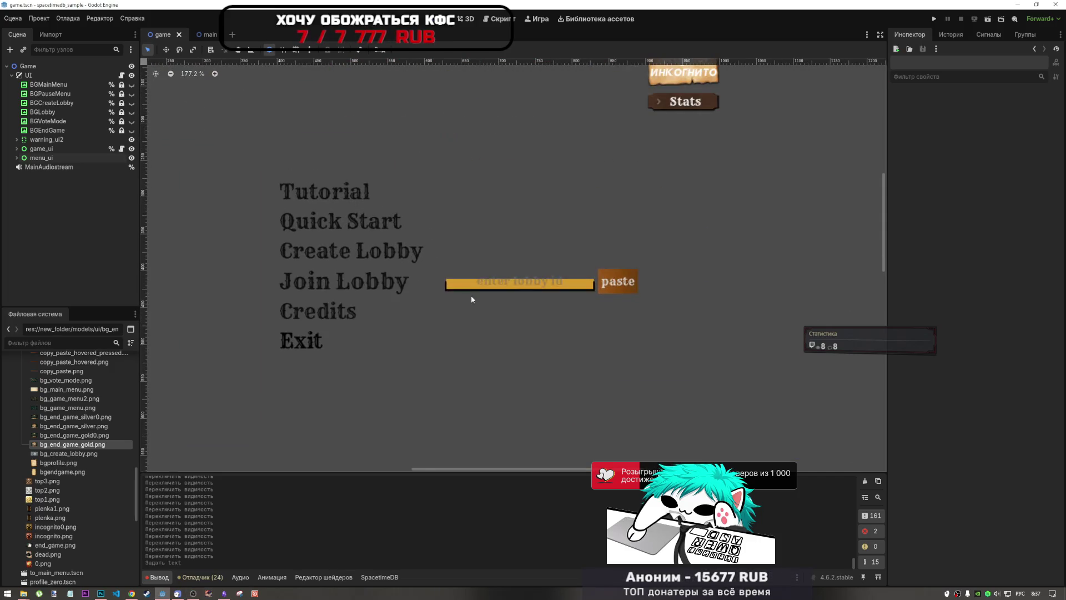
pyautogui.scroll(-1, 471, 295)
pyautogui.moveTo(432, 292); pyautogui.dragTo(443, 301)
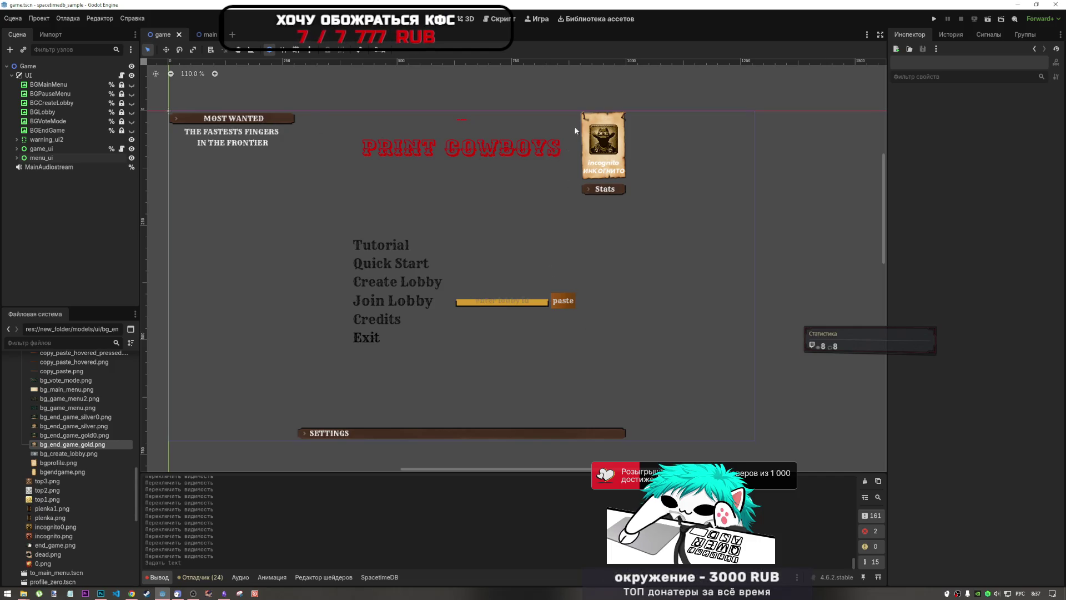
pyautogui.click(132, 93)
pyautogui.click(132, 93)
pyautogui.click(132, 112)
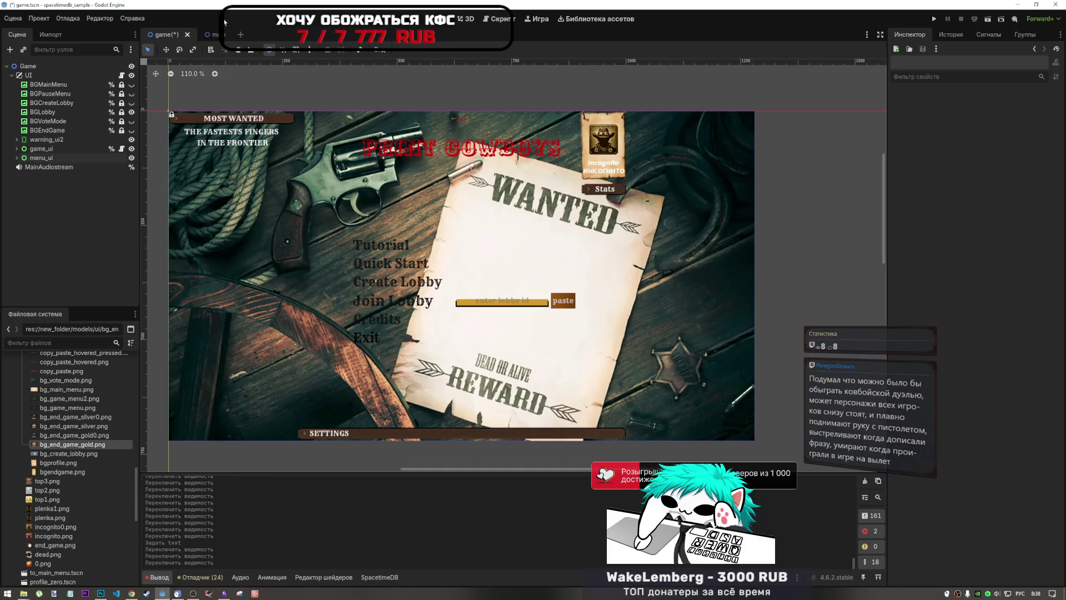
pyautogui.click(211, 34)
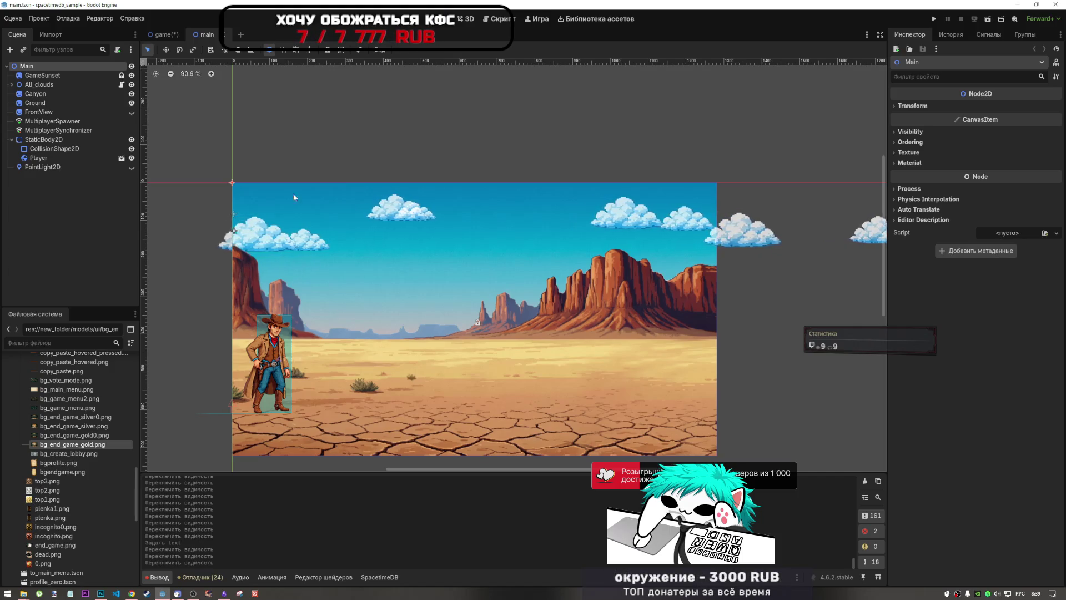
# - Bring up main.tscn and zoom the 2D viewport onto the cowboy player in the desert
pyautogui.moveTo(160, 34)
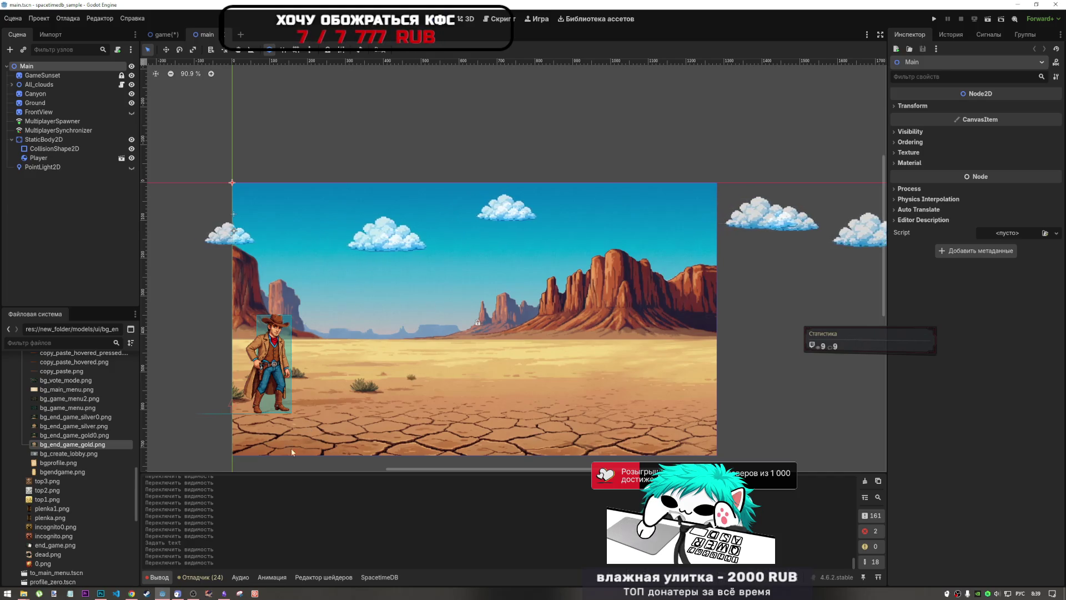
pyautogui.moveTo(223, 594)
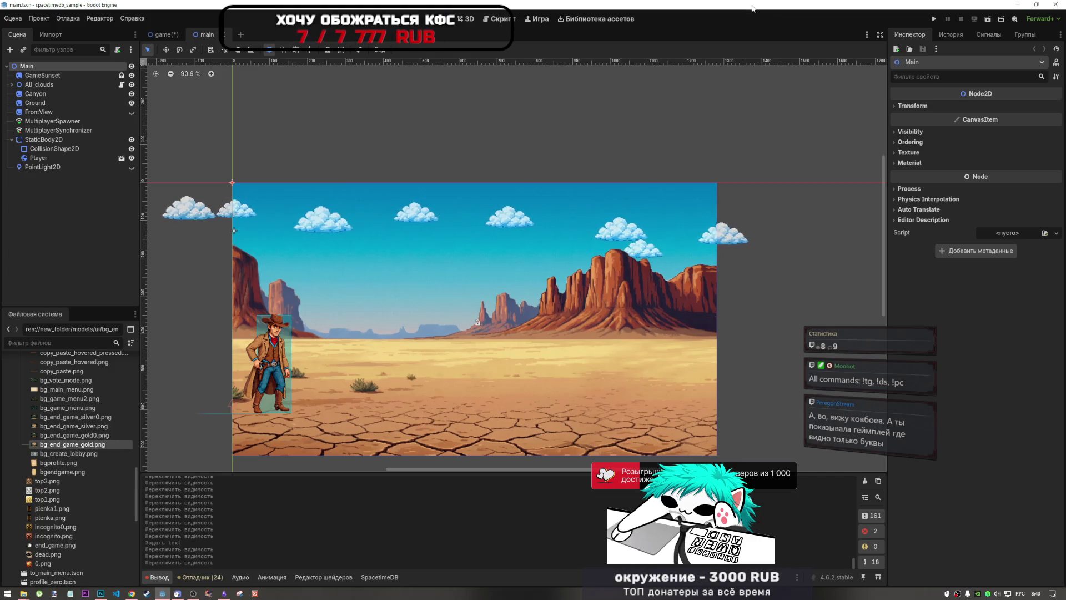
pyautogui.scroll(3, 375, 327)
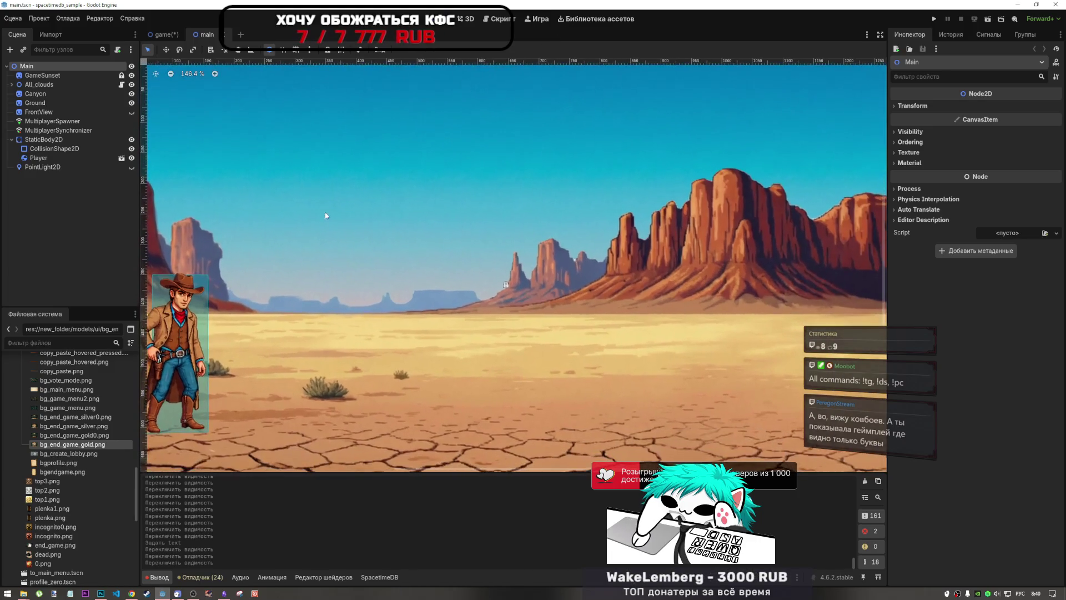
pyautogui.scroll(-3, 396, 280)
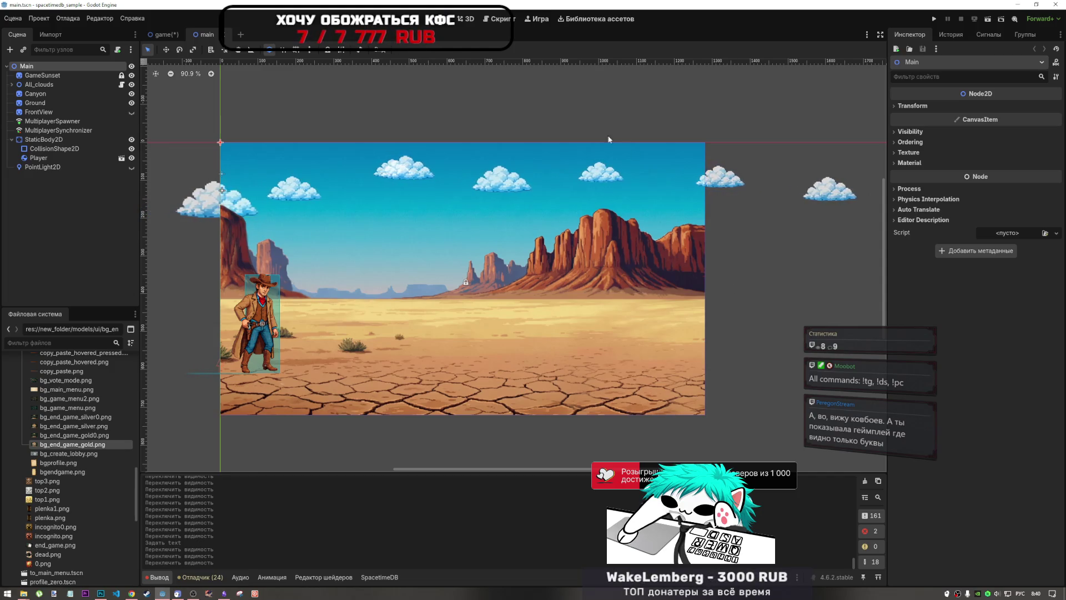
pyautogui.scroll(4, 249, 321)
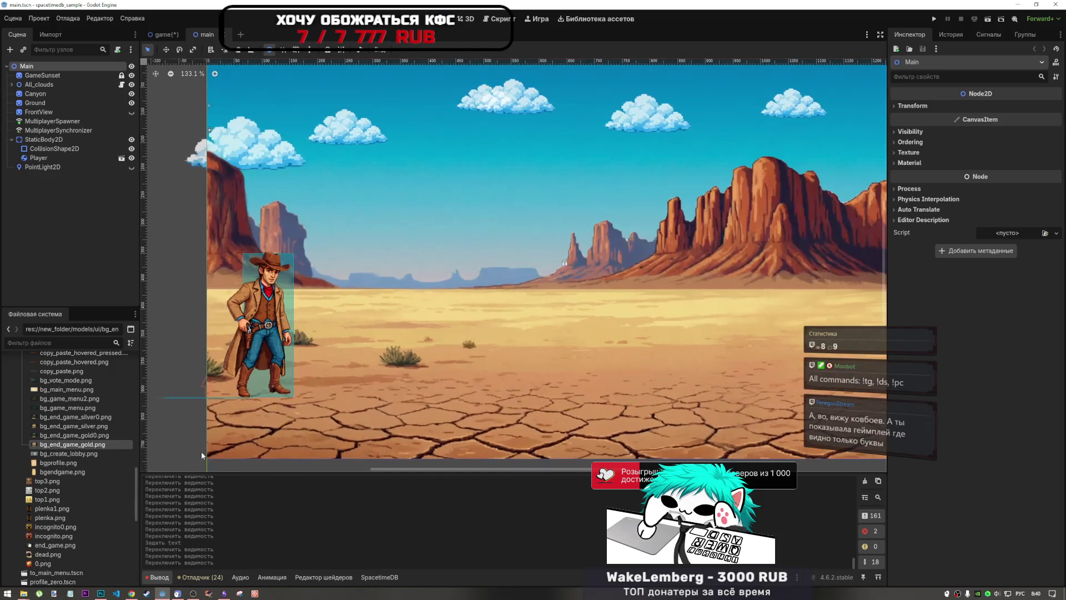
pyautogui.scroll(-5, 78, 454)
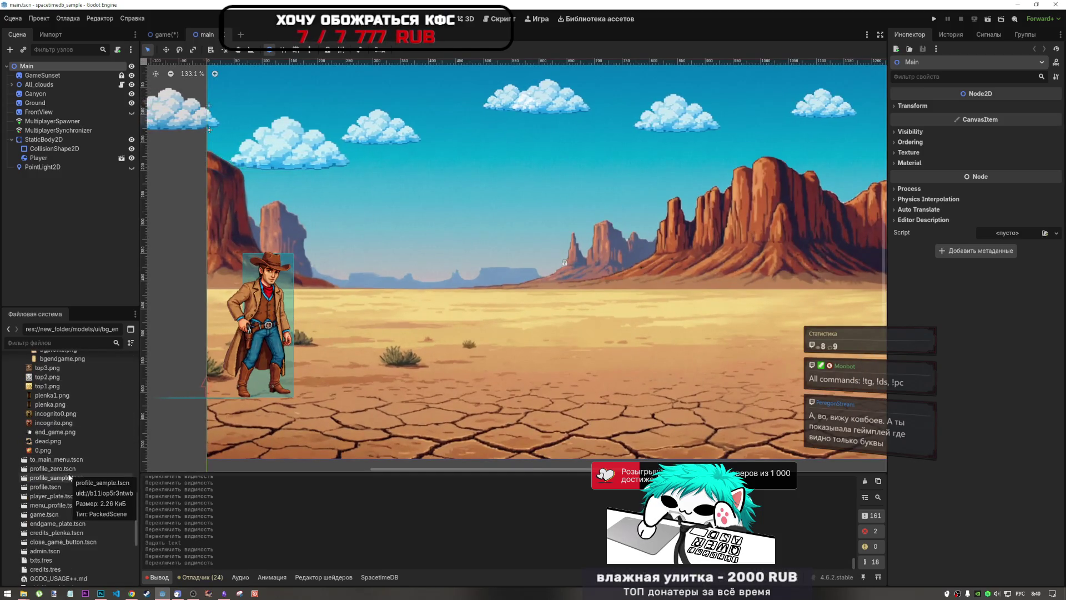
pyautogui.click(121, 158)
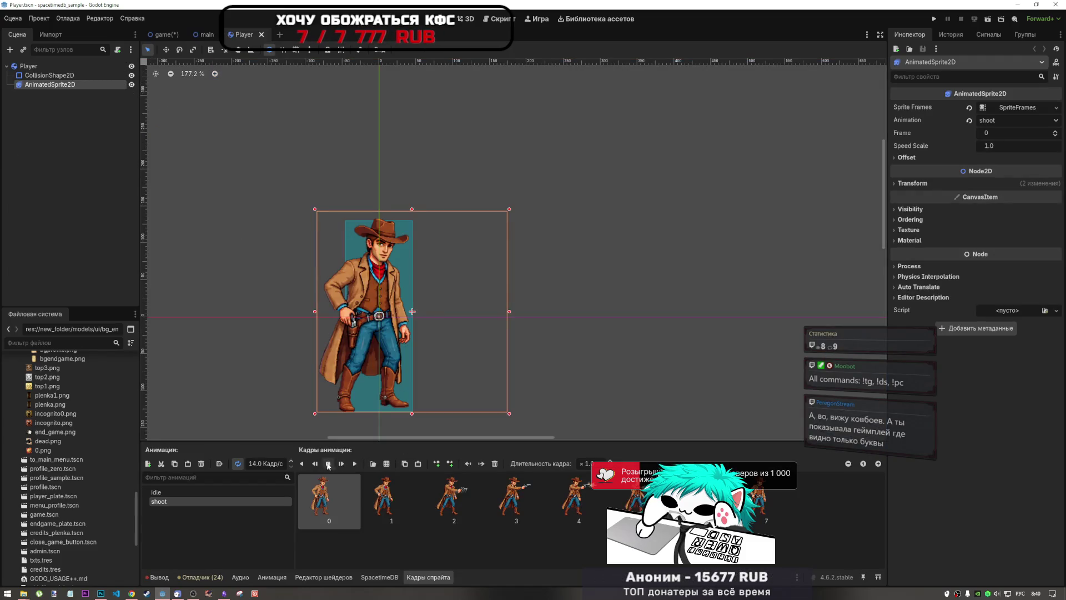
pyautogui.click(354, 465)
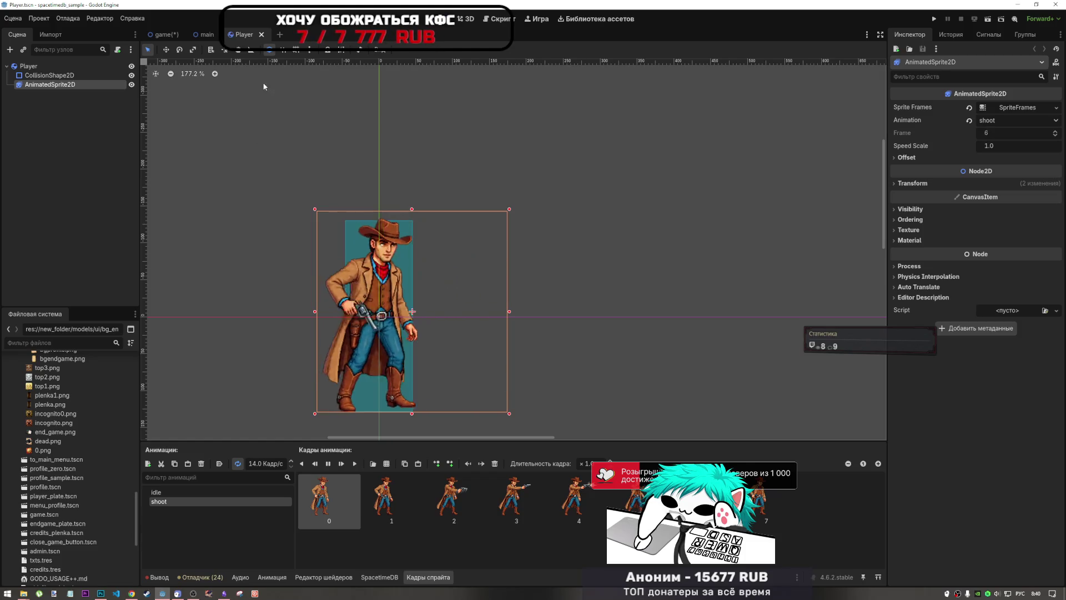
pyautogui.click(334, 466)
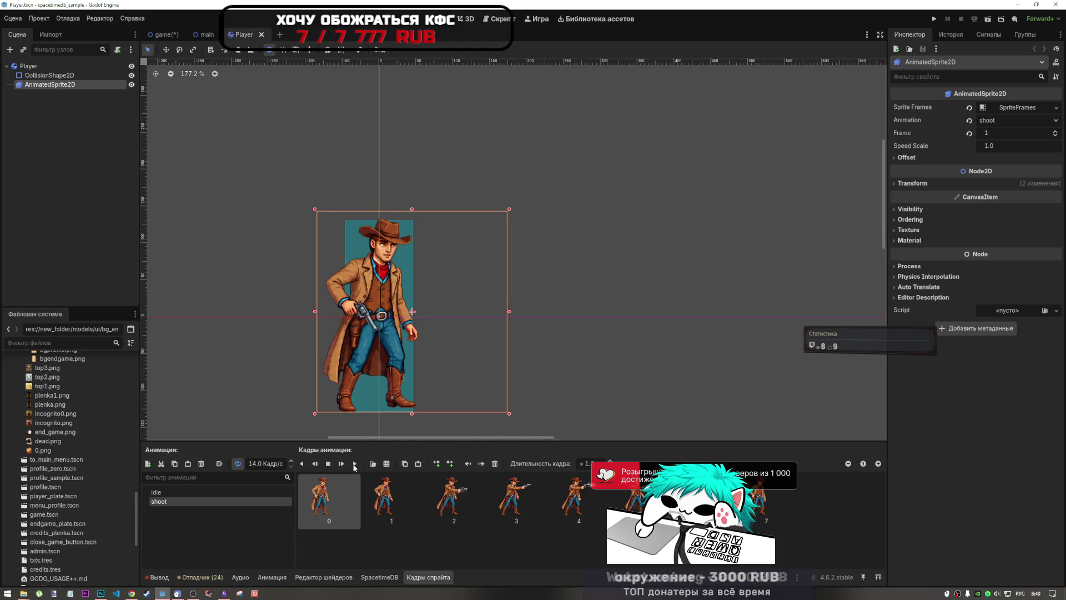
pyautogui.click(327, 465)
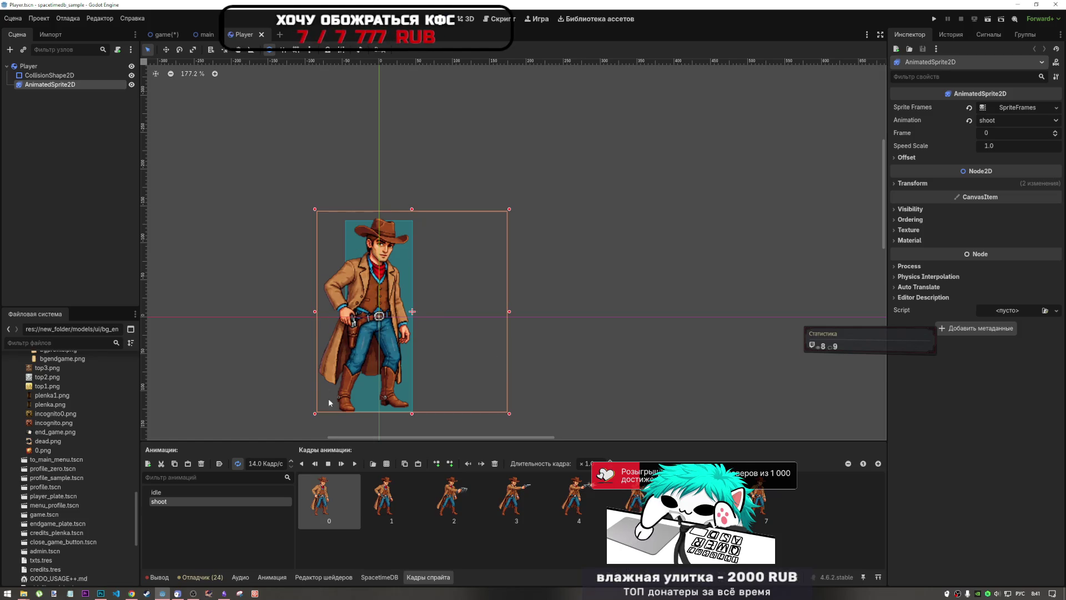
pyautogui.click(356, 464)
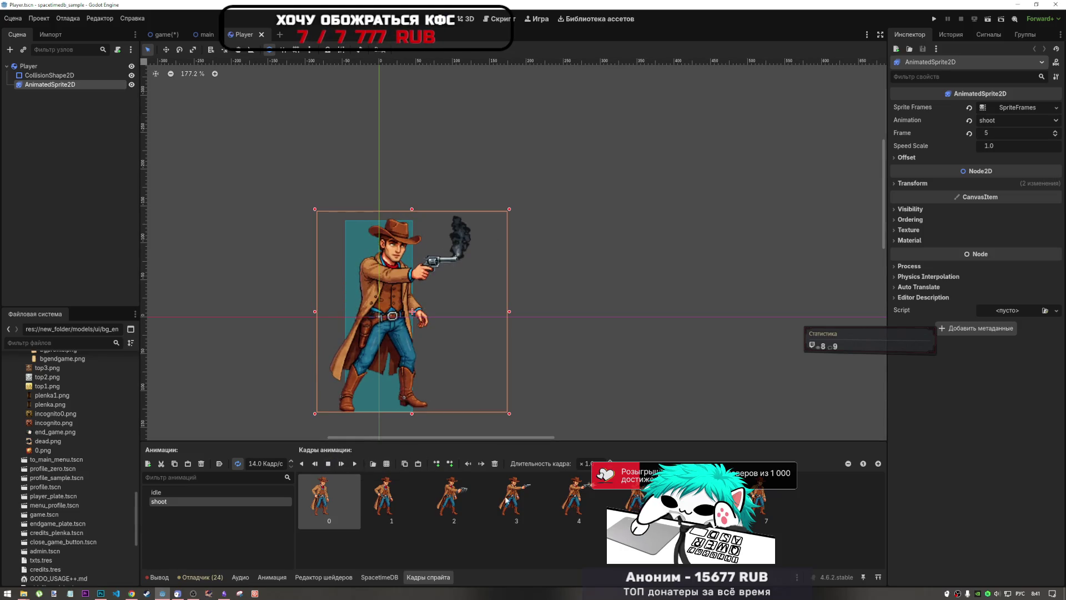
pyautogui.click(564, 493)
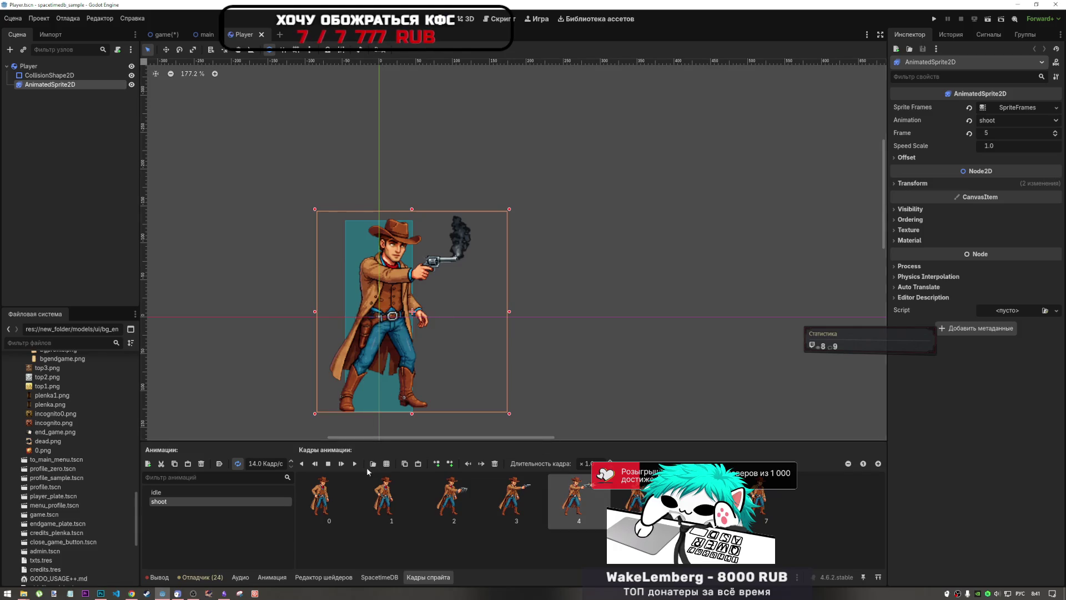
pyautogui.click(327, 466)
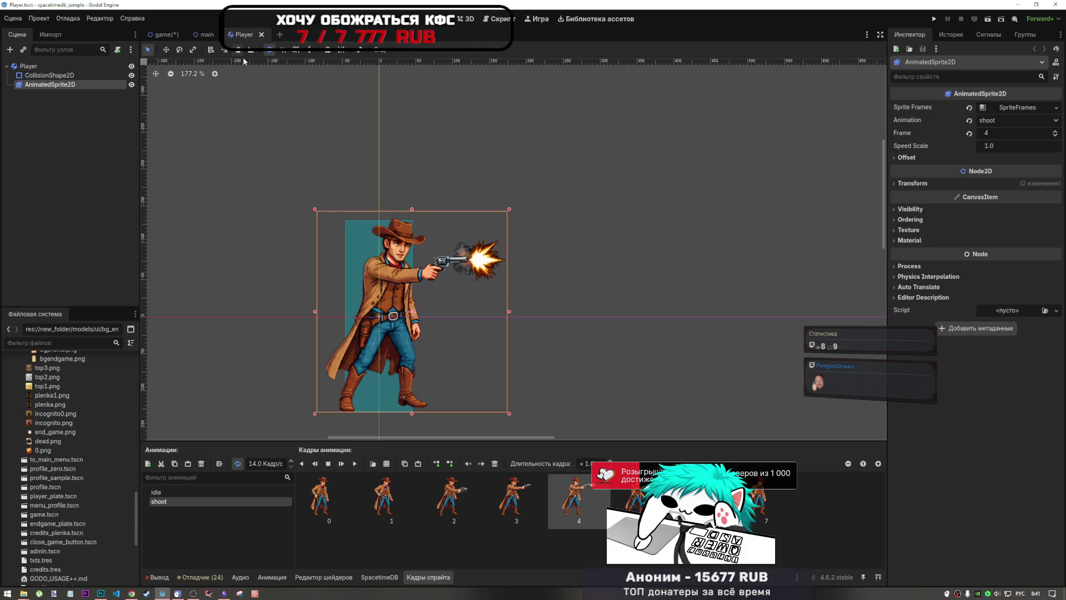
pyautogui.click(262, 35)
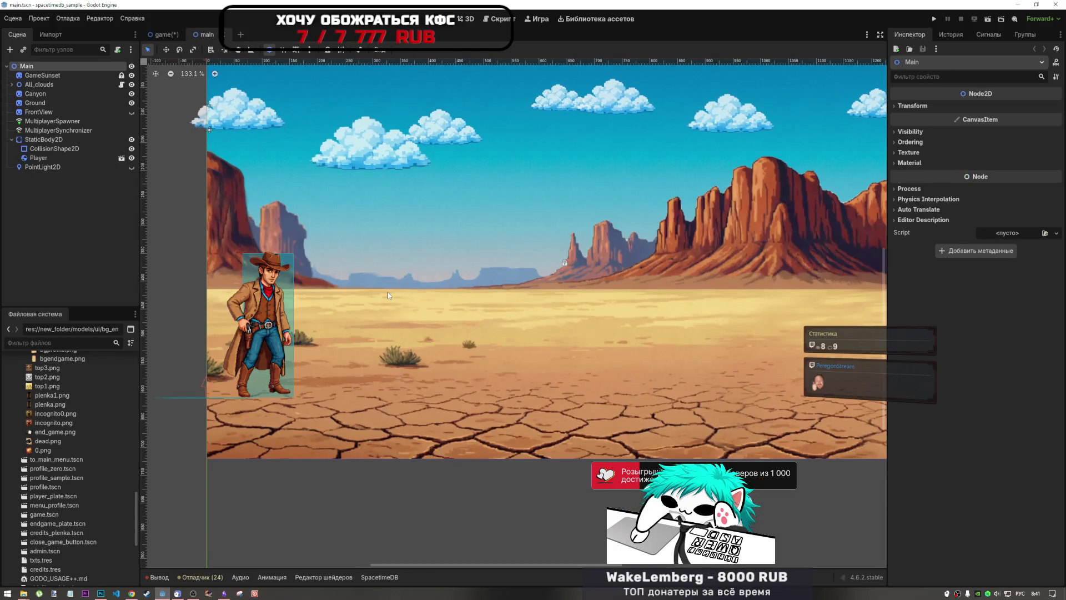
# - Return to the game scene's menu and clear the node selection
pyautogui.scroll(2, 322, 342)
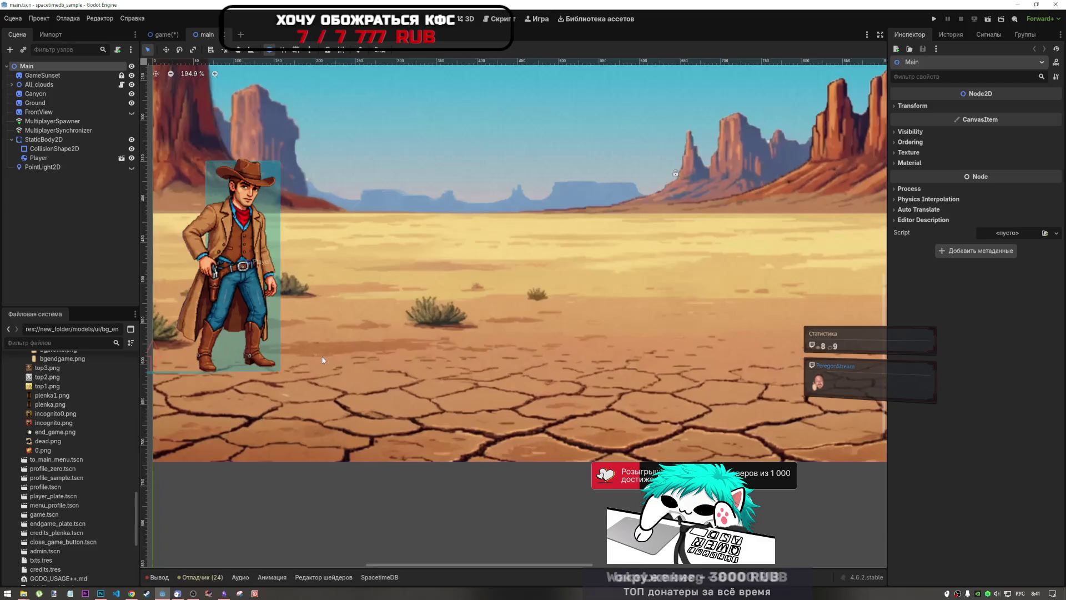
pyautogui.scroll(-15, 322, 359)
pyautogui.scroll(15, 313, 361)
pyautogui.scroll(-10, 314, 355)
pyautogui.scroll(7, 321, 351)
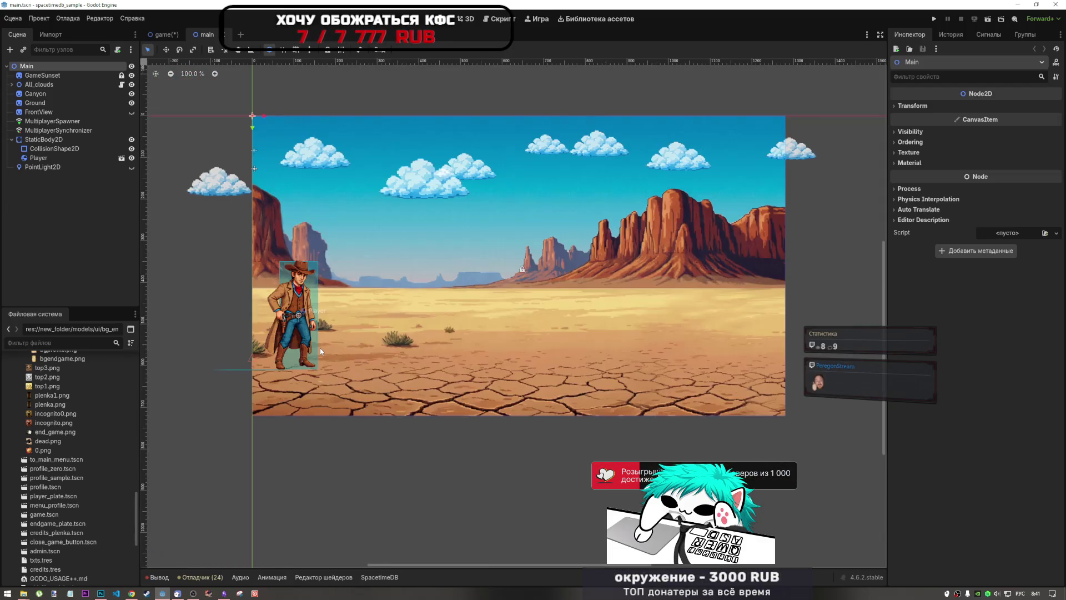
pyautogui.scroll(2, 418, 308)
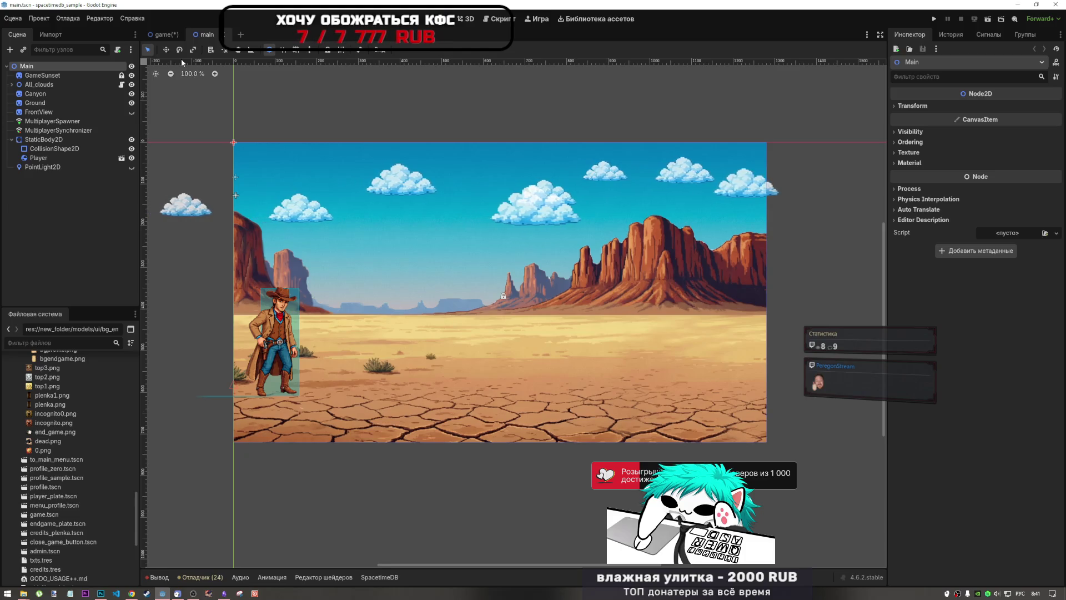
pyautogui.click(157, 36)
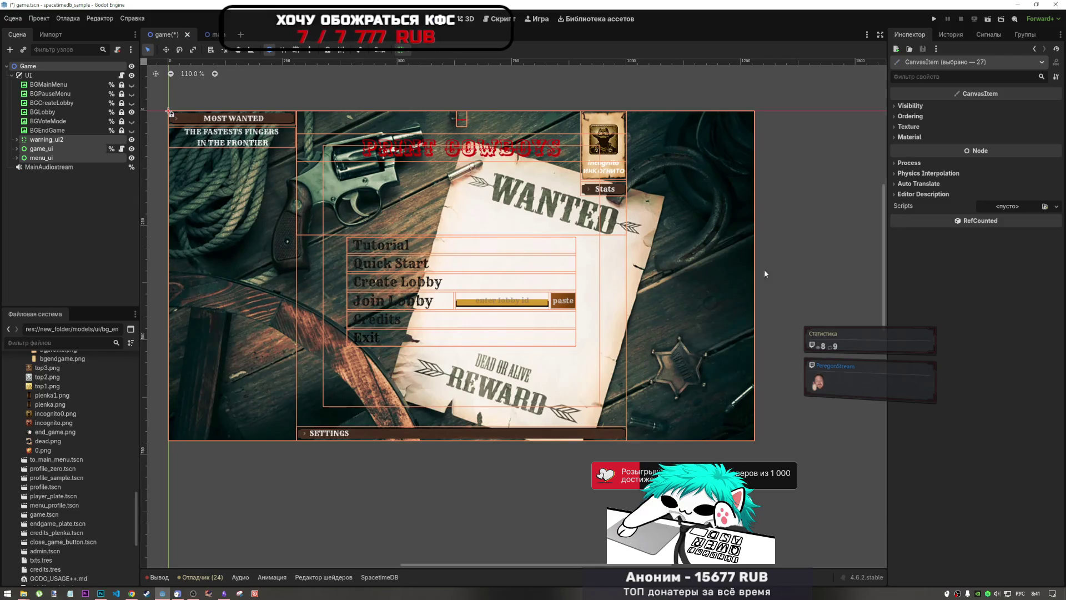
pyautogui.click(784, 261)
# - Hide the BGLobby wanted-poster backdrop and show the BGEndGame saloon background
pyautogui.scroll(-6, 489, 333)
pyautogui.scroll(4, 489, 333)
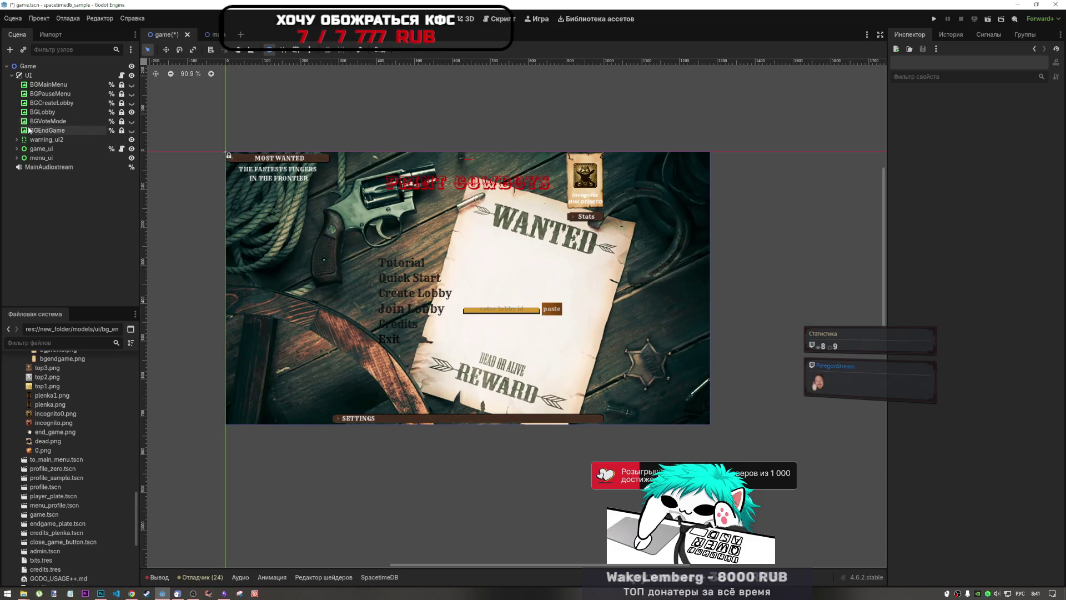
pyautogui.click(131, 112)
pyautogui.click(131, 130)
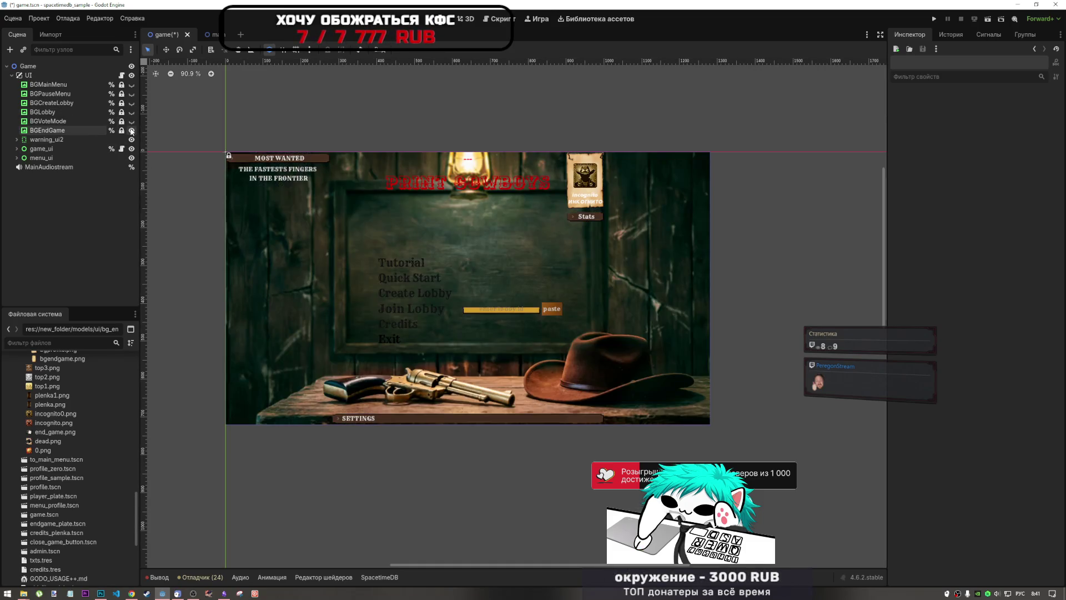
# - Hide the BGEndGame saloon background and toggle BGLobby on and off, leaving it hidden
pyautogui.click(132, 130)
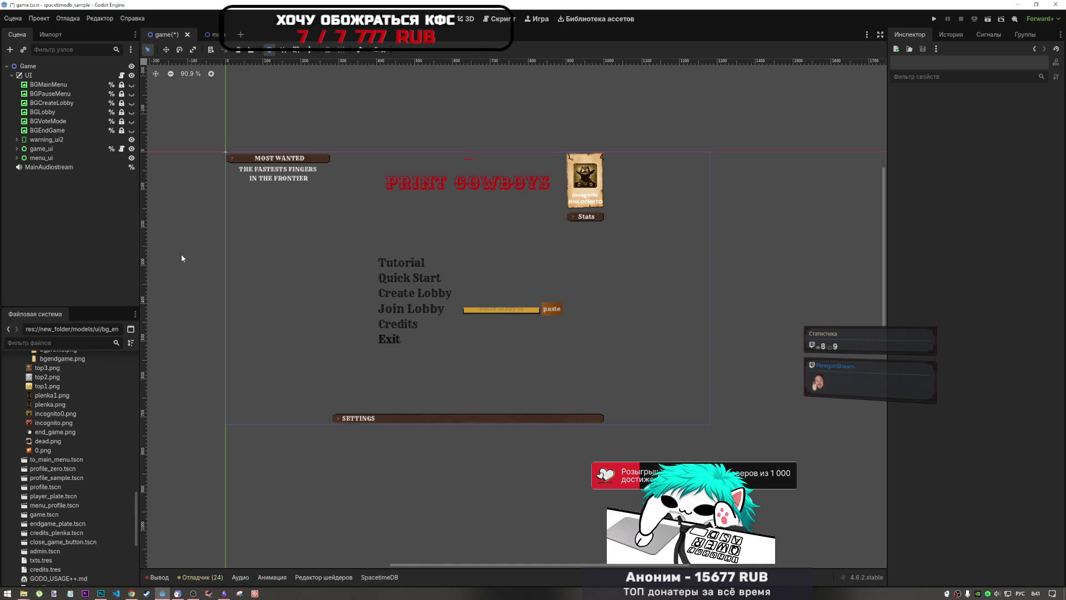
pyautogui.click(46, 112)
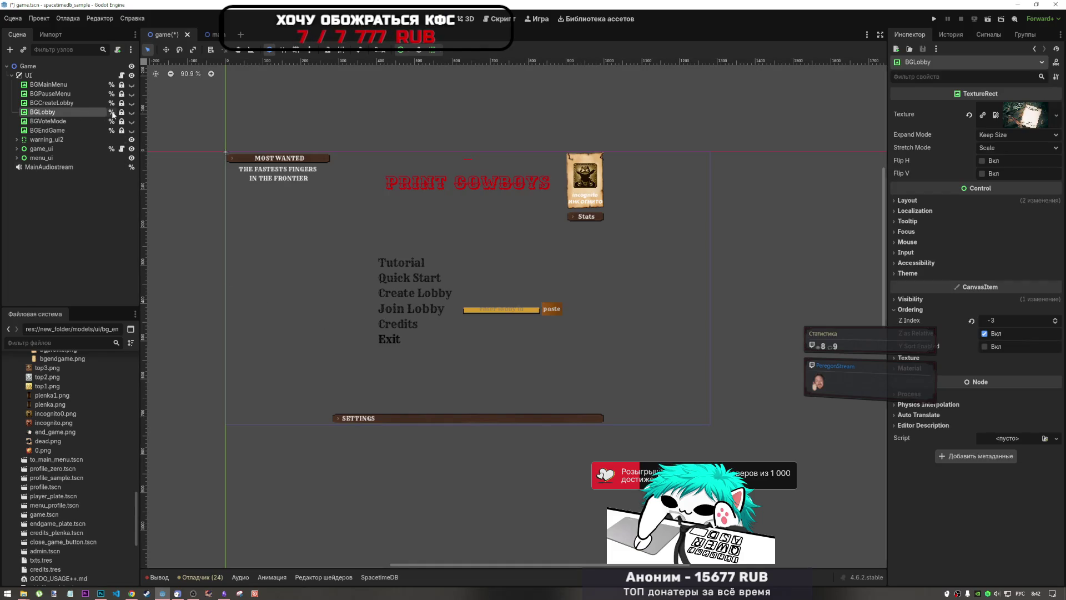
pyautogui.click(131, 112)
pyautogui.click(132, 112)
pyautogui.click(132, 112)
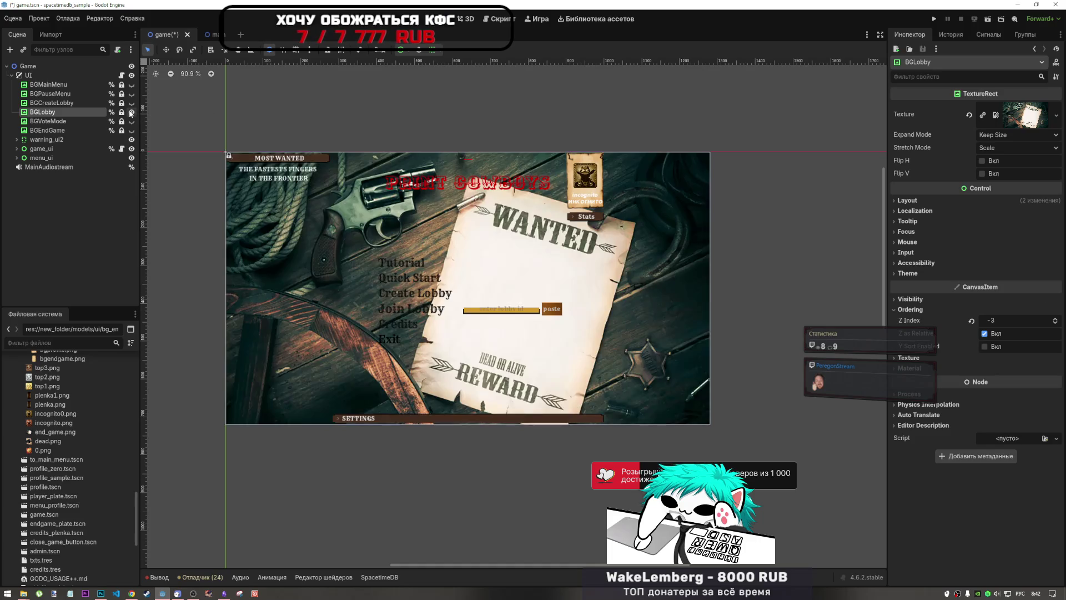
pyautogui.click(132, 112)
# - Preview the pause-menu and wanted-poster backdrops, then leave only BGMainMenu visible
pyautogui.click(131, 85)
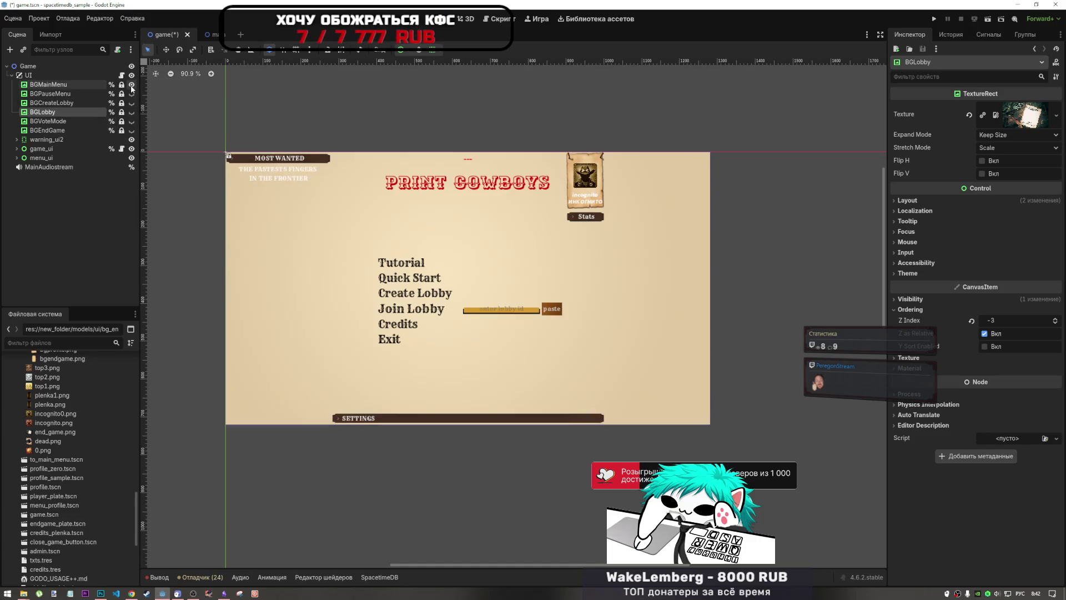
pyautogui.click(132, 85)
pyautogui.click(132, 93)
pyautogui.click(132, 93)
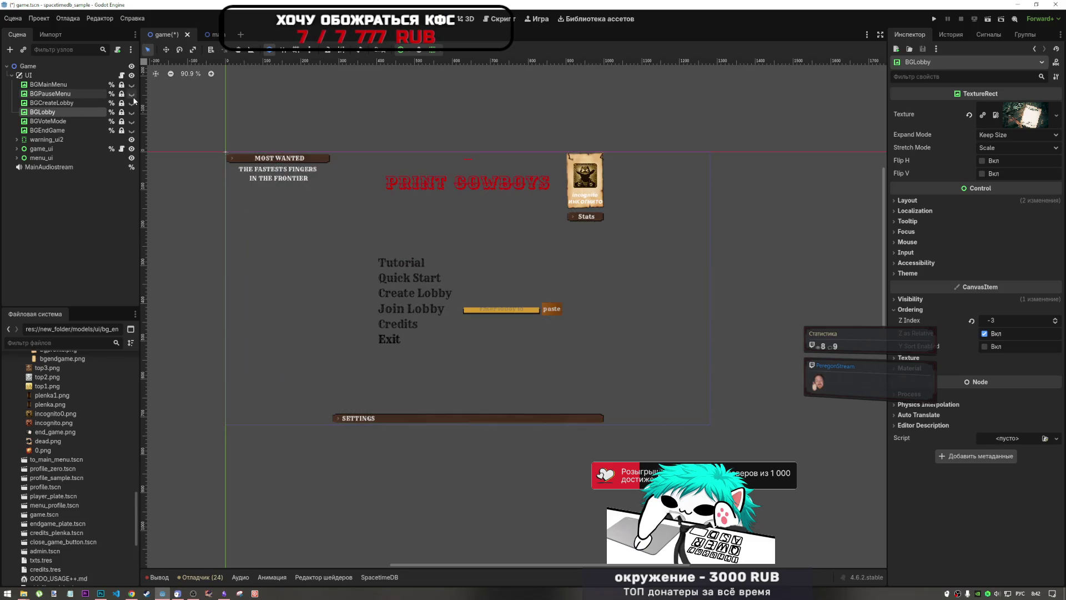
pyautogui.click(131, 103)
pyautogui.click(131, 102)
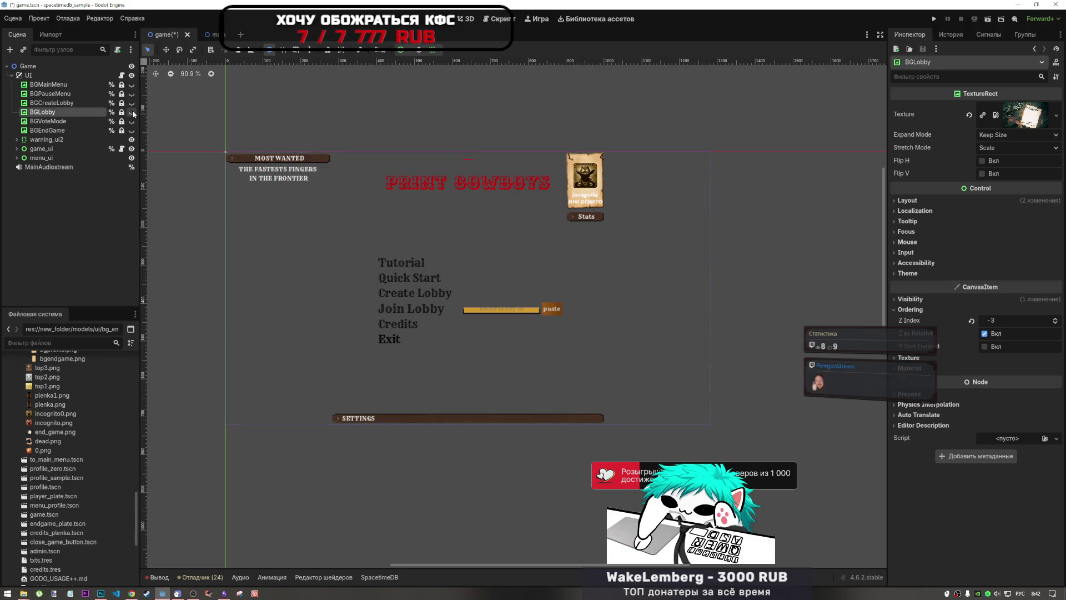
pyautogui.click(131, 112)
pyautogui.click(131, 112)
pyautogui.click(132, 85)
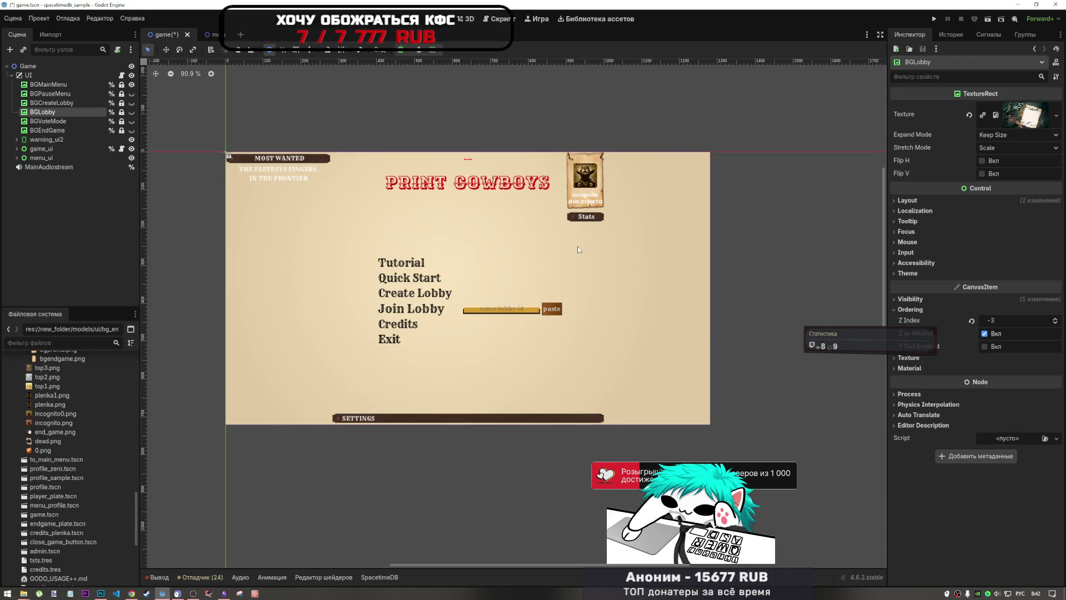
pyautogui.click(516, 192)
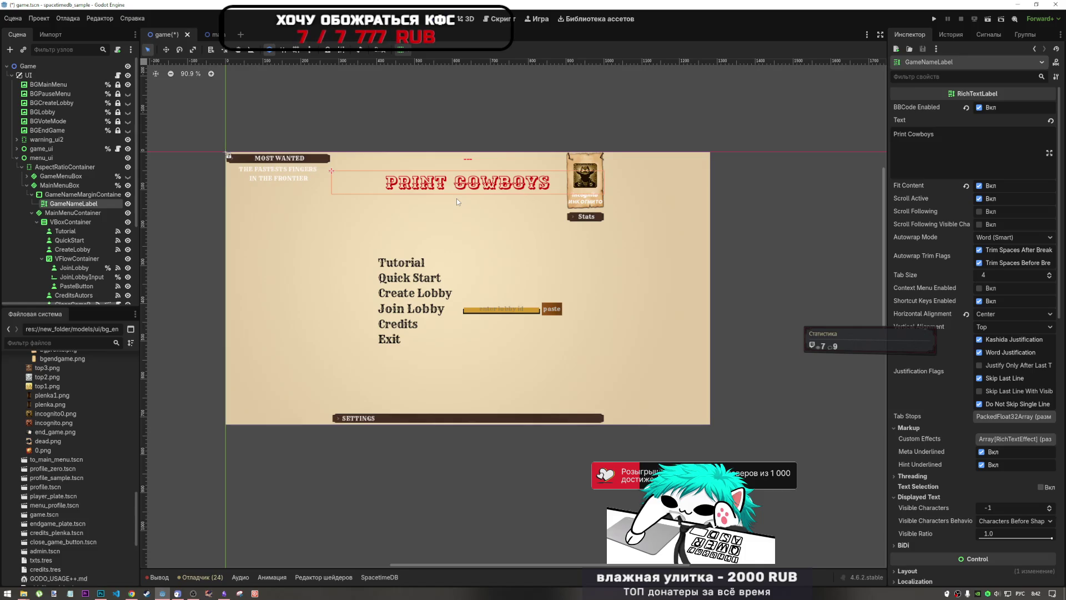
# - Deselect the PRINT COWBOYS title, zoom out and fold the MainMenuBox branch
pyautogui.click(468, 116)
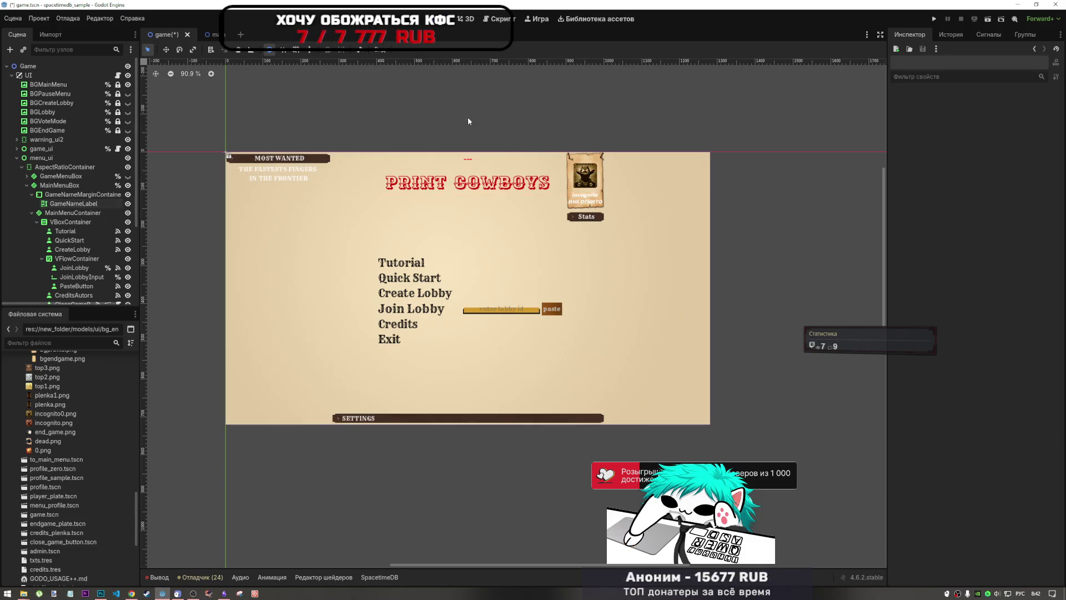
pyautogui.scroll(-2, 319, 180)
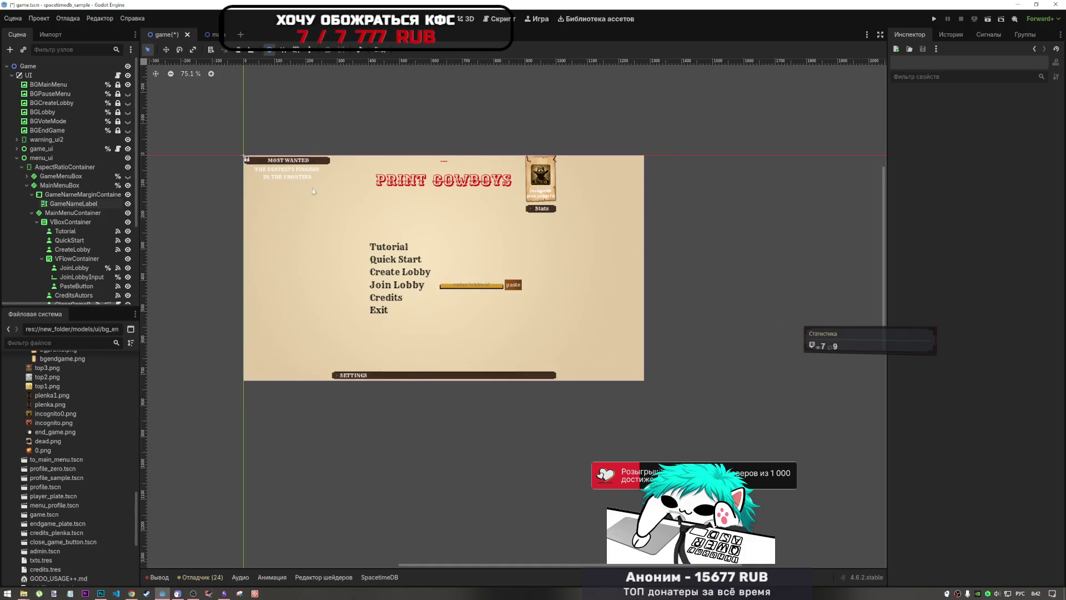
pyautogui.click(26, 184)
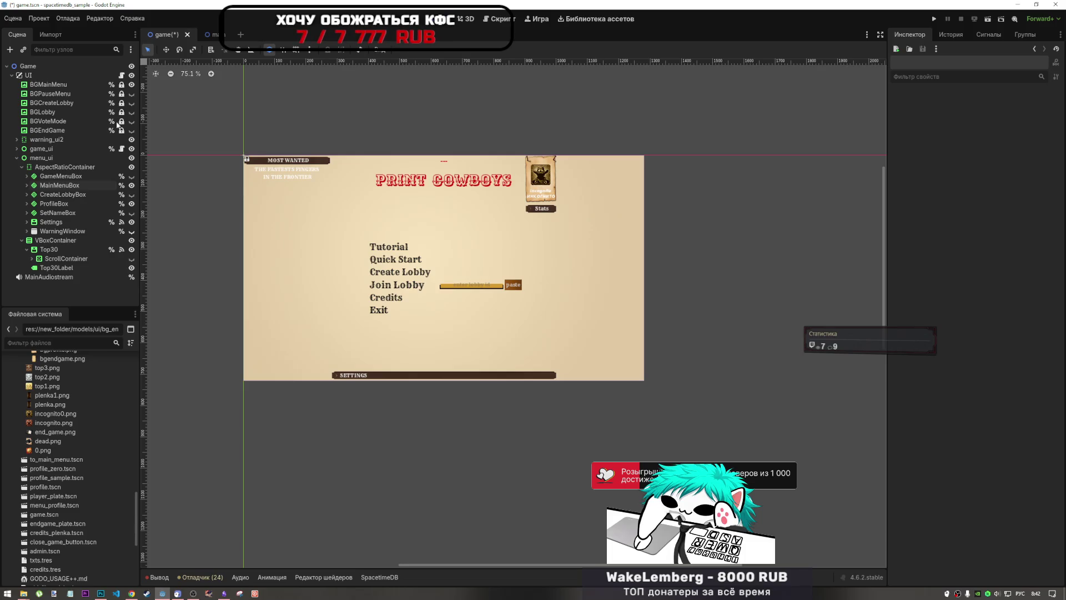
# - Save the game scene with Ctrl+S and bring Photoshop's bgcover.psd to the front
pyautogui.click(17, 158)
pyautogui.click(16, 158)
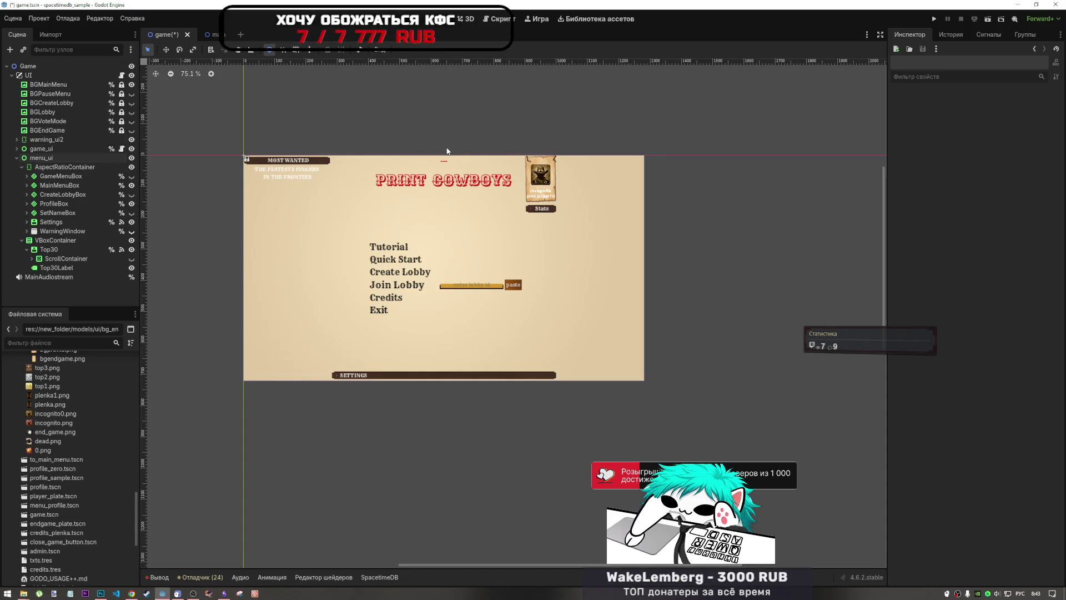
pyautogui.hotkey('ctrl', 's')
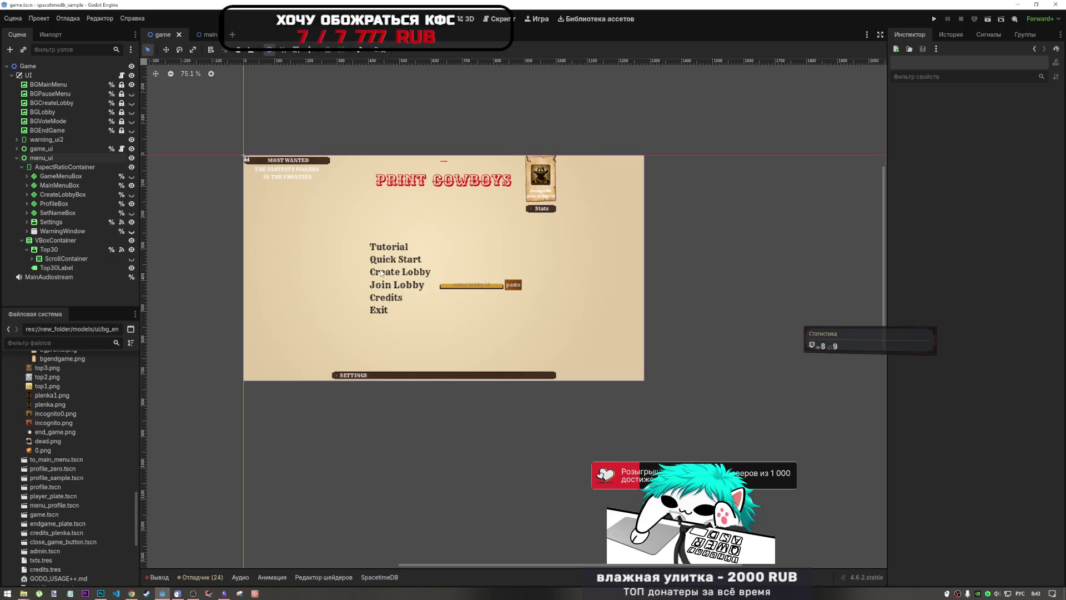
pyautogui.click(100, 594)
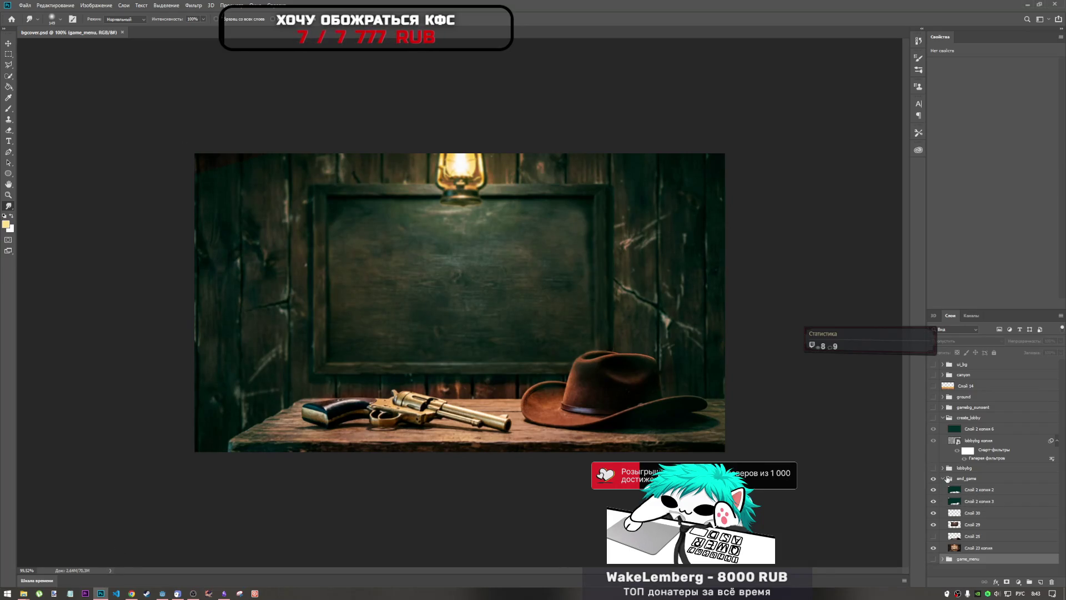
# - Collapse the end_game layer group, save bgcover.psd and close the document
pyautogui.click(948, 478)
pyautogui.click(943, 479)
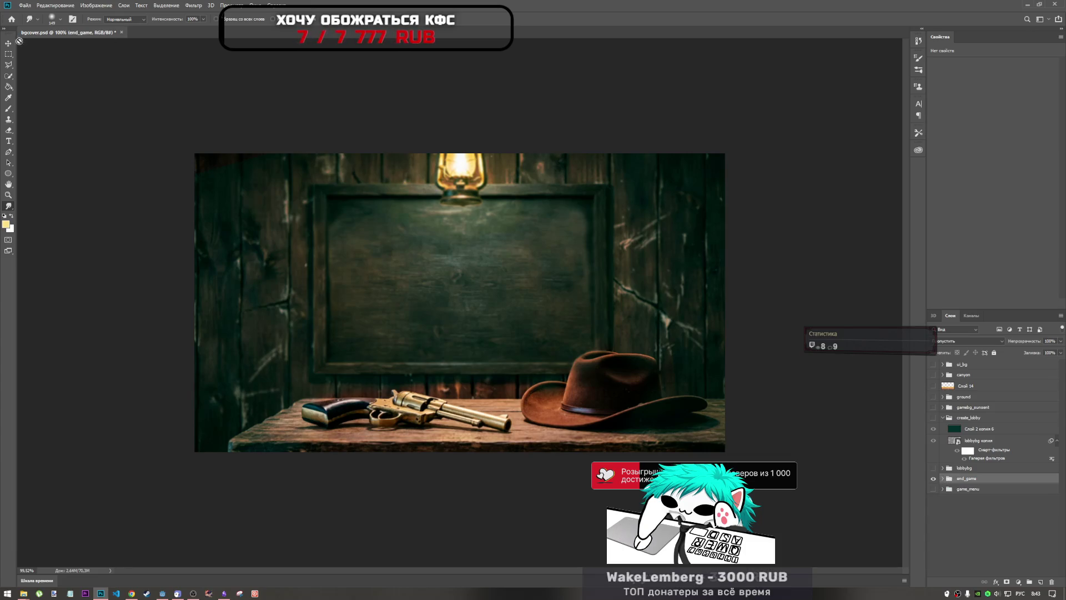
pyautogui.hotkey('ctrl', 's')
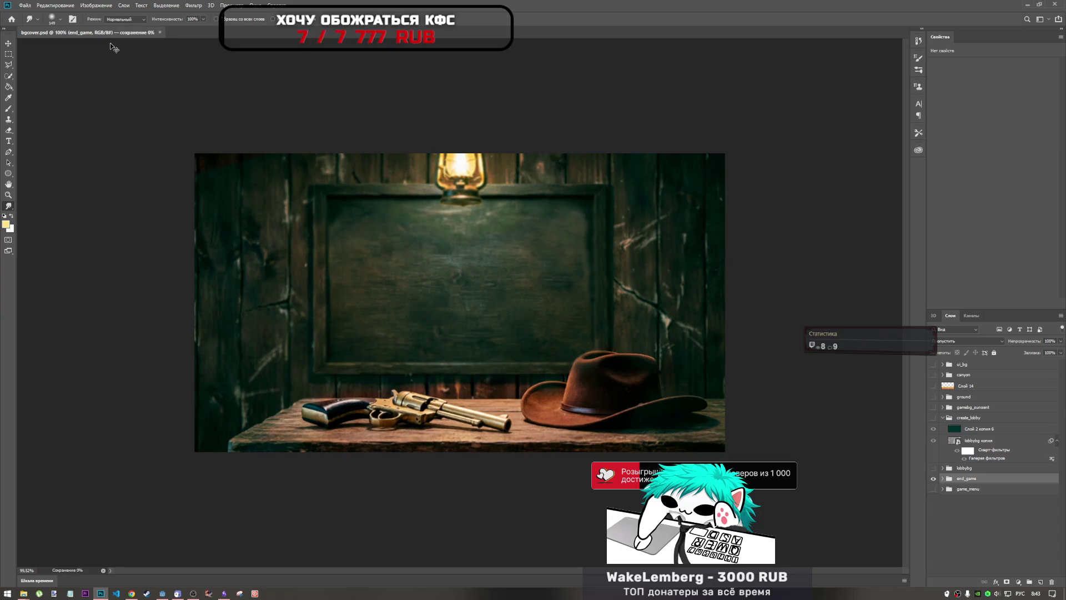
pyautogui.click(118, 31)
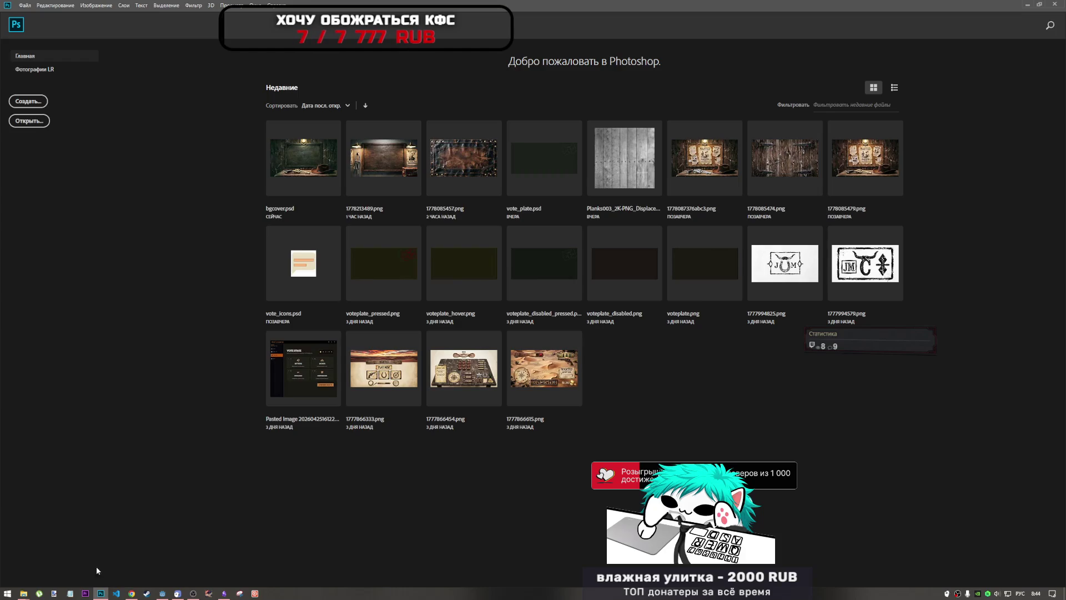
# - Open the Current Tusks note in Obsidian
pyautogui.moveTo(23, 593)
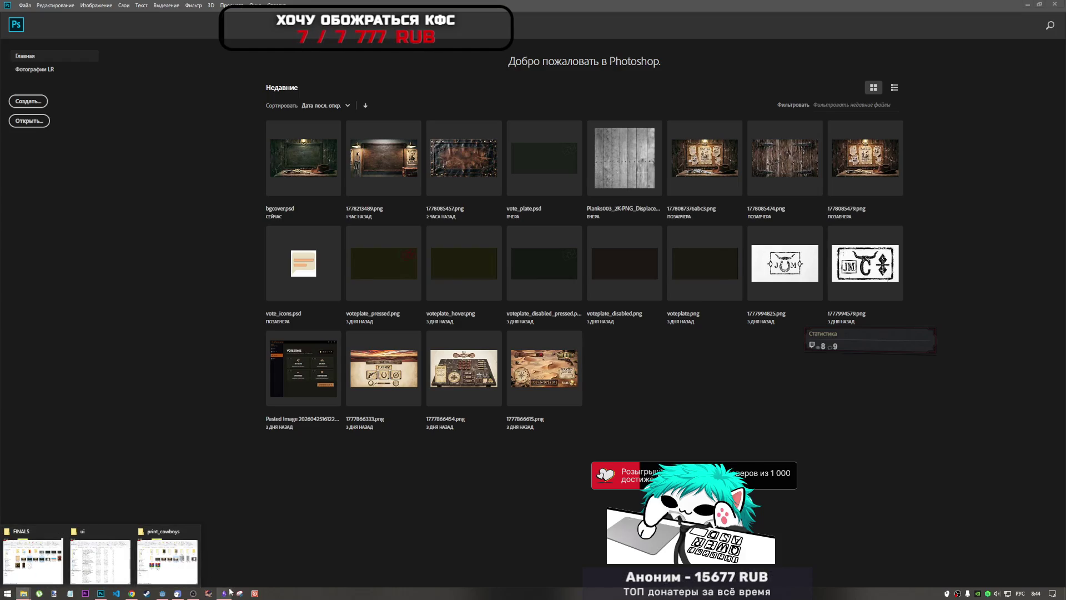
pyautogui.click(227, 593)
pyautogui.click(605, 161)
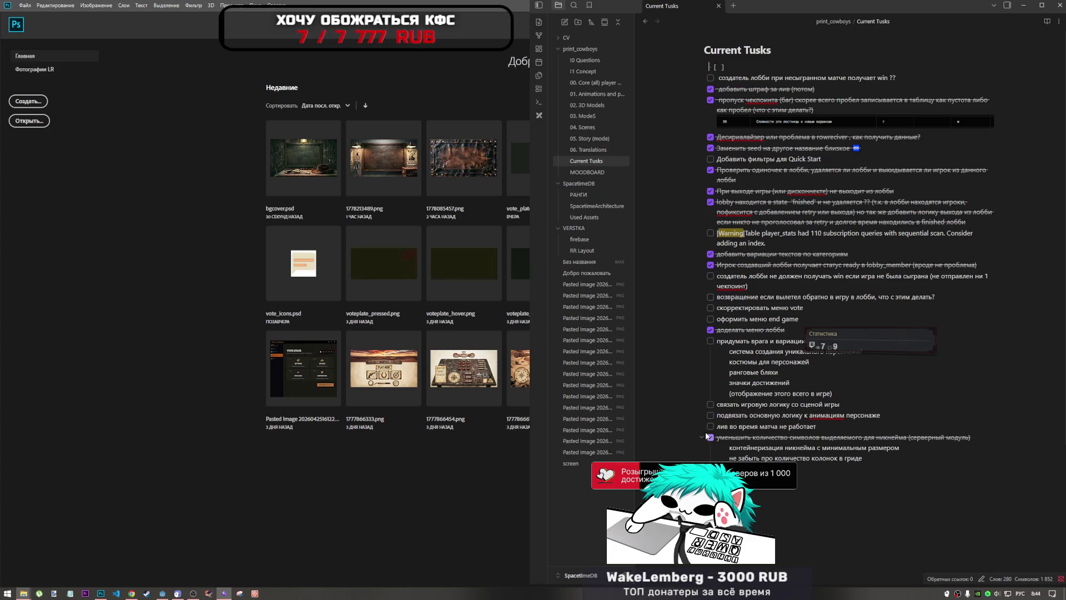
# - Tick 'оформить меню end game' and add an indented sub-line 'добавлять игроков на б…' beneath it
pyautogui.click(710, 318)
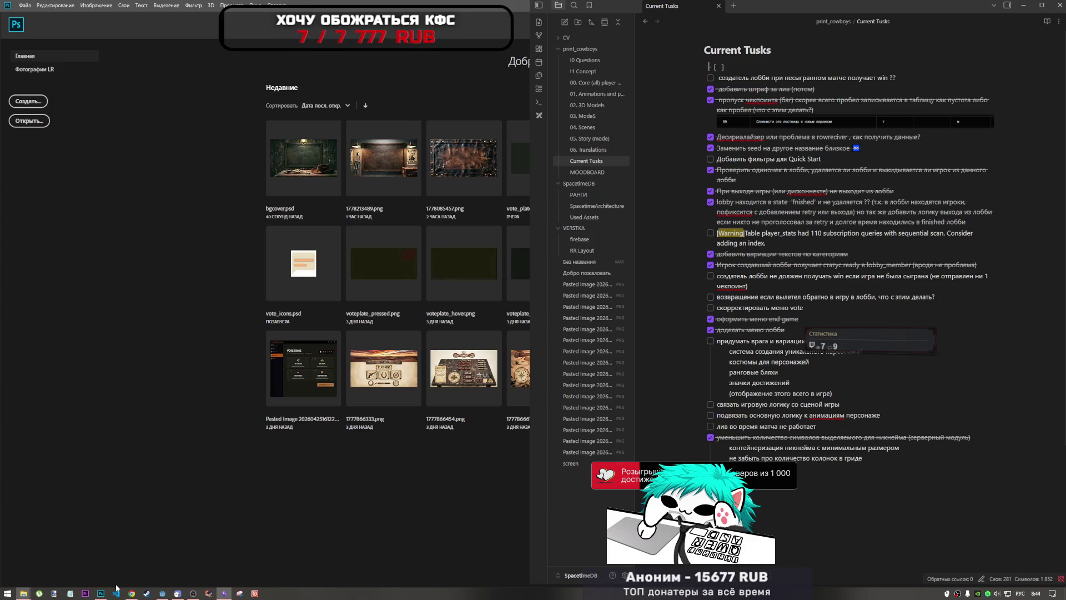
pyautogui.click(802, 317)
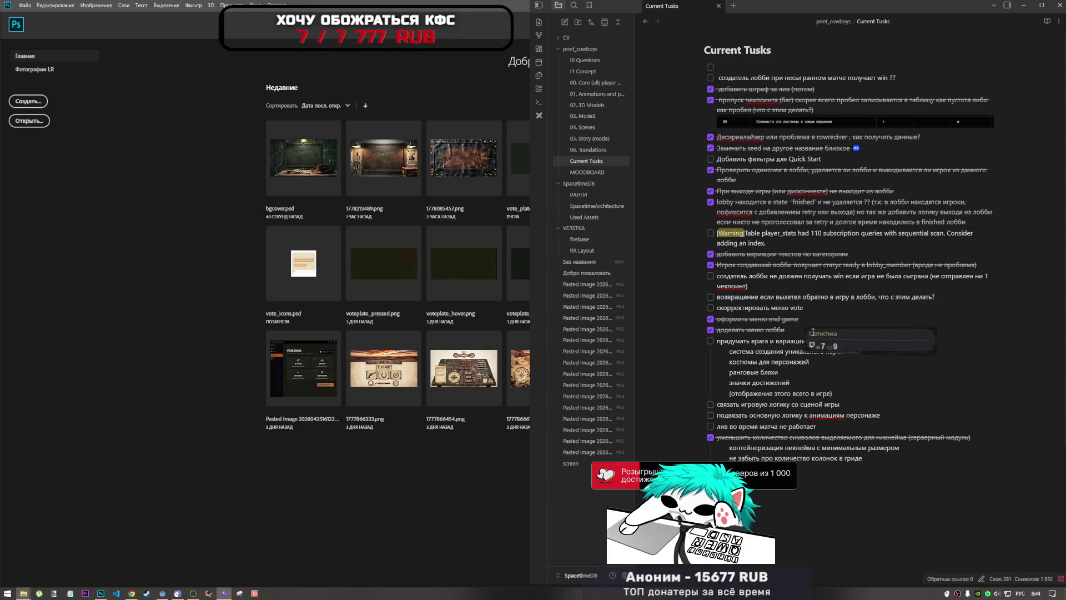
pyautogui.hotkey('shift', 'Return')
pyautogui.write('ы')
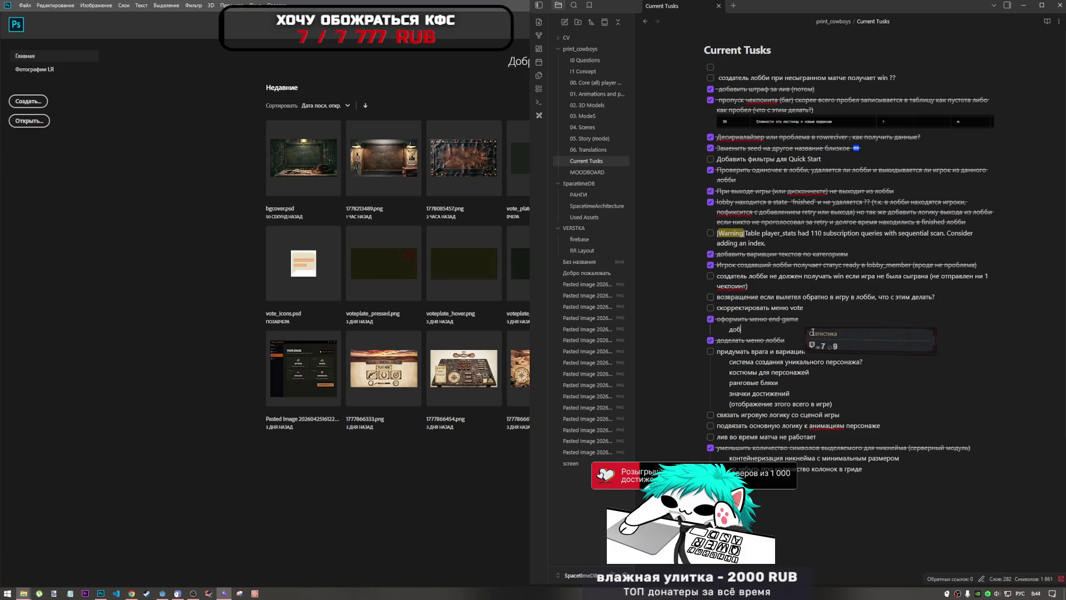
pyautogui.write('авлять')
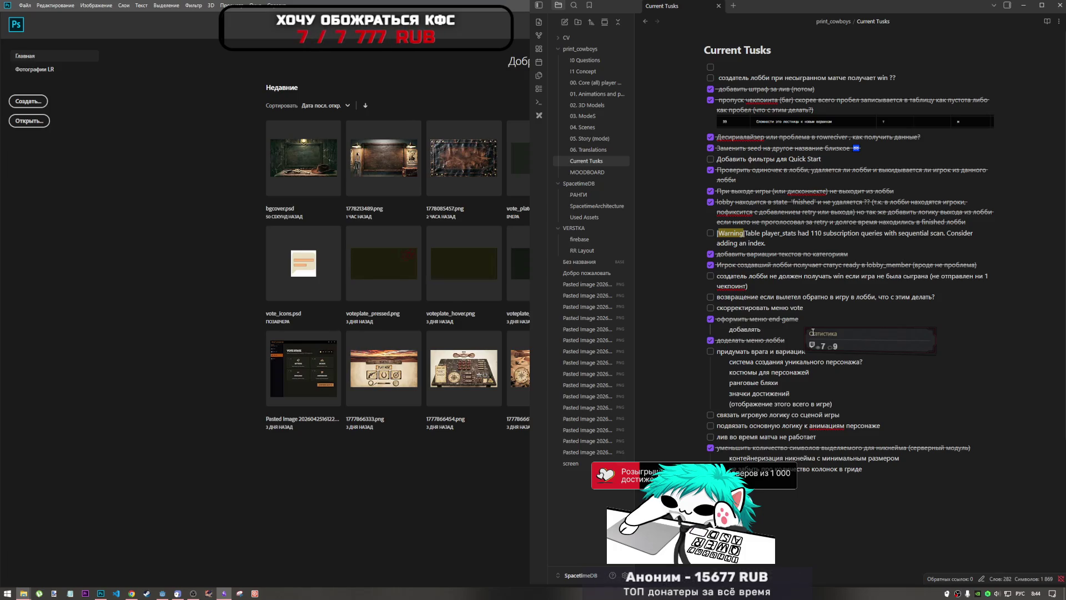
pyautogui.write(' игроков')
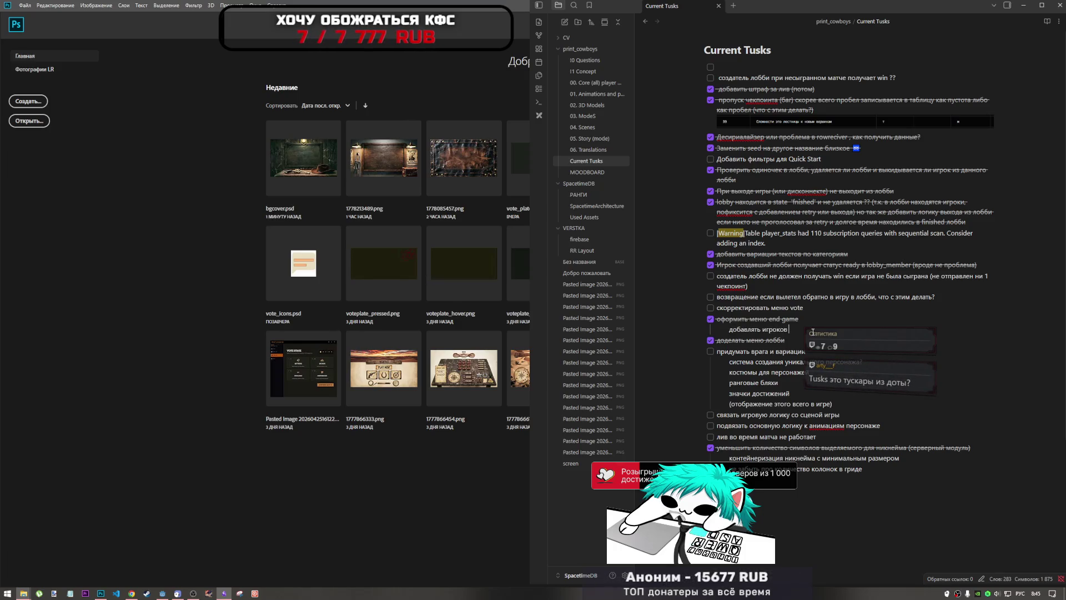
pyautogui.write(' на бо')
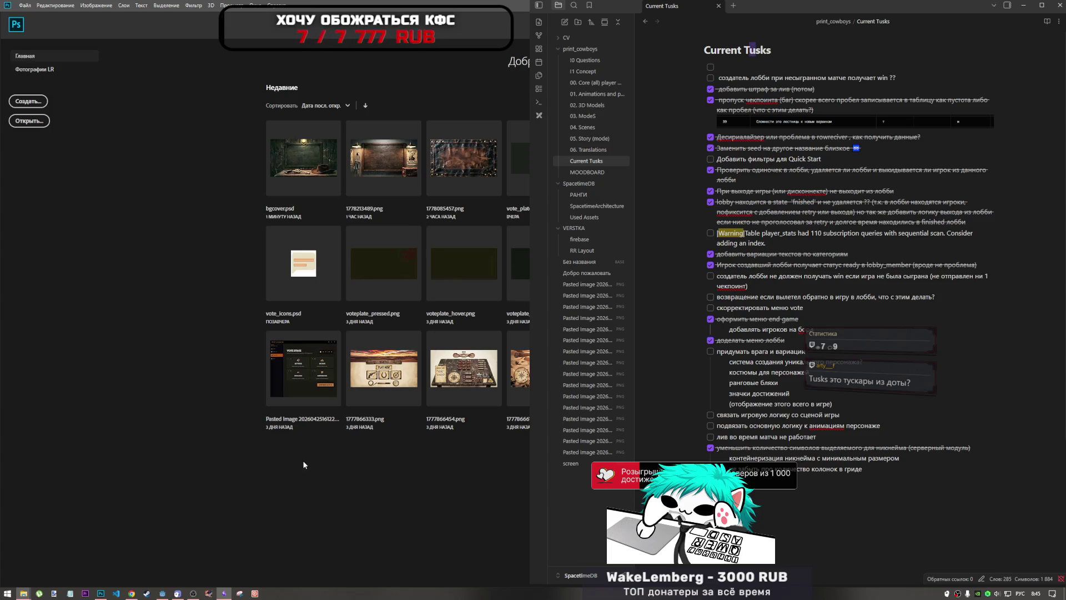
# - Run a Google search for 'Tasks' in a new Chrome tab
pyautogui.click(132, 593)
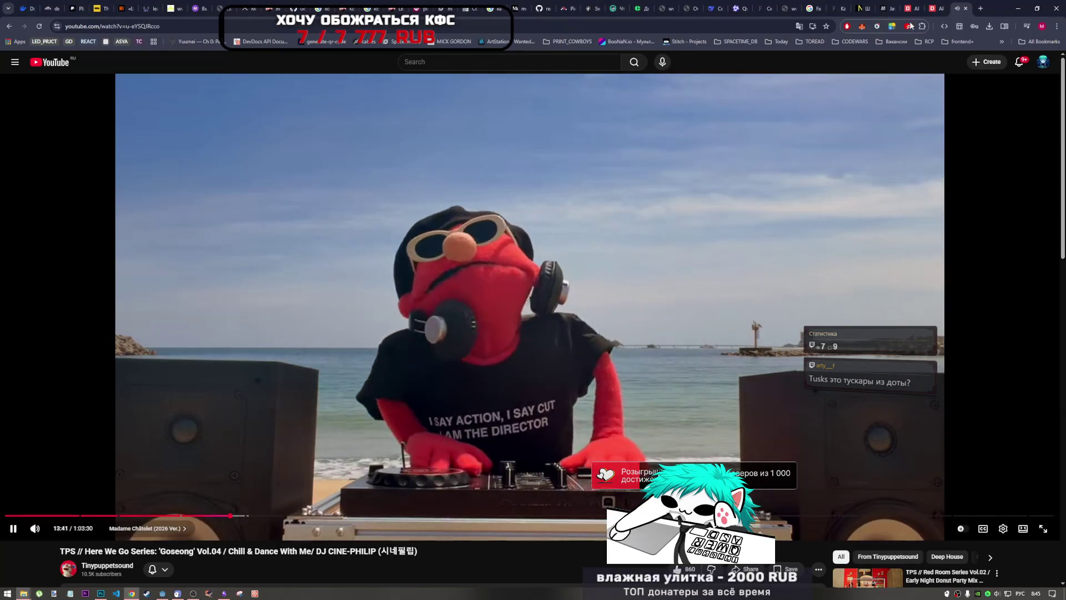
pyautogui.click(982, 7)
pyautogui.write('ефыл')
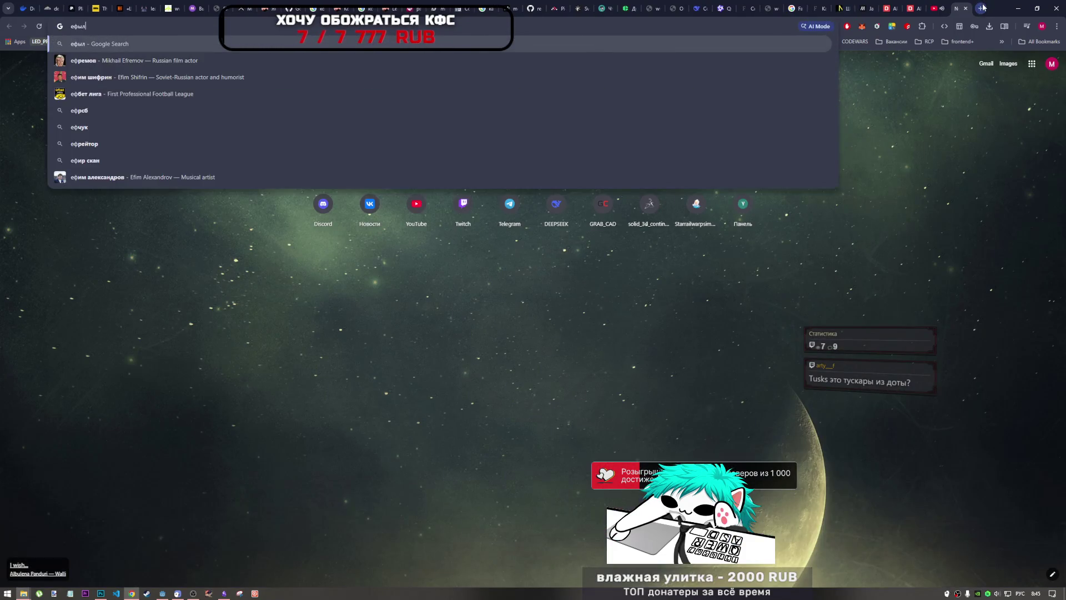
pyautogui.press('BackSpace')
pyautogui.press('BackSpace')
pyautogui.hotkey('alt', 'shift')
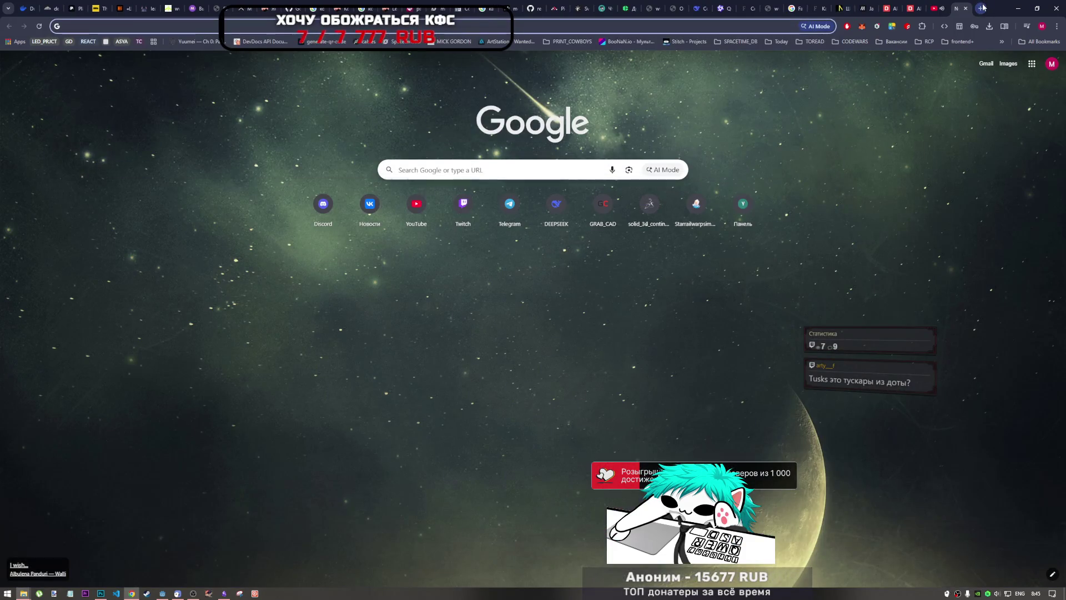
pyautogui.write('Tasks')
pyautogui.press('Return')
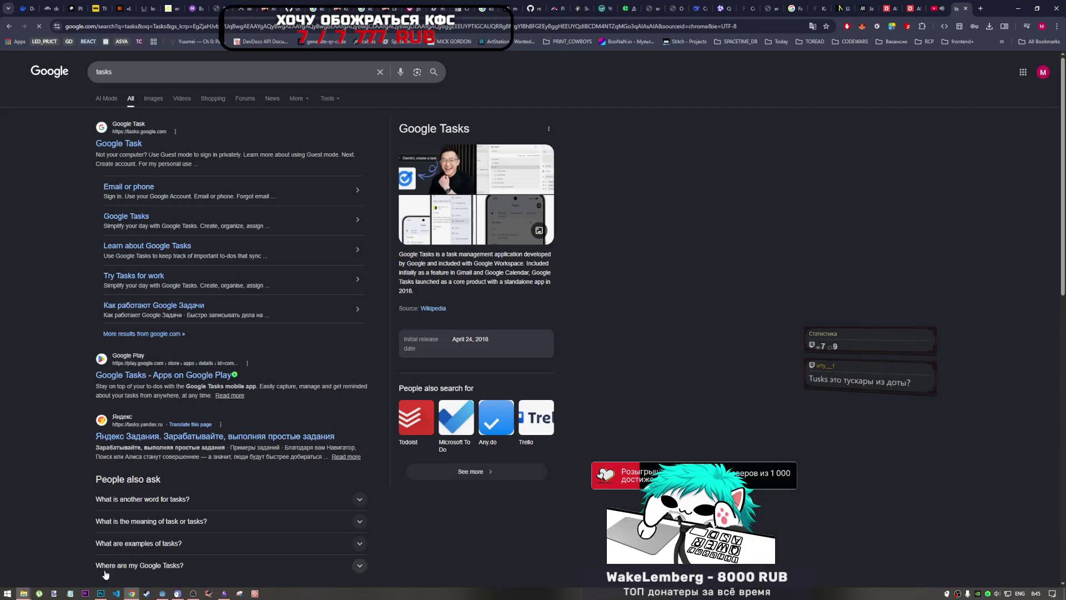
# - Close the search tab to return to the YouTube video and bring the Current Tusks note back up
pyautogui.click(223, 593)
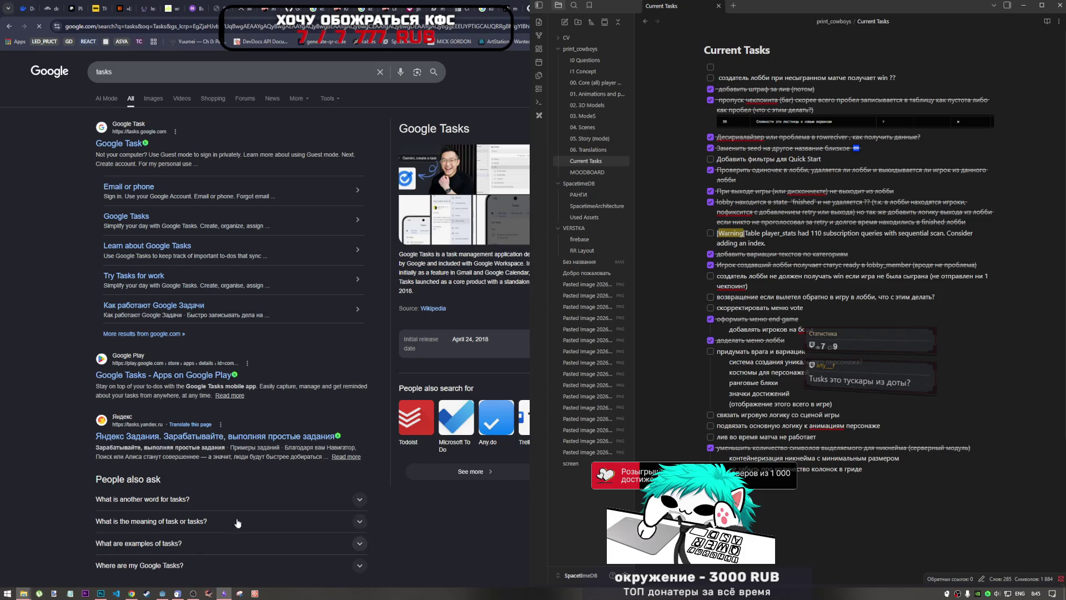
pyautogui.click(132, 593)
pyautogui.click(966, 8)
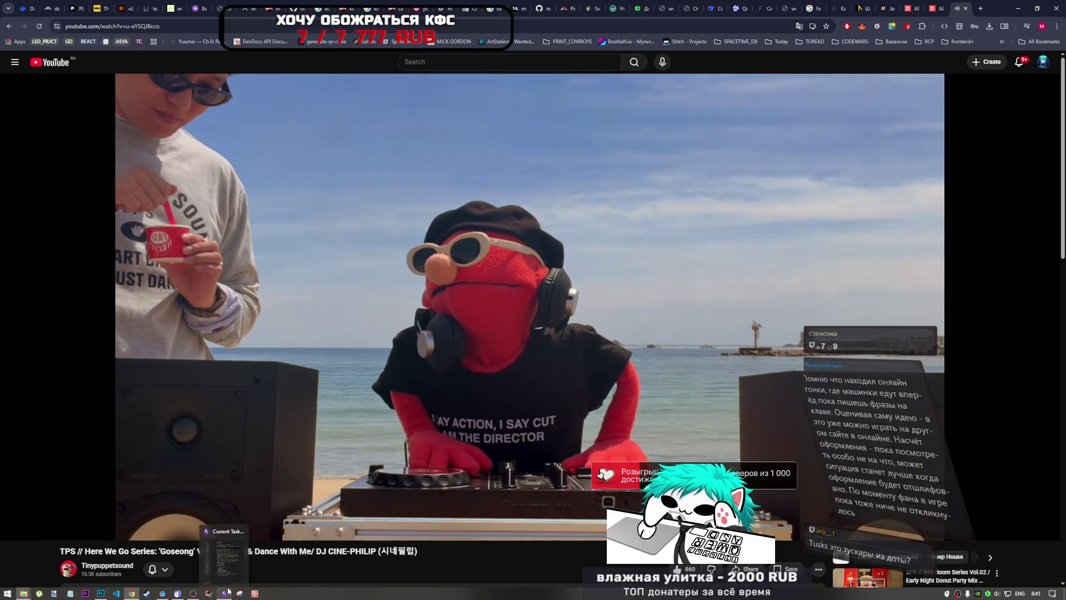
pyautogui.click(193, 593)
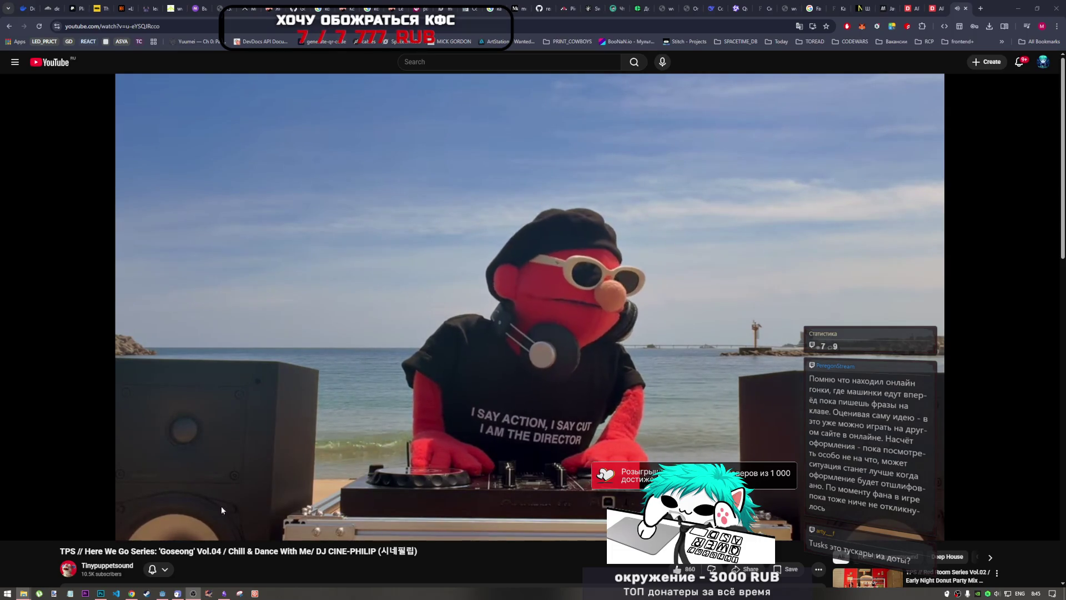
pyautogui.click(224, 580)
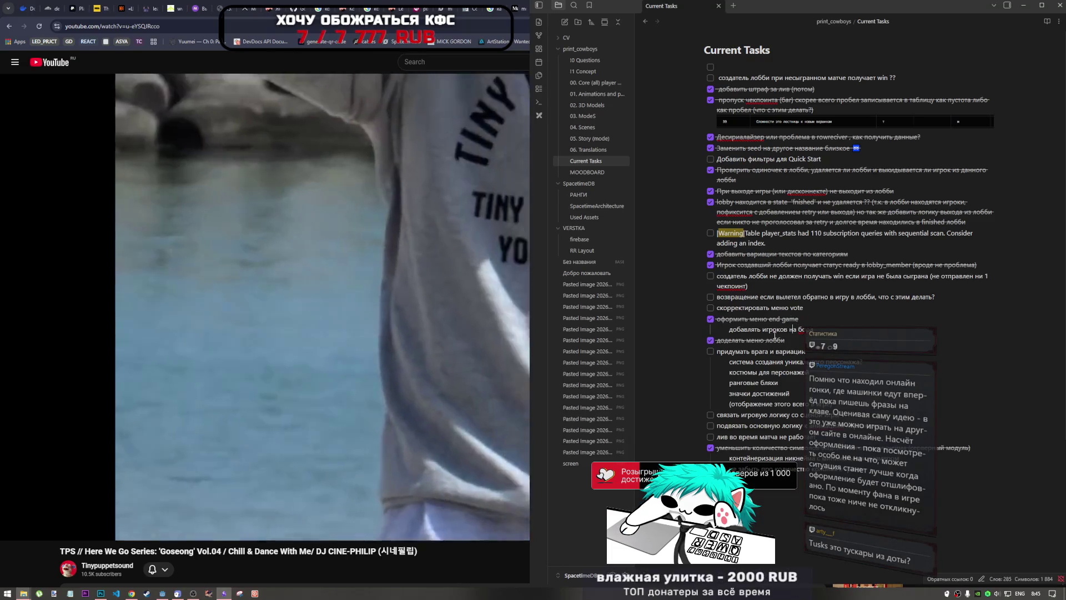
pyautogui.moveTo(762, 330); pyautogui.dragTo(825, 328)
pyautogui.click(840, 328)
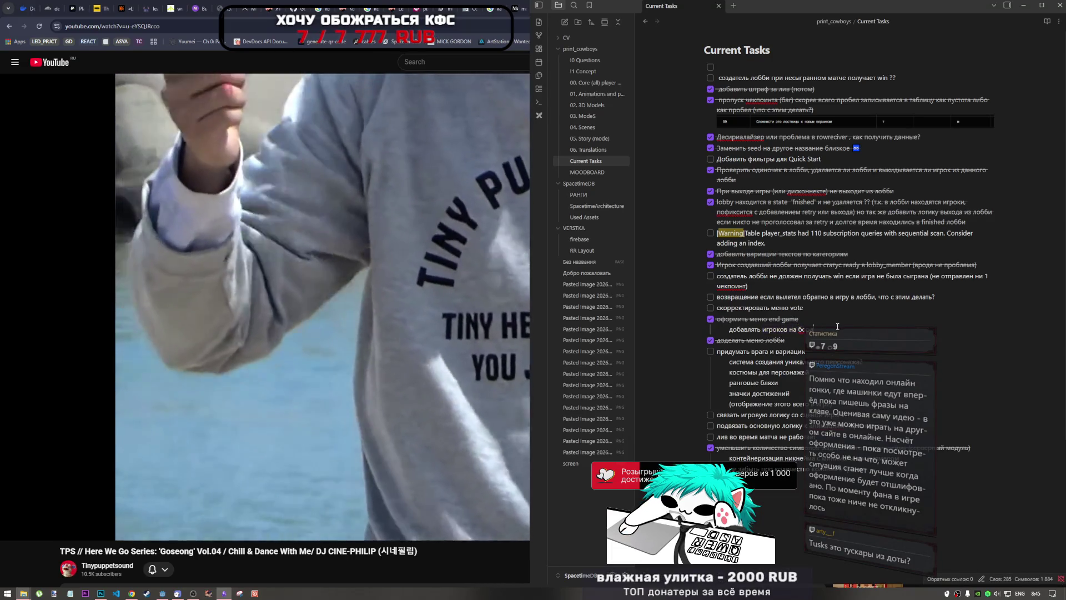
pyautogui.press('Return')
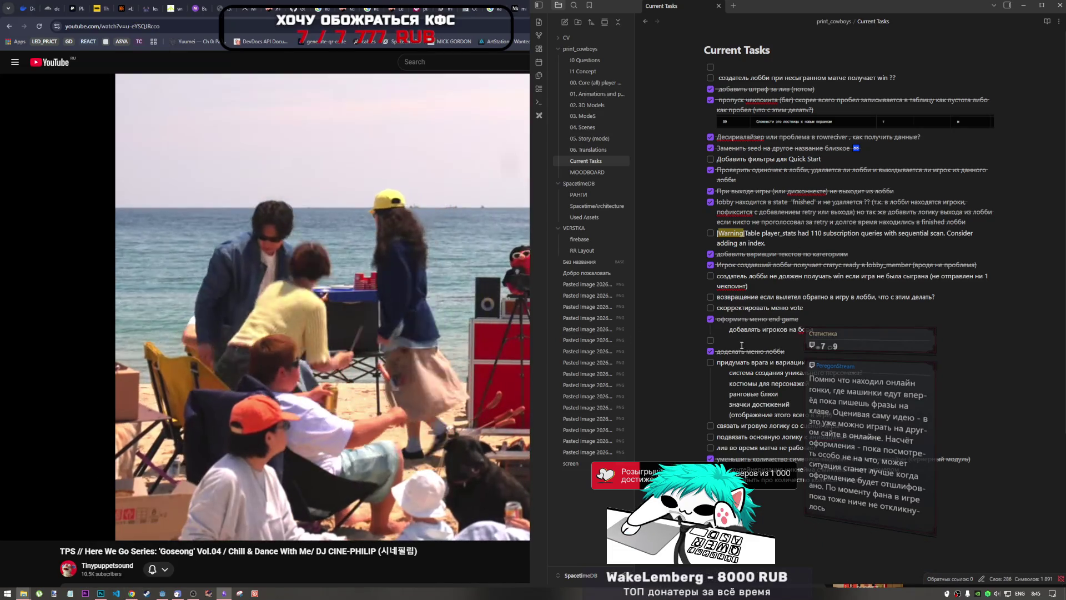
pyautogui.write('ghj')
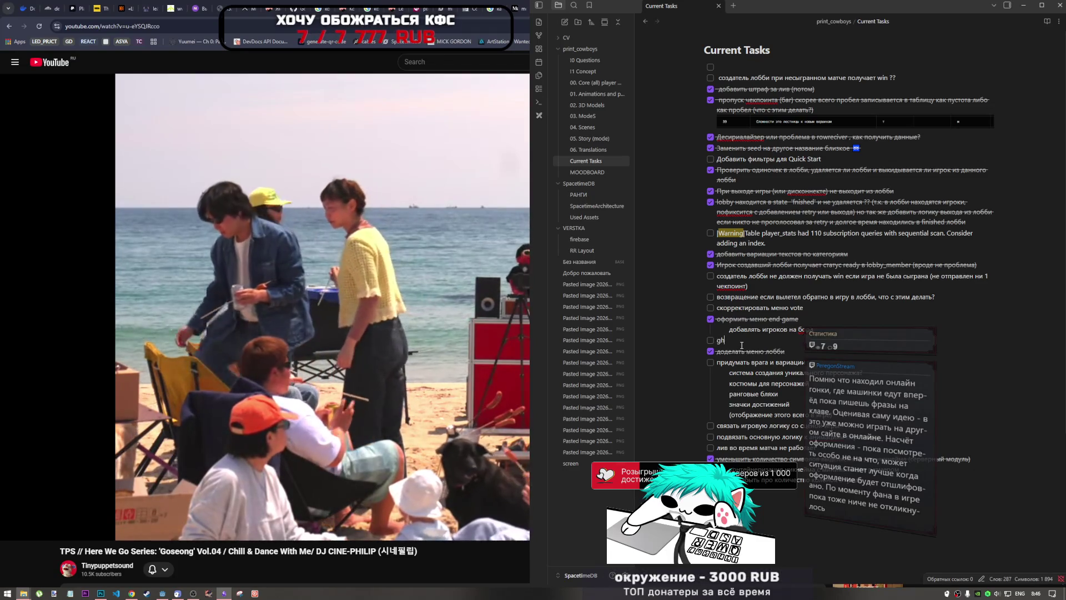
pyautogui.press('BackSpace')
pyautogui.press('BackSpace')
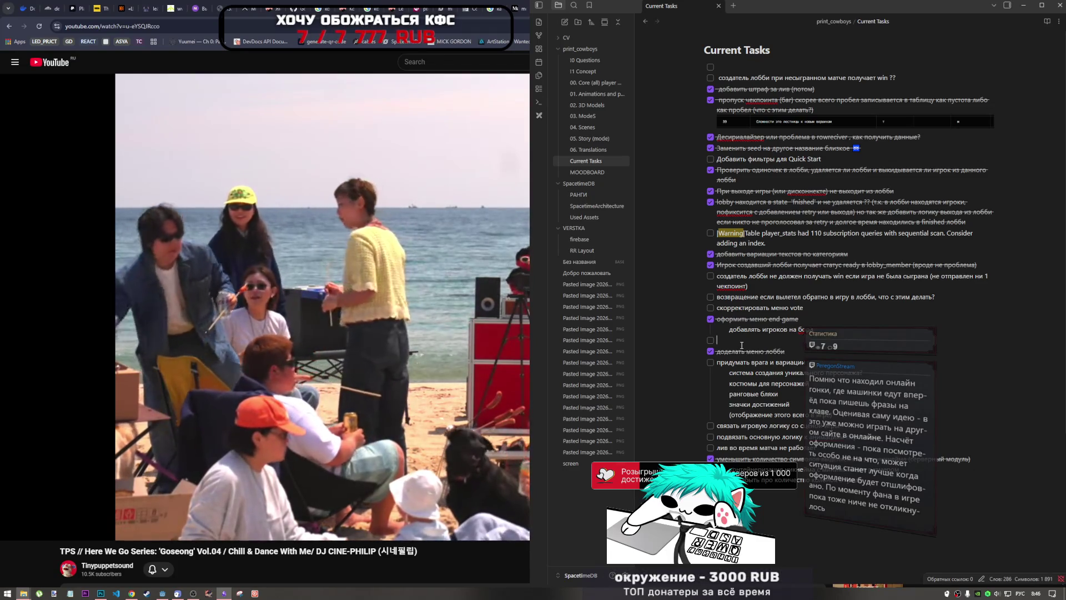
pyautogui.write('про')
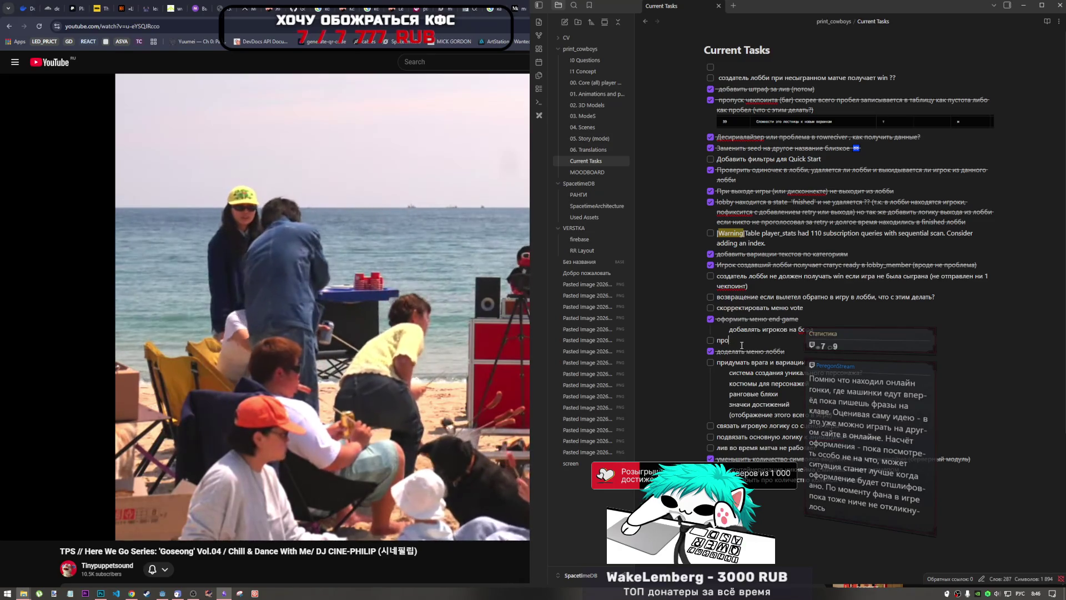
pyautogui.write('добав')
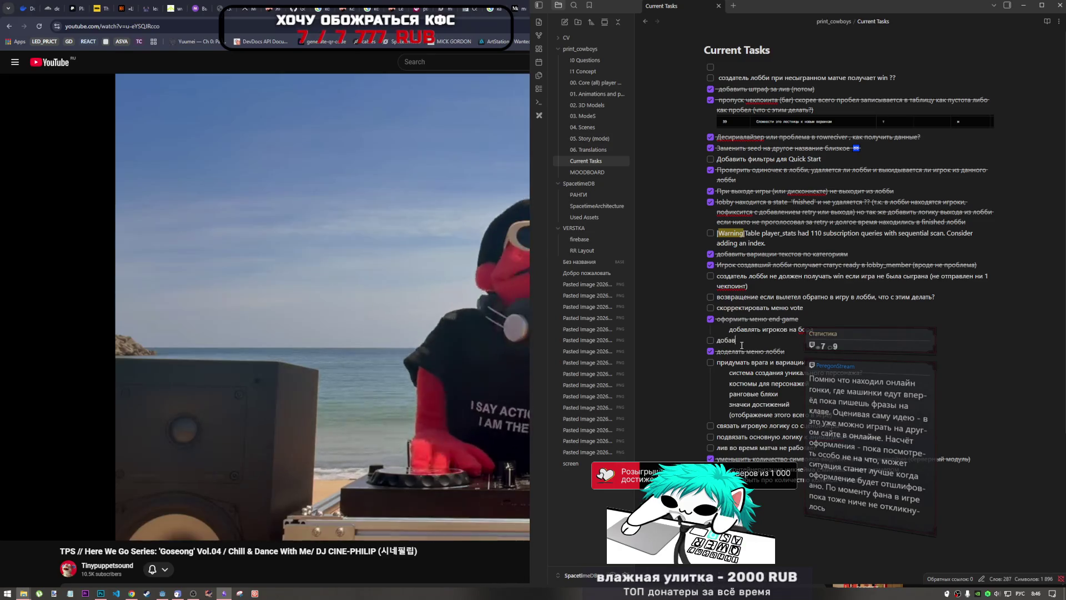
pyautogui.write(' инд')
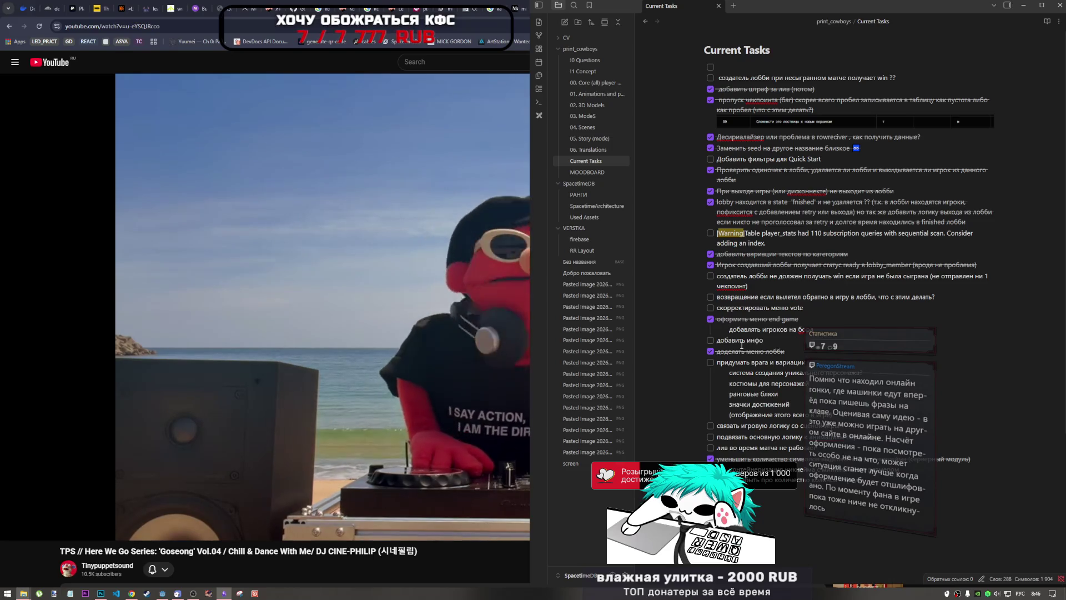
pyautogui.write(' в профиль')
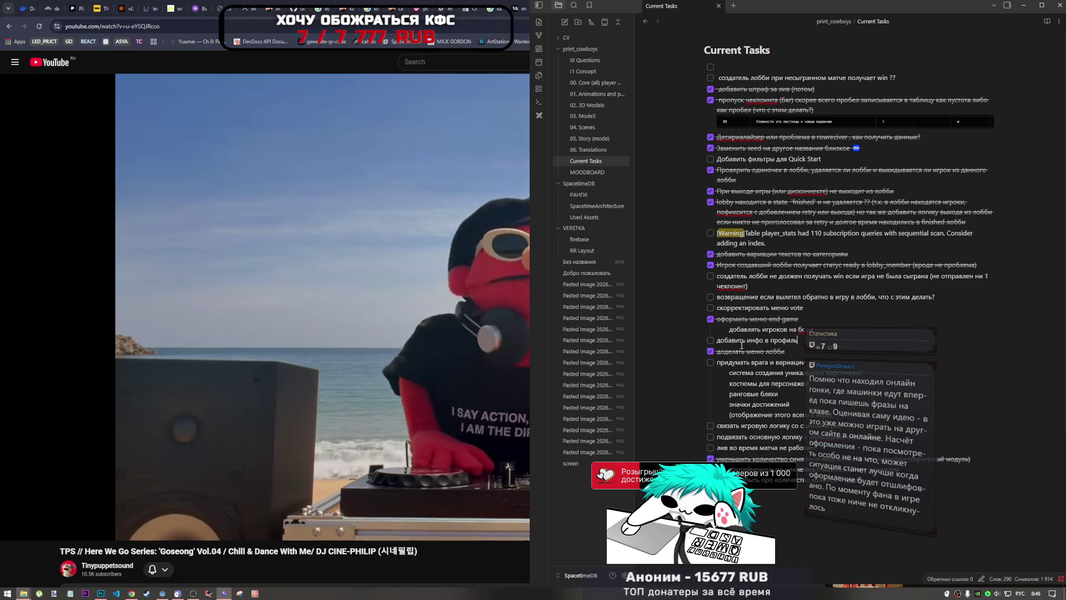
pyautogui.write(', ио')
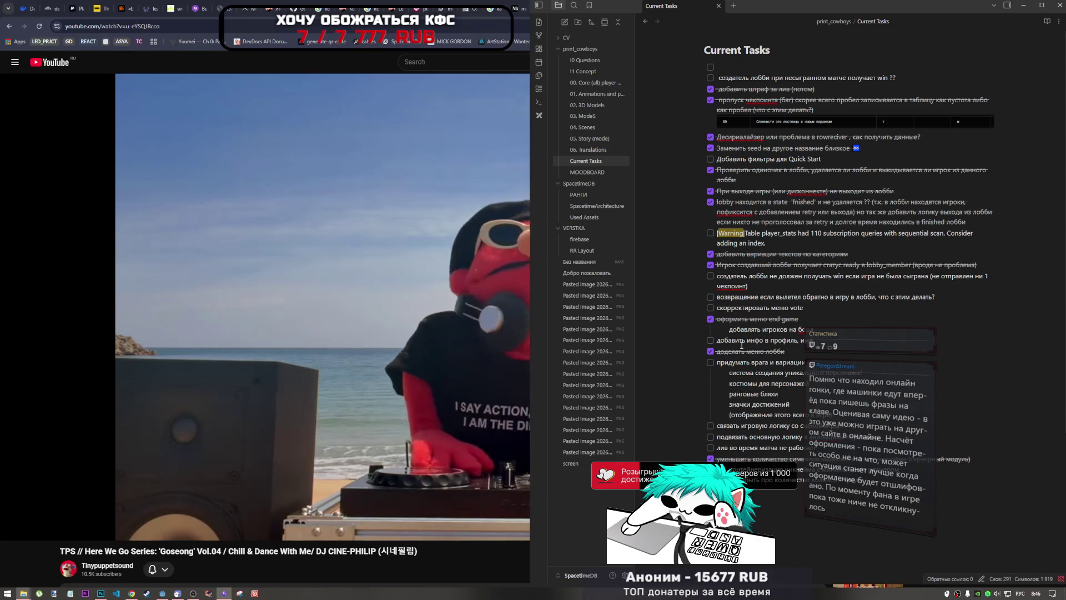
pyautogui.write(' статы')
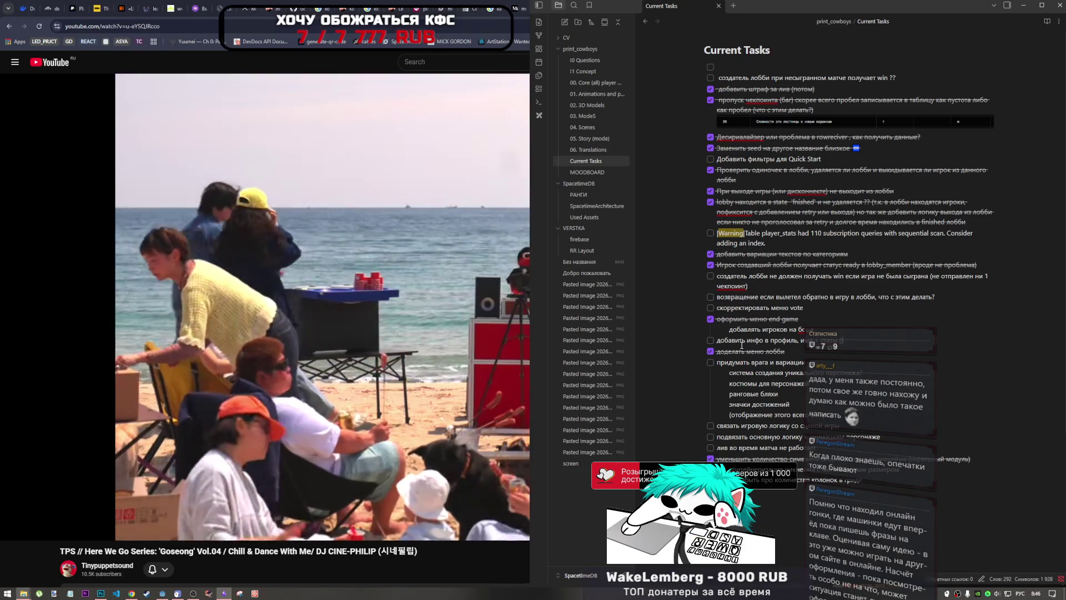
pyautogui.write(' (потом)')
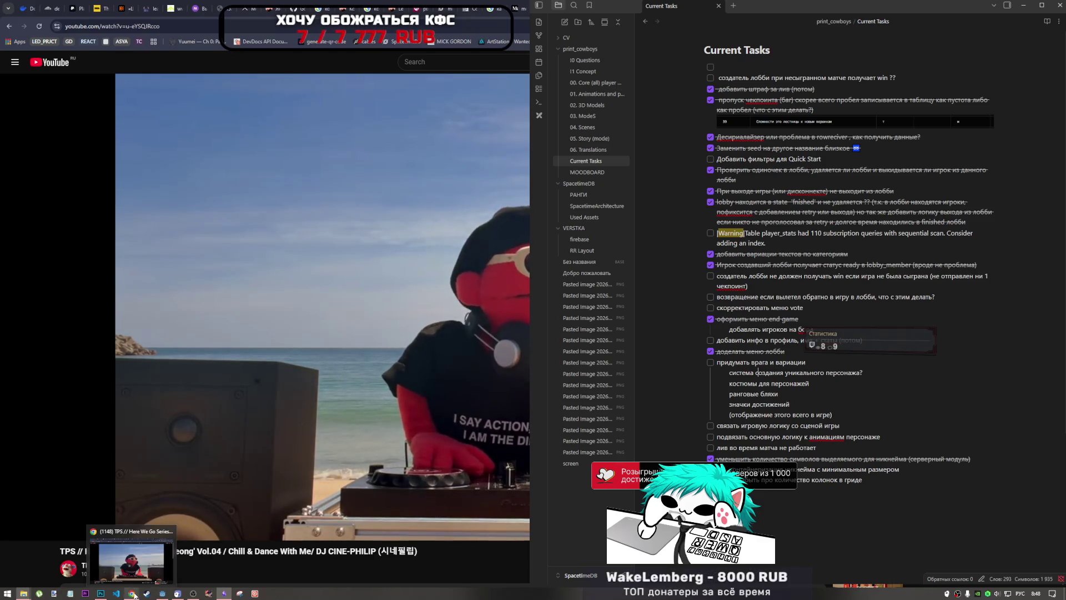
# - Switch from Photoshop's start screen to the Godot editor showing the game.tscn main menu
pyautogui.click(102, 593)
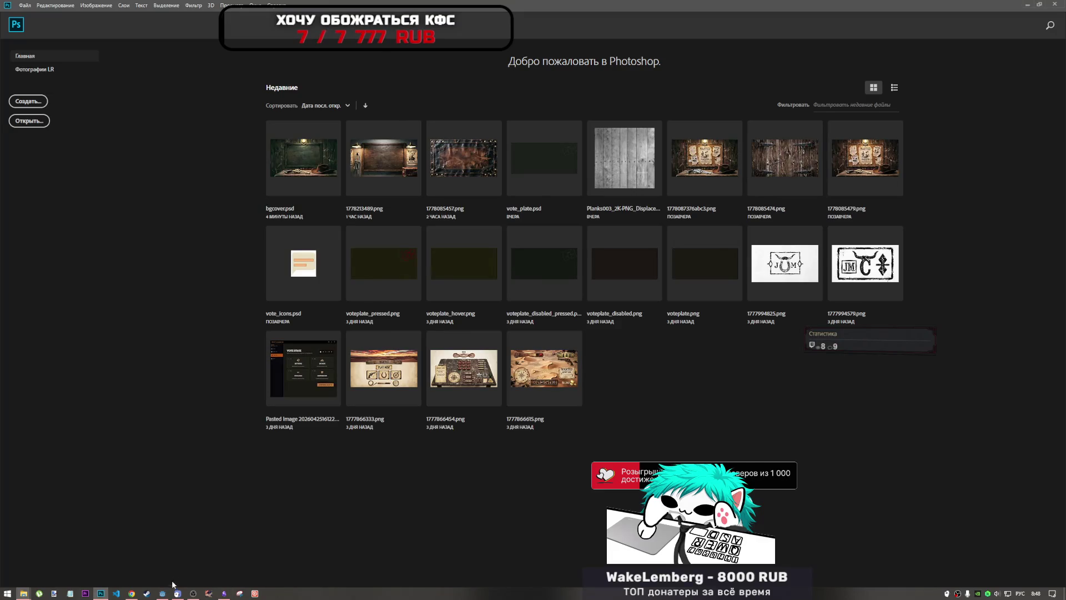
pyautogui.moveTo(158, 595)
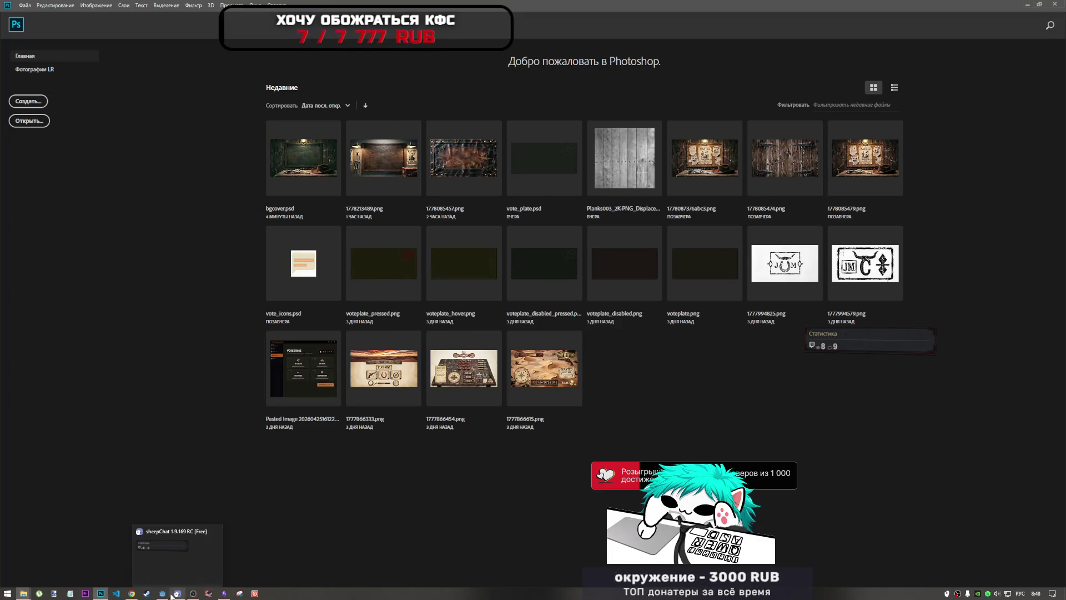
pyautogui.click(158, 594)
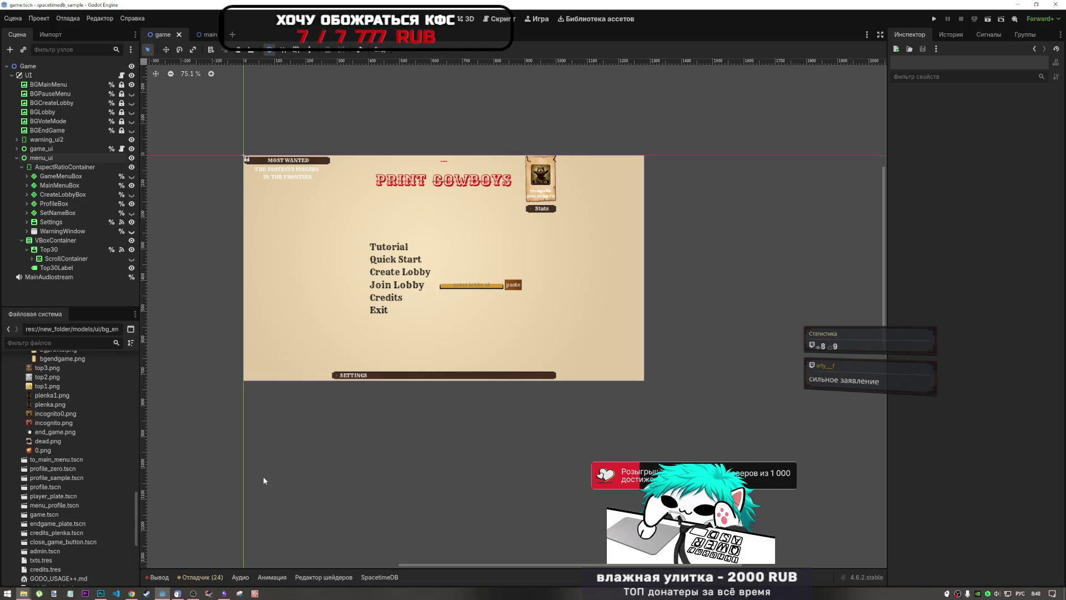
pyautogui.scroll(4, 453, 296)
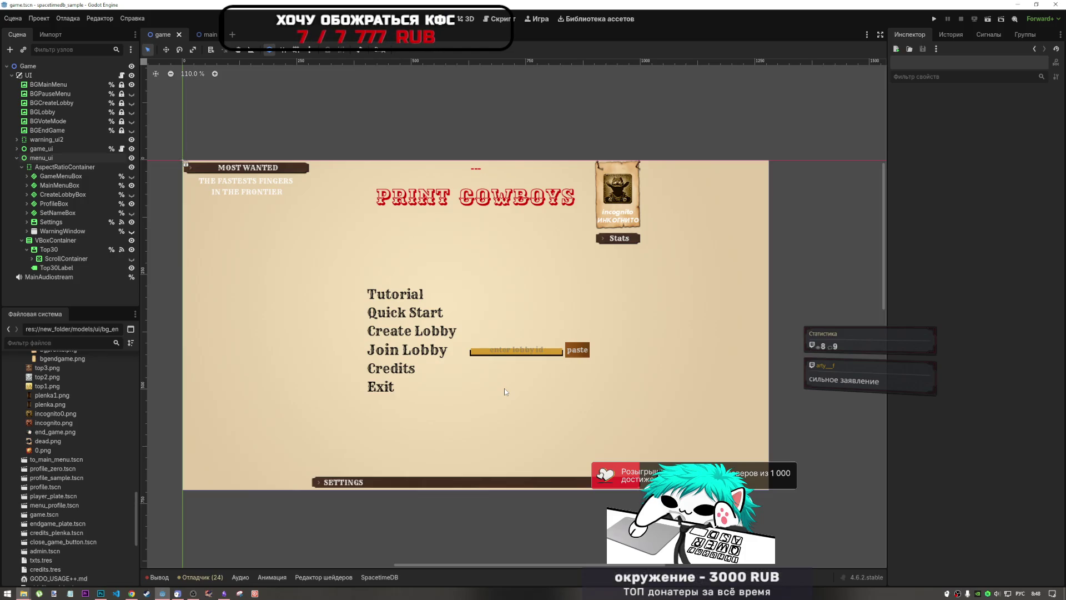
# - Zoom the canvas to 133.1%, centre the Print Cowboys menu, and select the Incognito profile portrait
pyautogui.scroll(1, 505, 332)
pyautogui.moveTo(506, 337)
pyautogui.mouseDown()
pyautogui.moveTo(563, 322)
pyautogui.moveTo(551, 322)
pyautogui.mouseUp()
pyautogui.scroll(1, 563, 322)
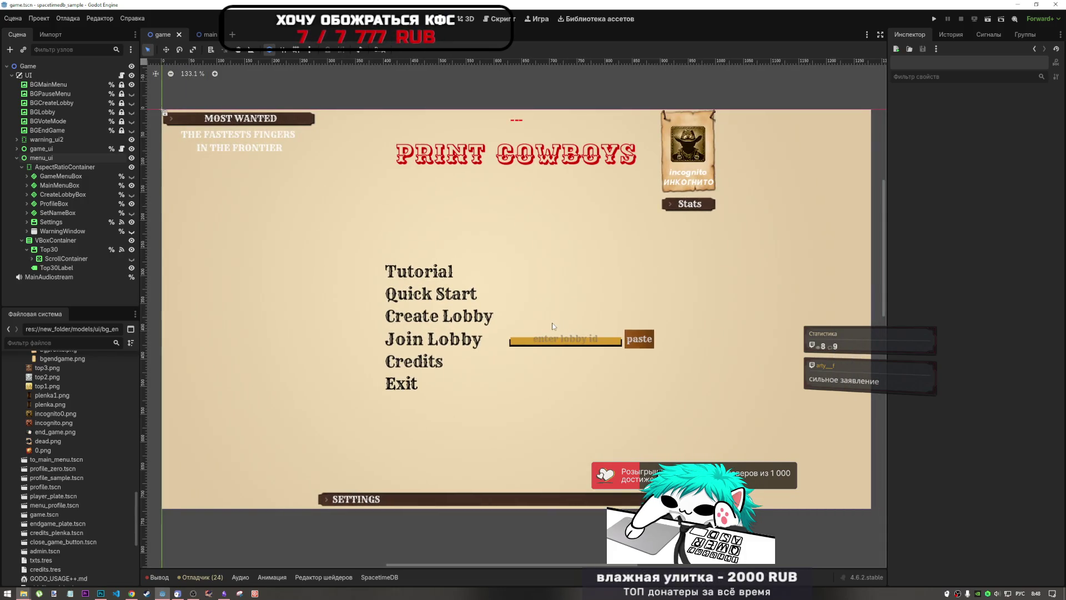
pyautogui.moveTo(540, 324)
pyautogui.mouseDown()
pyautogui.moveTo(531, 305)
pyautogui.moveTo(511, 340)
pyautogui.moveTo(521, 340)
pyautogui.mouseUp()
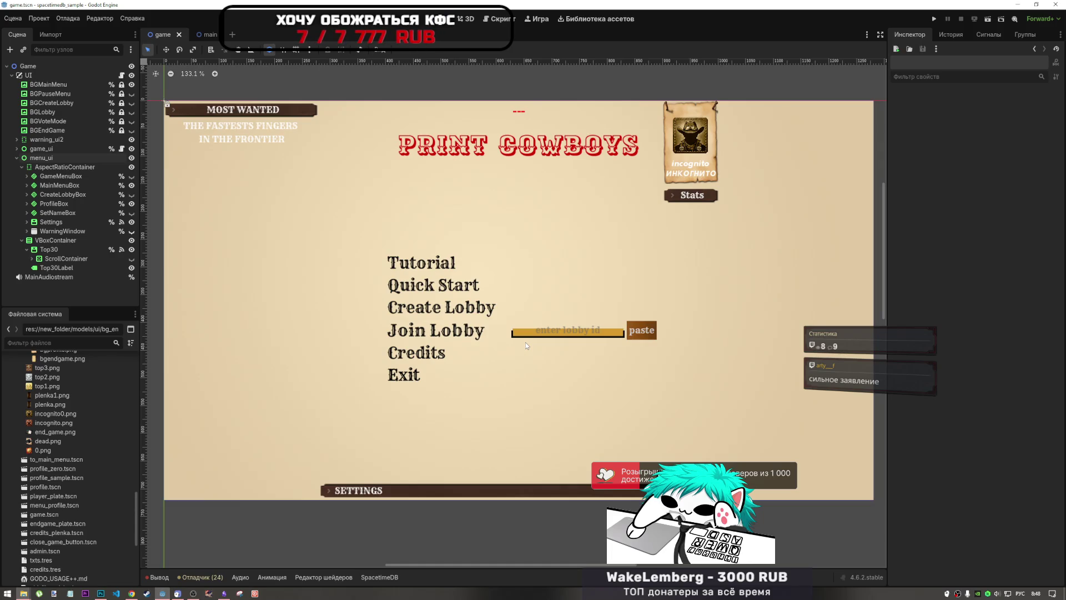
pyautogui.scroll(-2, 506, 333)
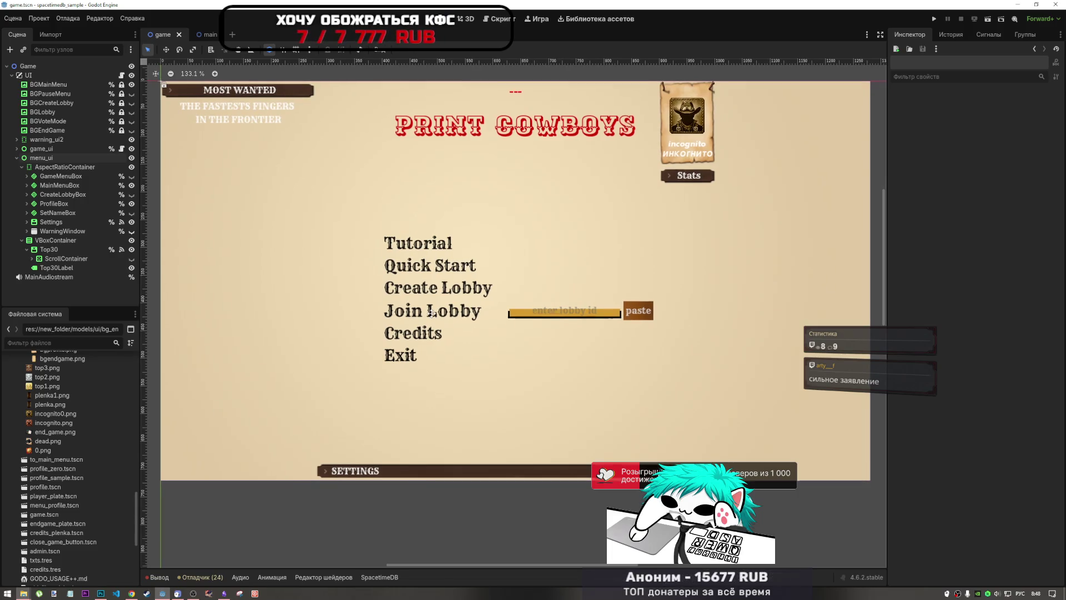
pyautogui.moveTo(431, 317); pyautogui.dragTo(434, 315)
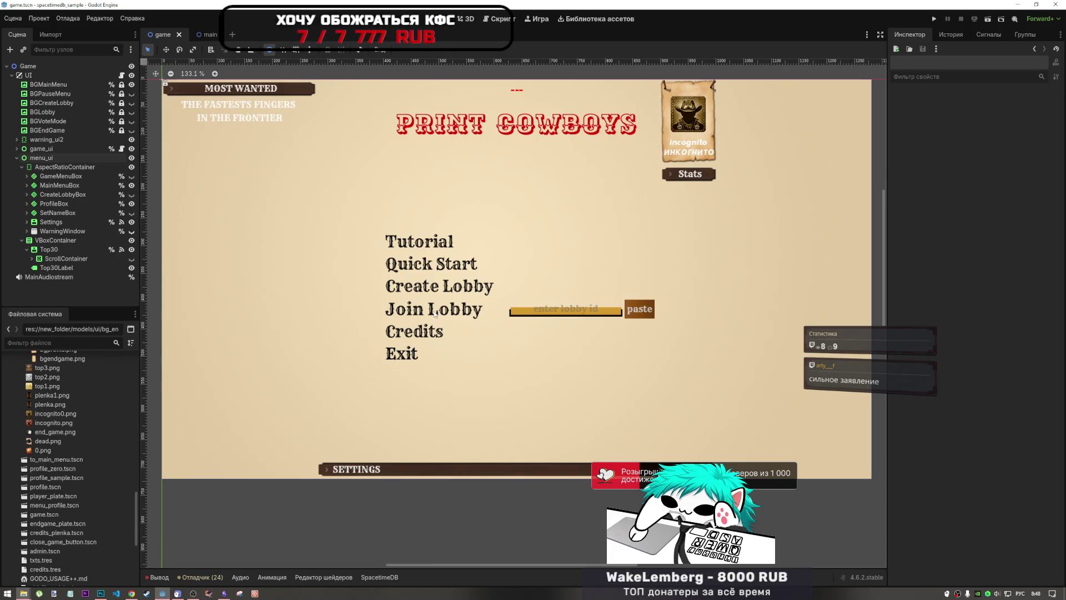
pyautogui.click(703, 153)
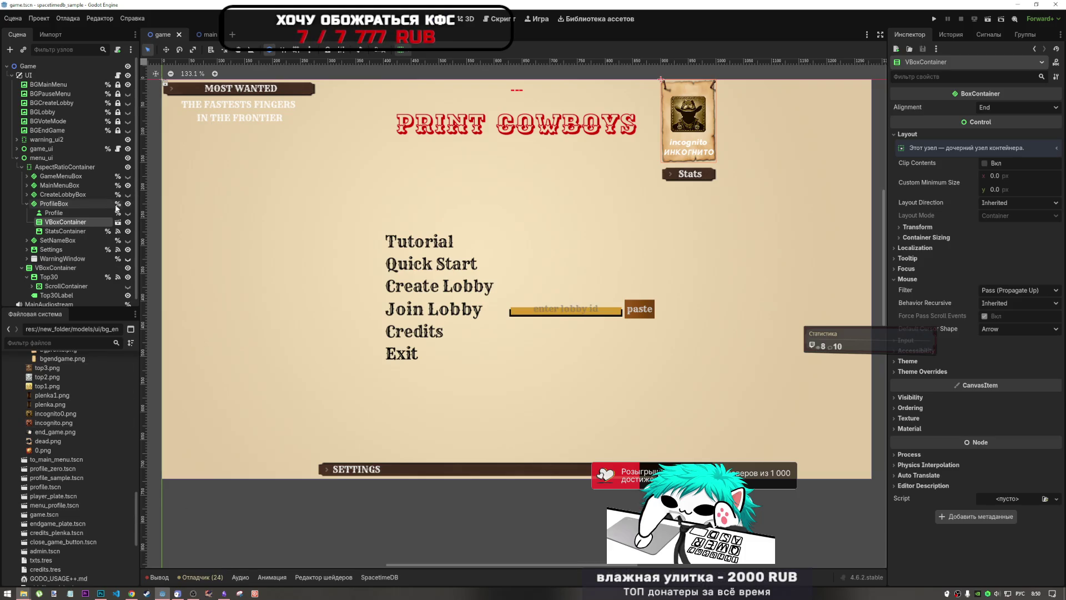
# - Collapse the ProfileBox branch in the menu_ui scene tree
pyautogui.click(26, 203)
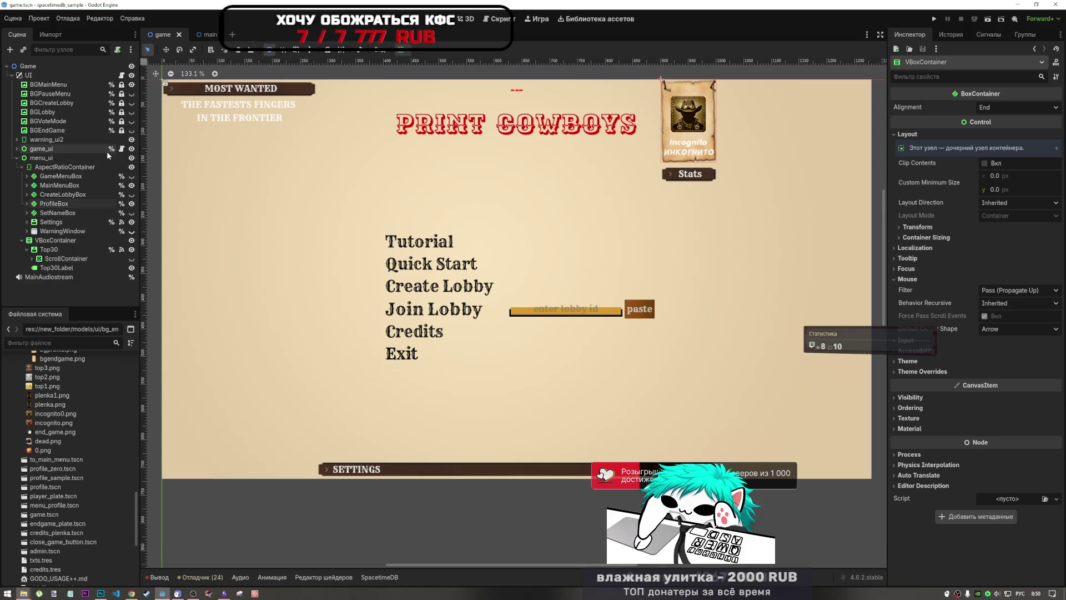
# - Hide menu_ui, make game_ui's VoteBox visible, and select the LONE [LETTERS] category card
pyautogui.click(17, 158)
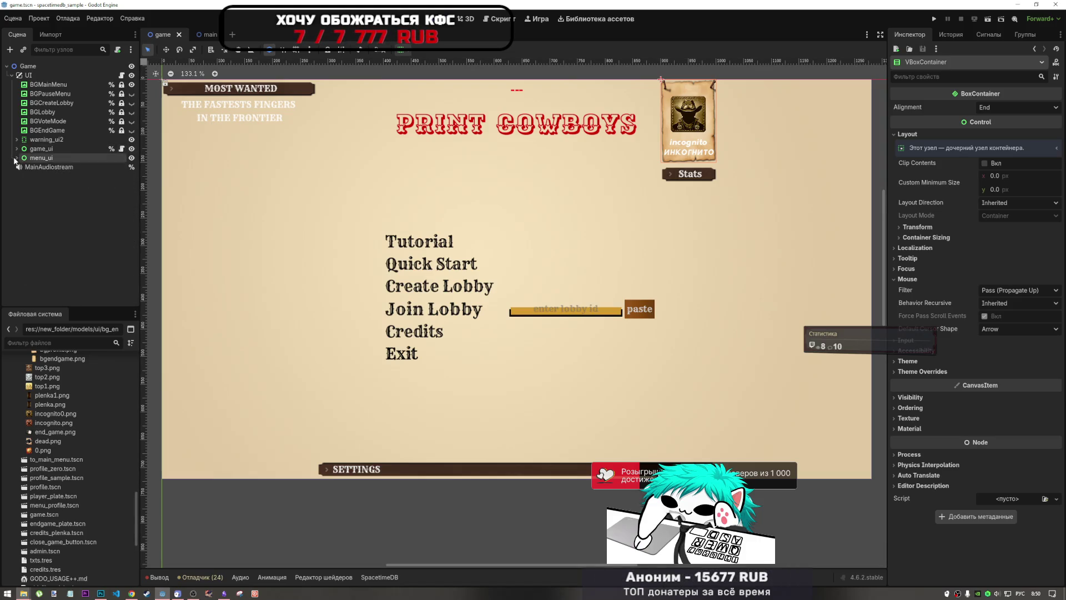
pyautogui.click(132, 157)
pyautogui.click(16, 148)
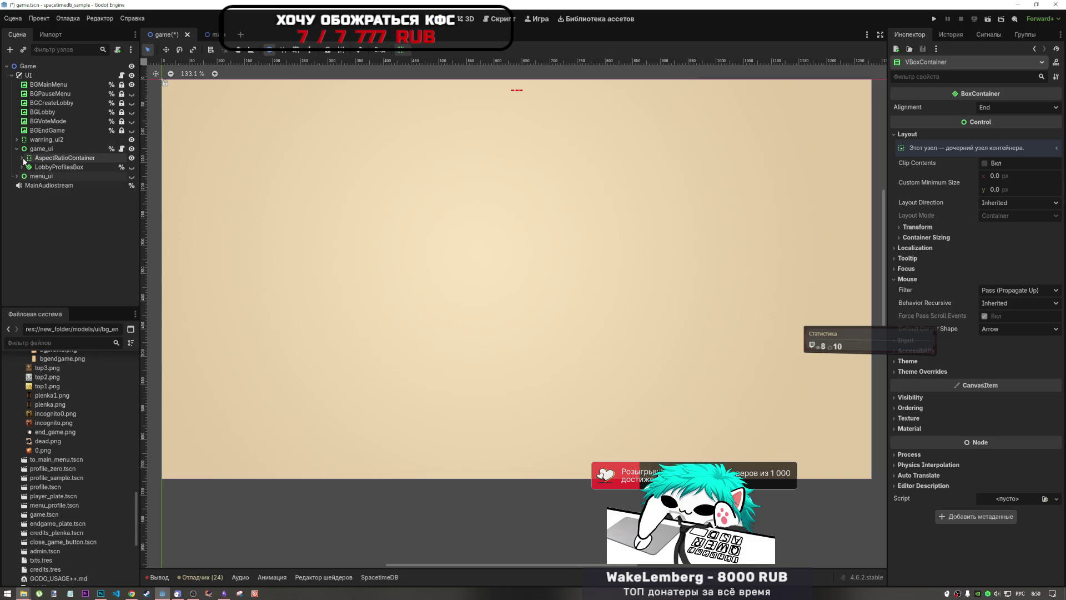
pyautogui.click(22, 158)
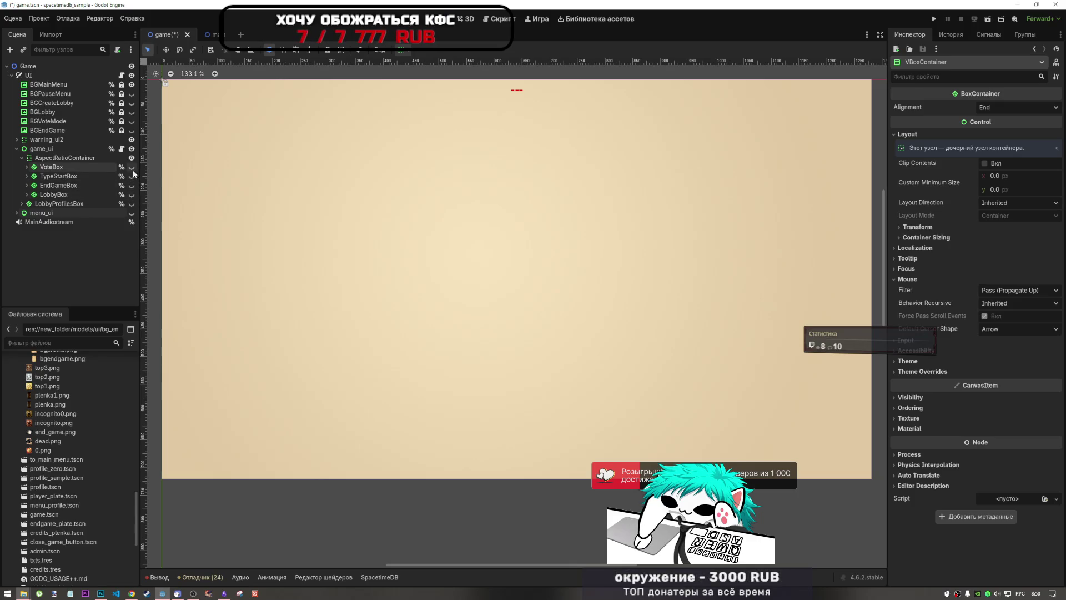
pyautogui.click(131, 167)
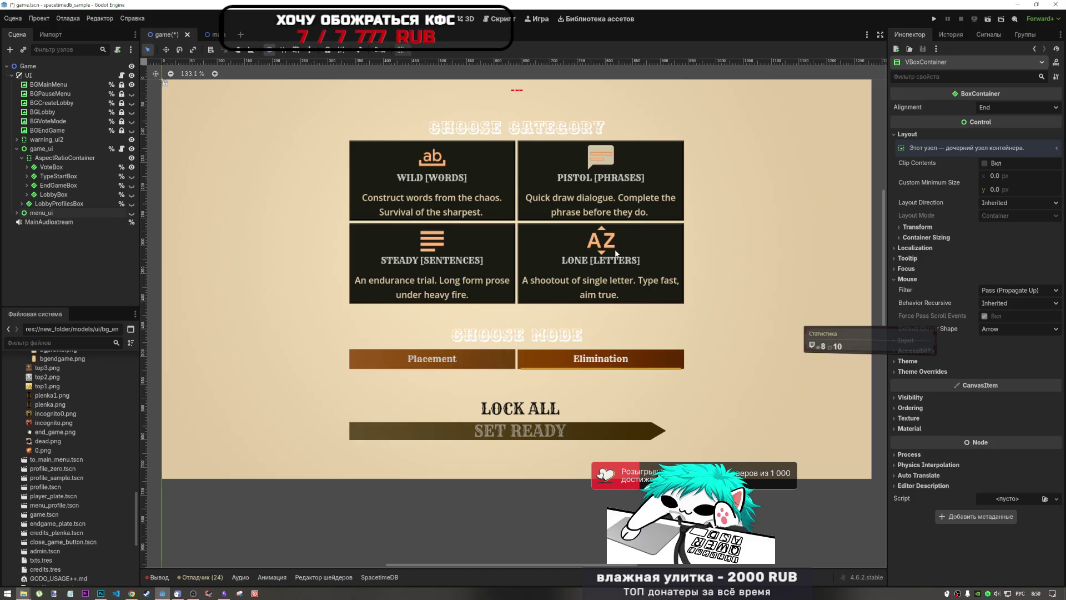
pyautogui.click(615, 253)
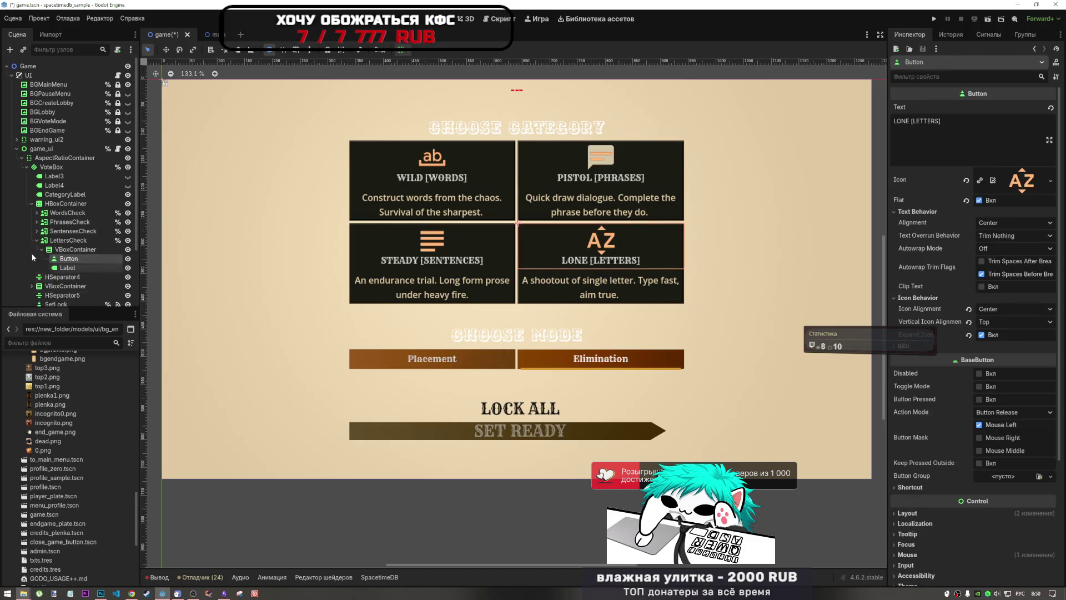
pyautogui.moveTo(61, 242); pyautogui.dragTo(66, 219)
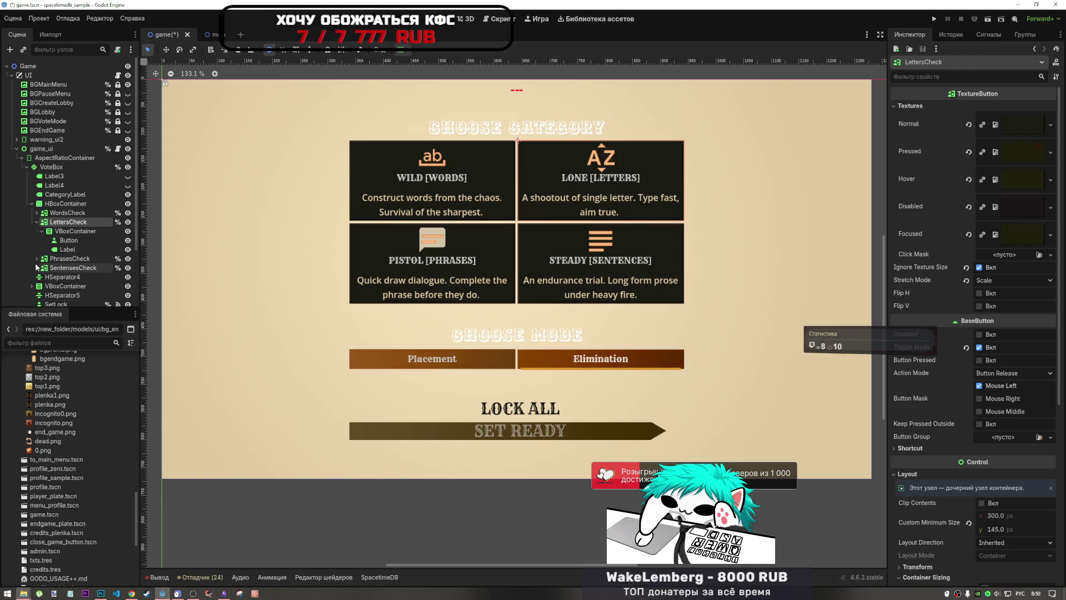
pyautogui.scroll(-1, 280, 261)
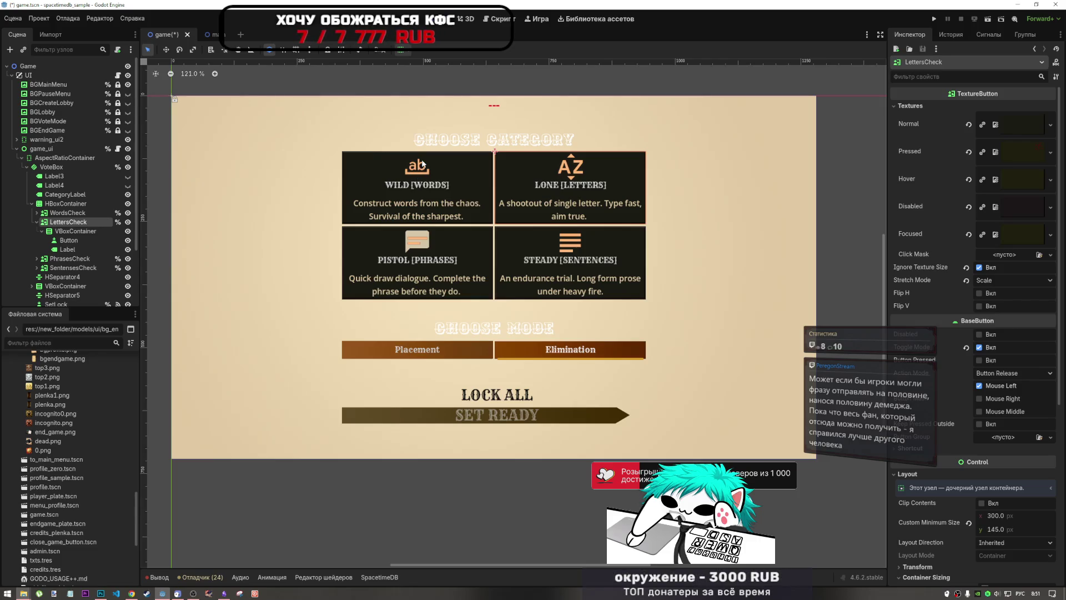
pyautogui.click(36, 221)
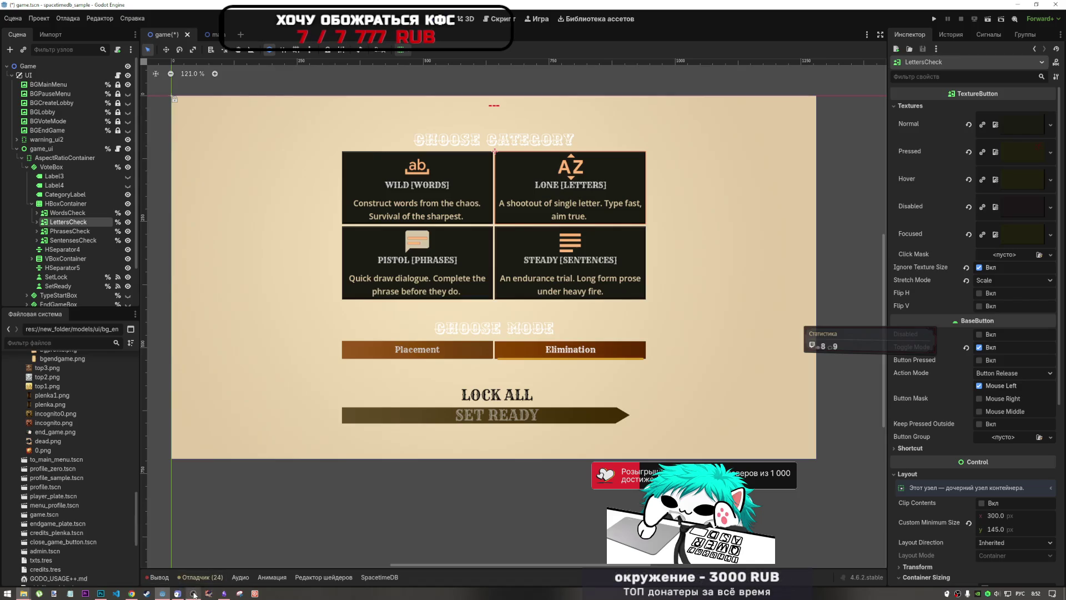
pyautogui.moveTo(194, 594)
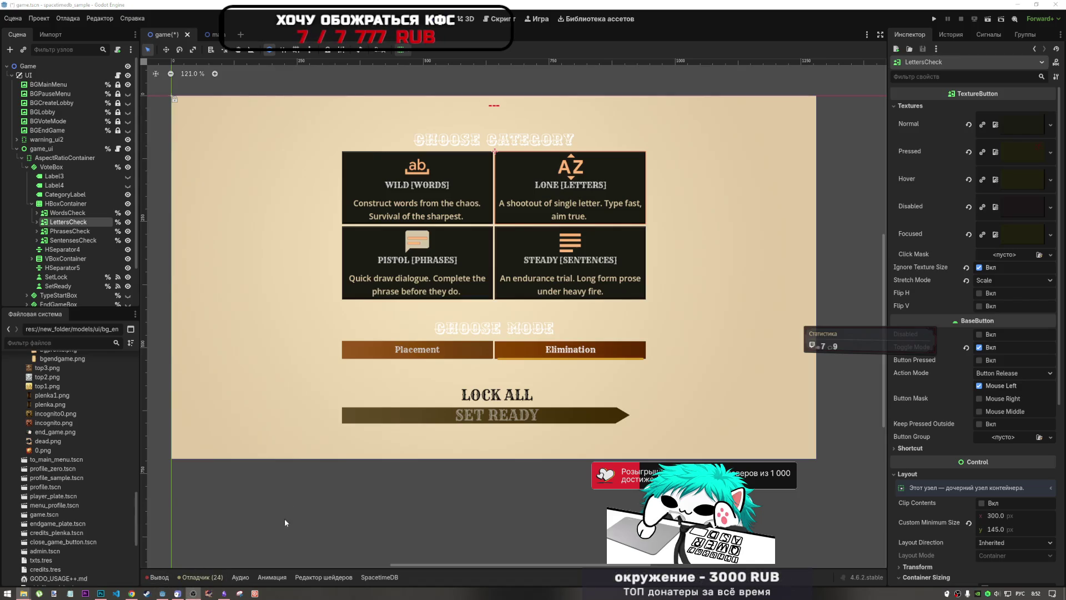